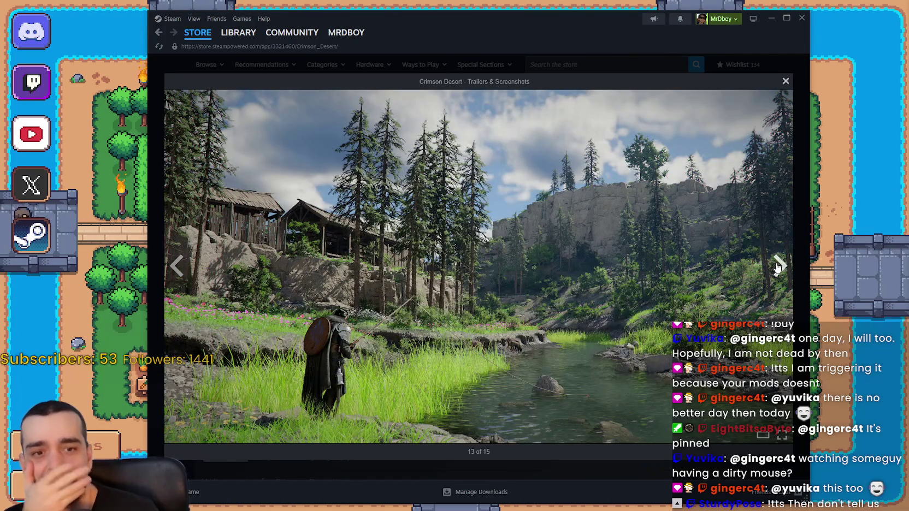
# Step: Advance to the last Crimson Desert screenshot in the viewer, then close the viewer
pyautogui.click(778, 266)
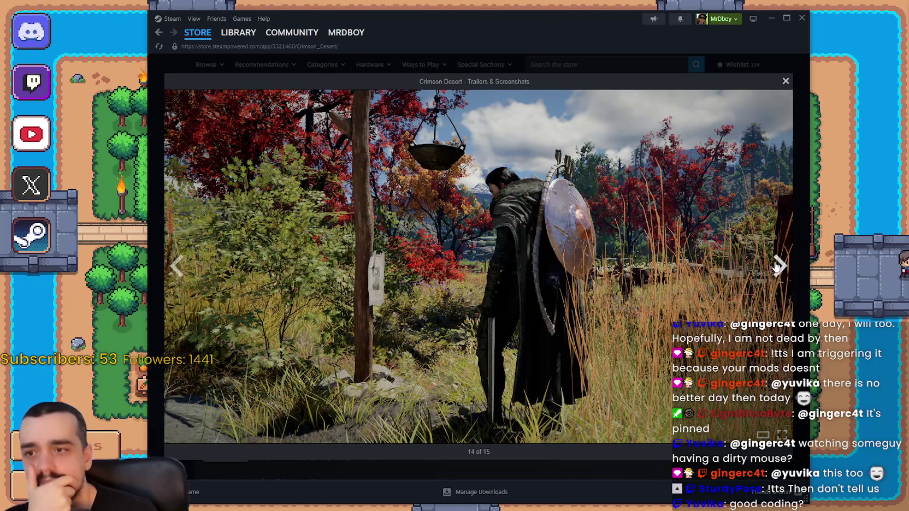
pyautogui.click(776, 266)
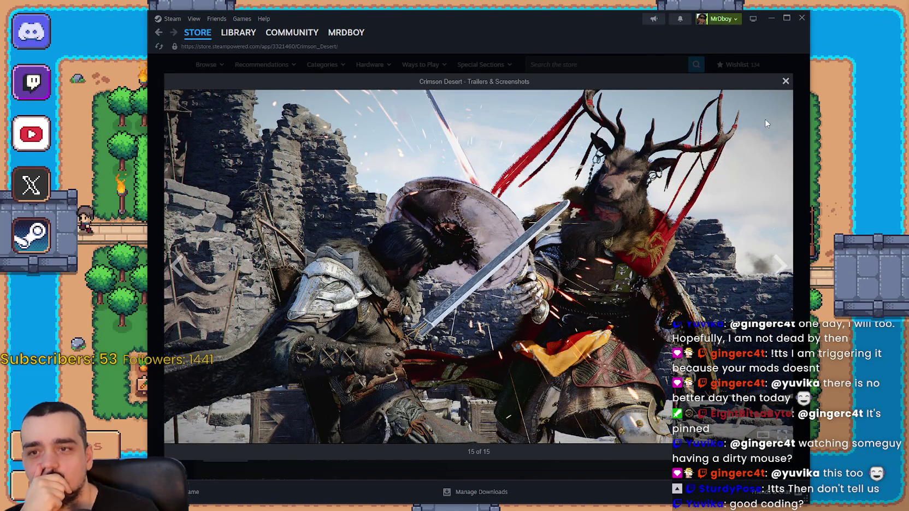
pyautogui.click(785, 82)
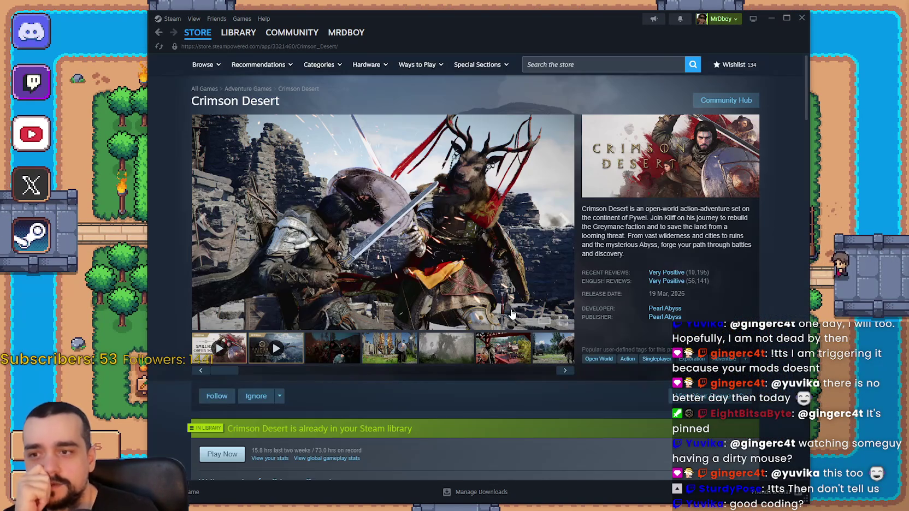
# Step: Flip through the store gallery thumbnails to the deer-warrior battle screenshot
pyautogui.click(504, 352)
pyautogui.click(549, 361)
pyautogui.click(504, 353)
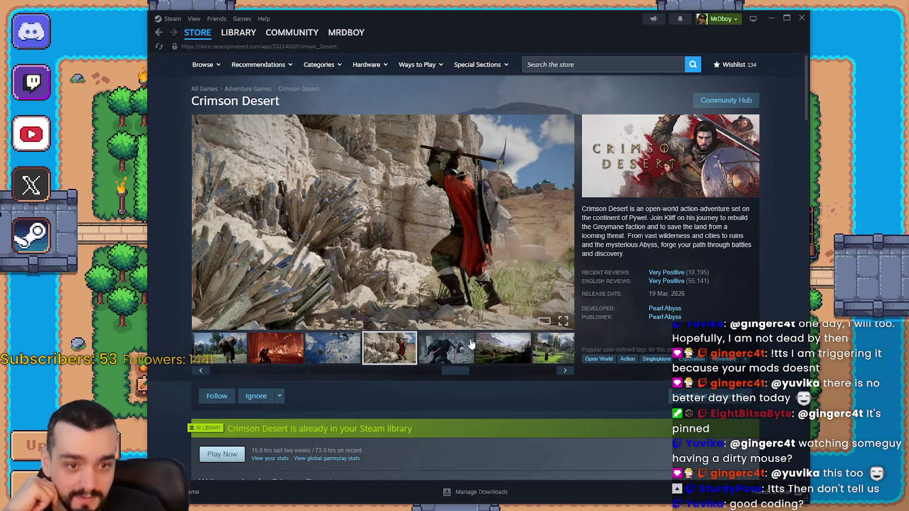
pyautogui.click(471, 343)
pyautogui.click(549, 355)
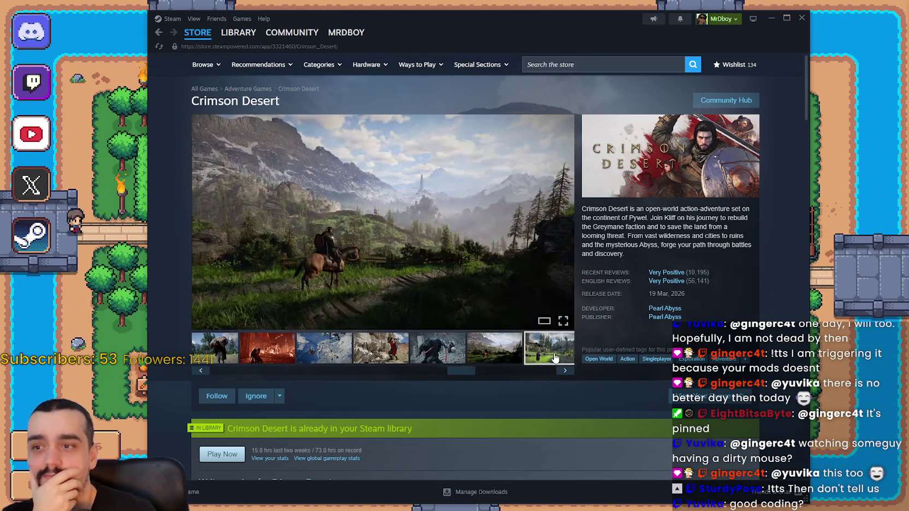
pyautogui.click(549, 350)
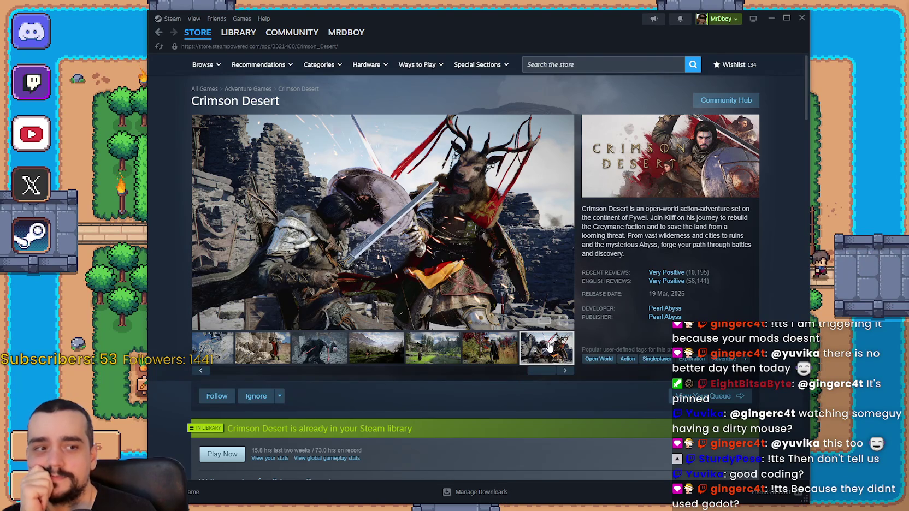
pyautogui.scroll(-10, 536, 337)
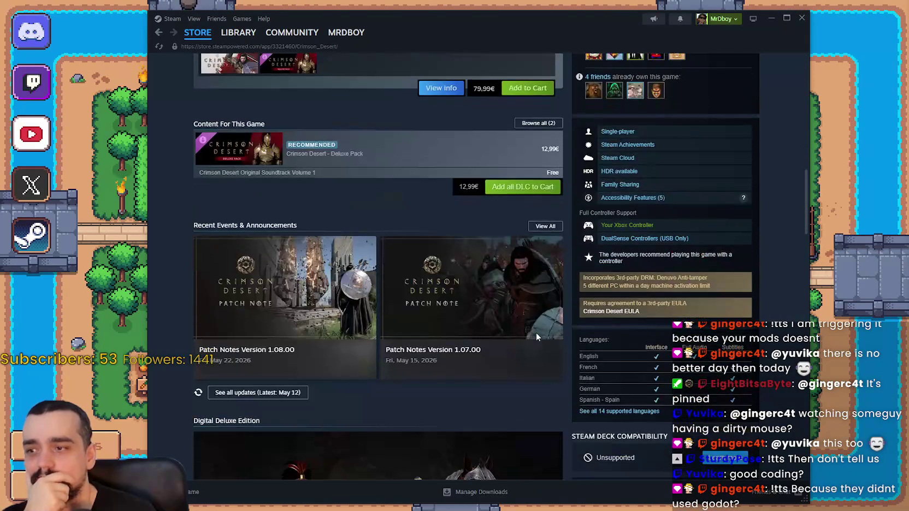
# Step: From Content For This Game, open the Crimson Desert - Deluxe Pack DLC page and reach its item list
pyautogui.scroll(-4, 536, 337)
pyautogui.scroll(3, 536, 337)
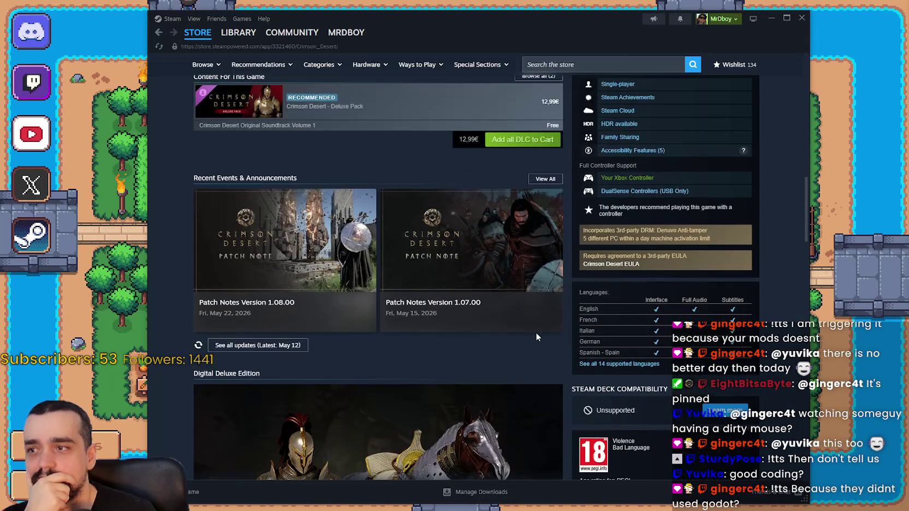
pyautogui.scroll(-4, 537, 333)
pyautogui.scroll(-3, 441, 278)
pyautogui.scroll(3, 440, 278)
pyautogui.scroll(6, 440, 277)
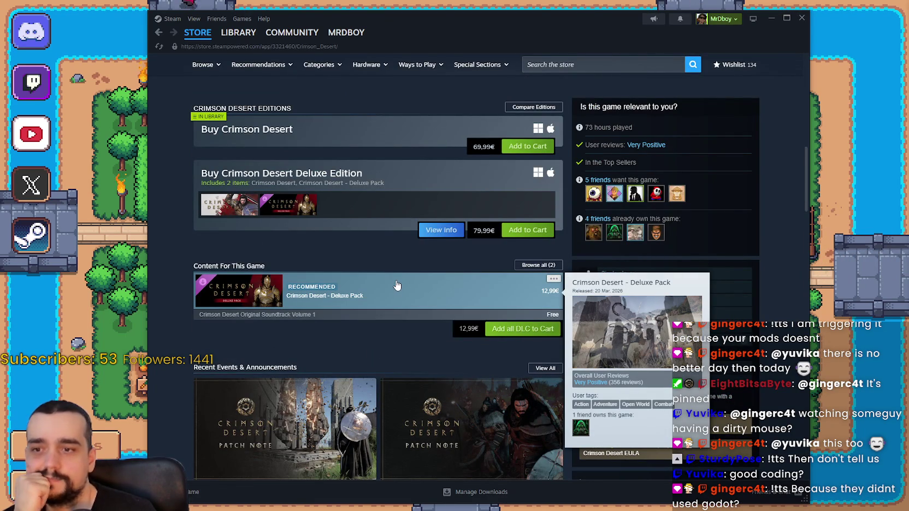
pyautogui.click(397, 285)
pyautogui.scroll(-5, 368, 315)
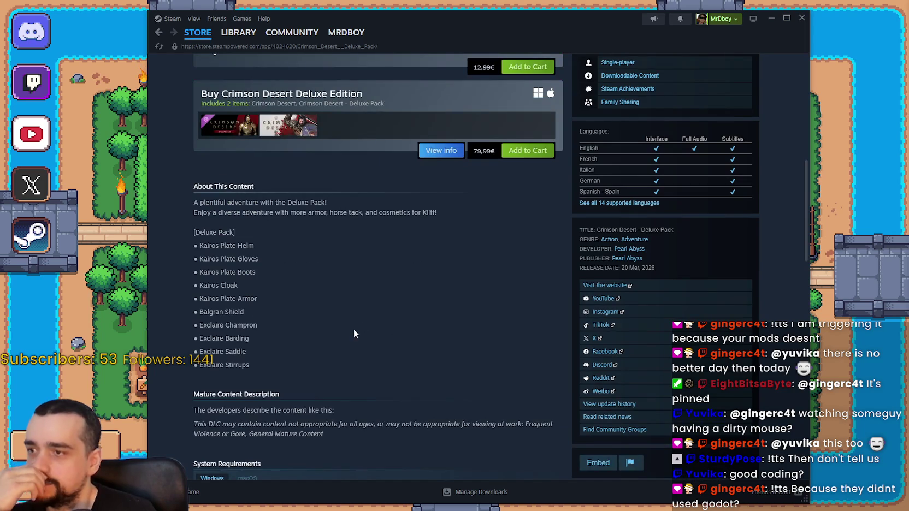
# Step: Select the Deluxe Pack items from Kairos Plate Helm to Exclaire Stirrups, then scroll to system requirements
pyautogui.scroll(-3, 357, 328)
pyautogui.scroll(10, 262, 298)
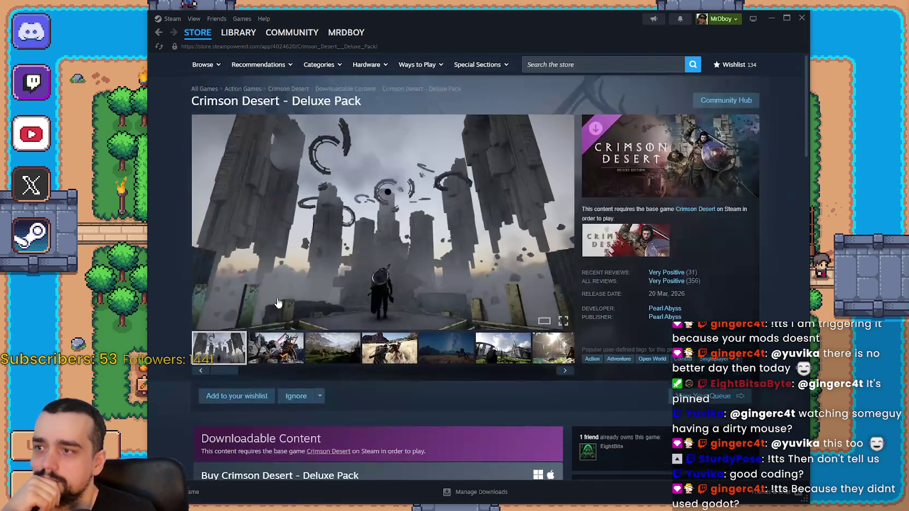
pyautogui.scroll(-2, 308, 341)
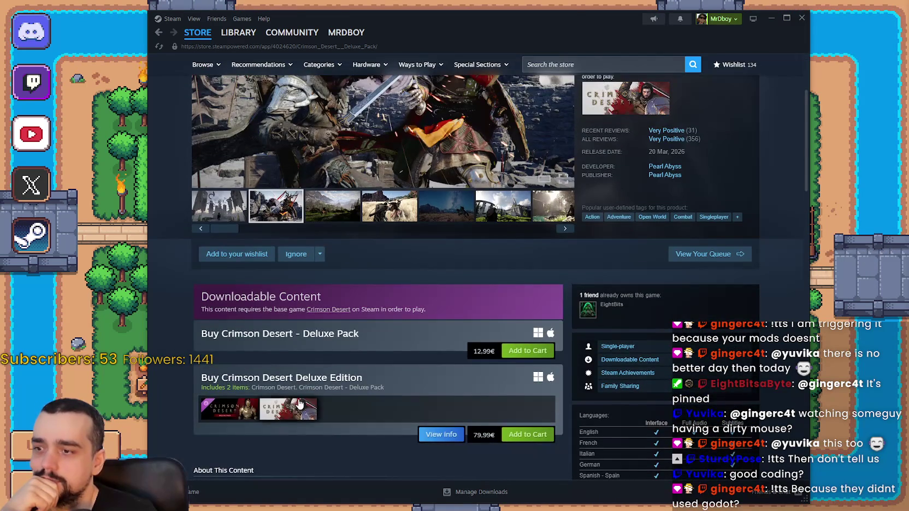
pyautogui.scroll(-4, 228, 367)
pyautogui.moveTo(218, 296); pyautogui.dragTo(231, 367)
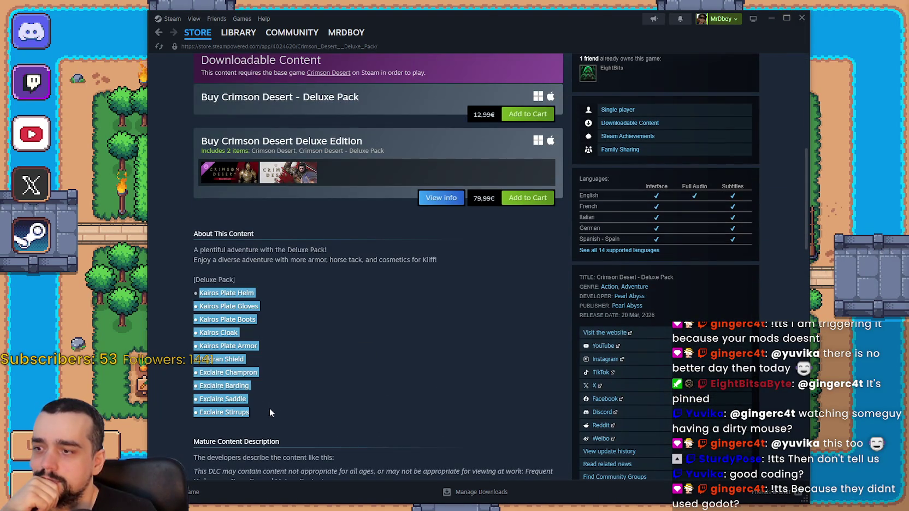
pyautogui.scroll(6, 312, 398)
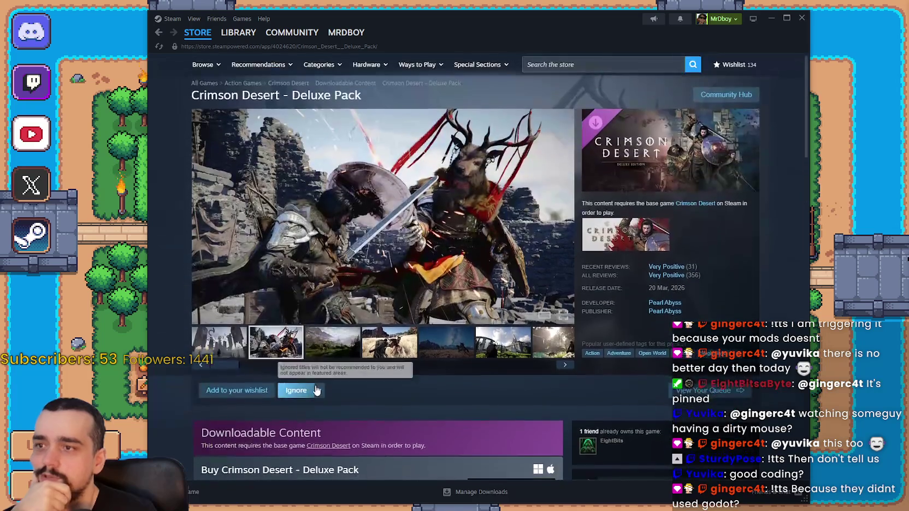
pyautogui.scroll(-2, 431, 361)
pyautogui.scroll(-10, 431, 358)
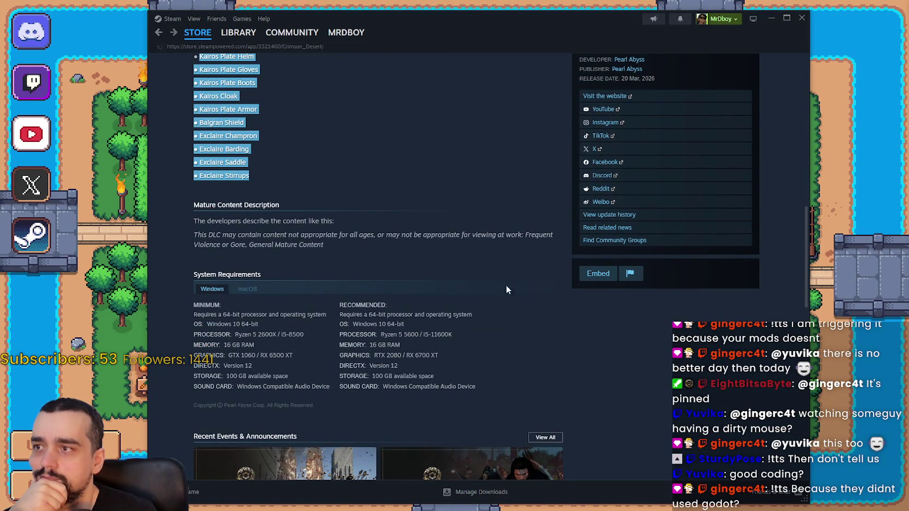
# Step: Expand and read the Digital Deluxe Edition description on the Crimson Desert page
pyautogui.scroll(-4, 415, 324)
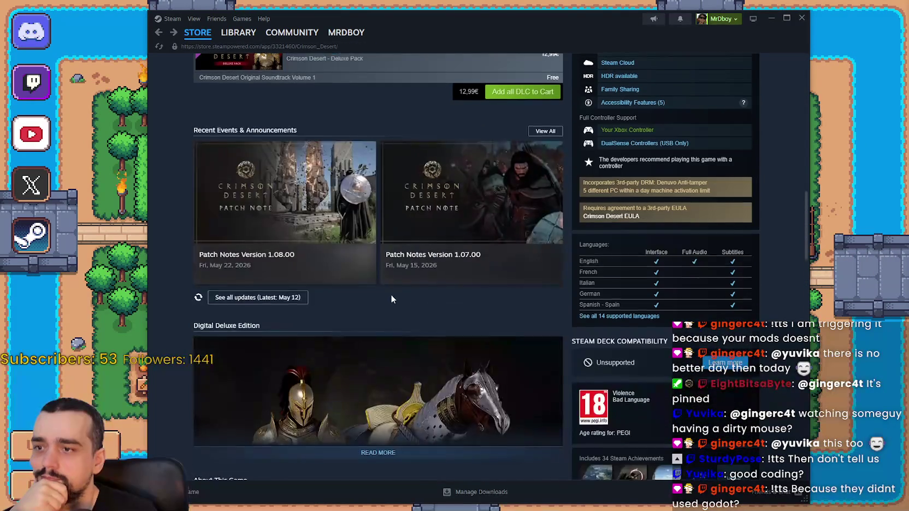
pyautogui.scroll(-3, 390, 298)
pyautogui.click(375, 316)
pyautogui.scroll(-3, 382, 311)
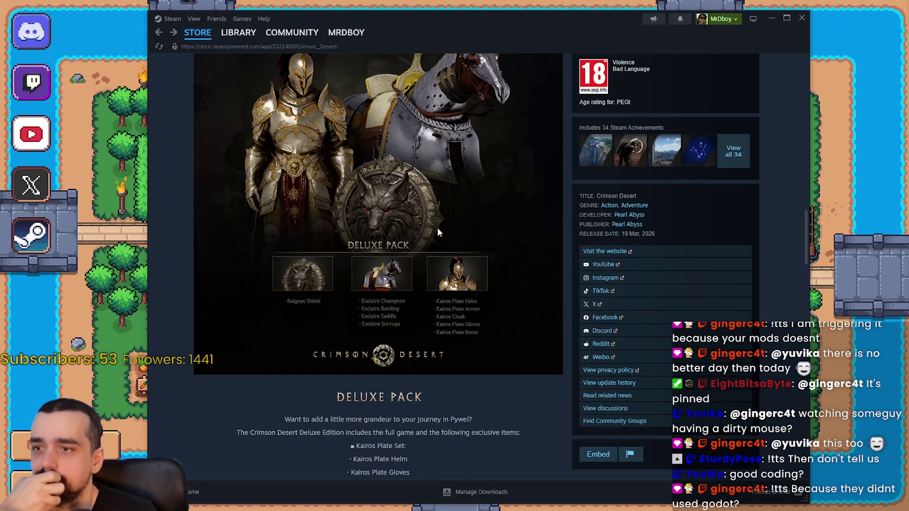
pyautogui.scroll(-6, 451, 339)
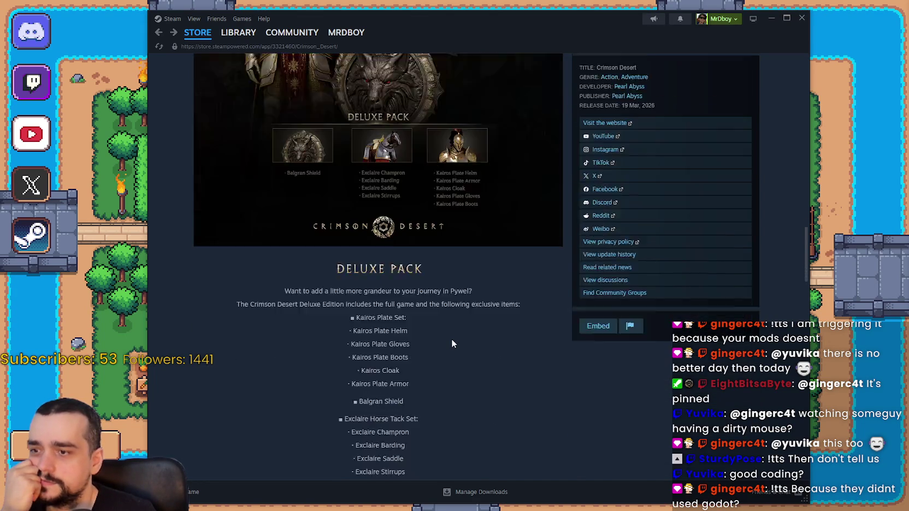
pyautogui.scroll(-10, 448, 336)
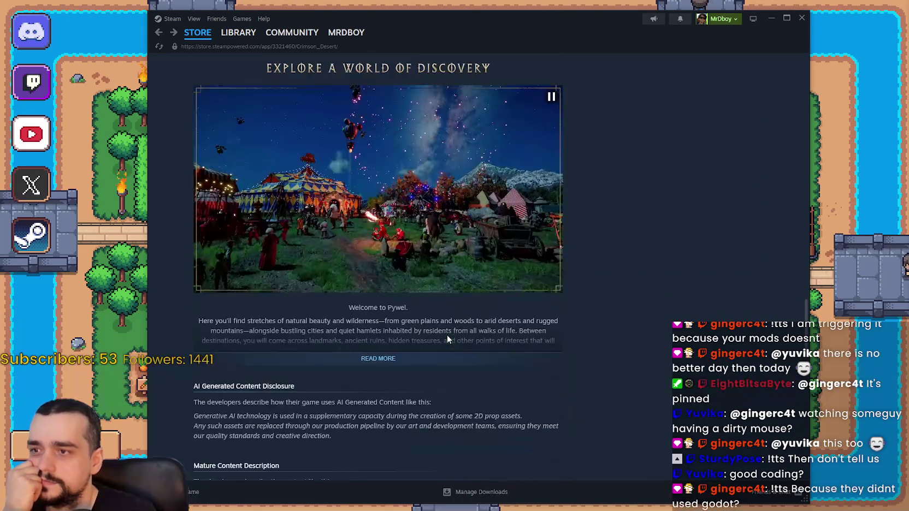
pyautogui.scroll(2, 372, 261)
pyautogui.scroll(3, 397, 375)
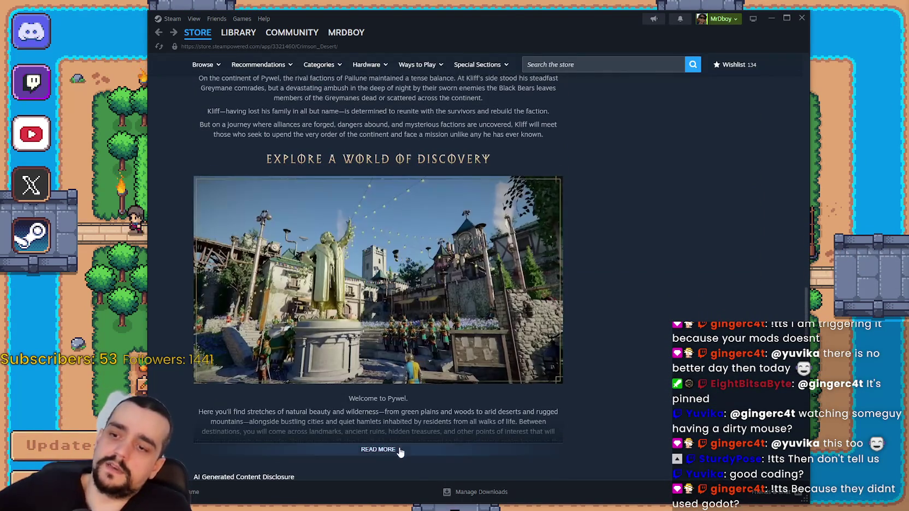
# Step: Expand and read the full About This Game description of Pywel
pyautogui.click(396, 447)
pyautogui.scroll(-3, 400, 408)
pyautogui.scroll(-3, 403, 403)
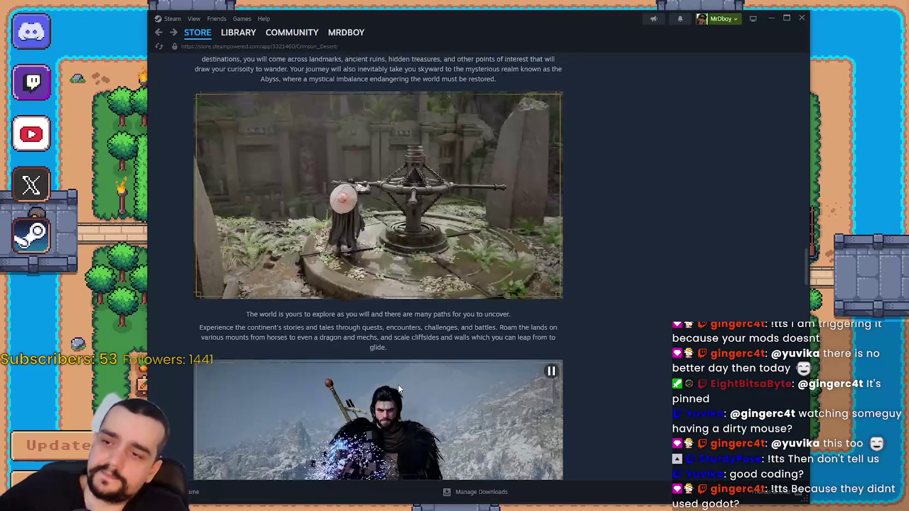
pyautogui.scroll(2, 397, 384)
pyautogui.scroll(-2, 585, 377)
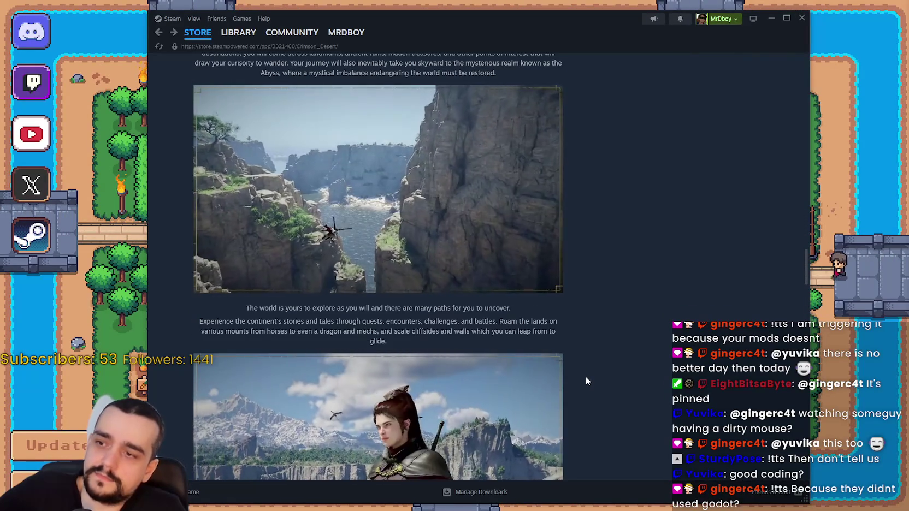
pyautogui.scroll(-3, 581, 369)
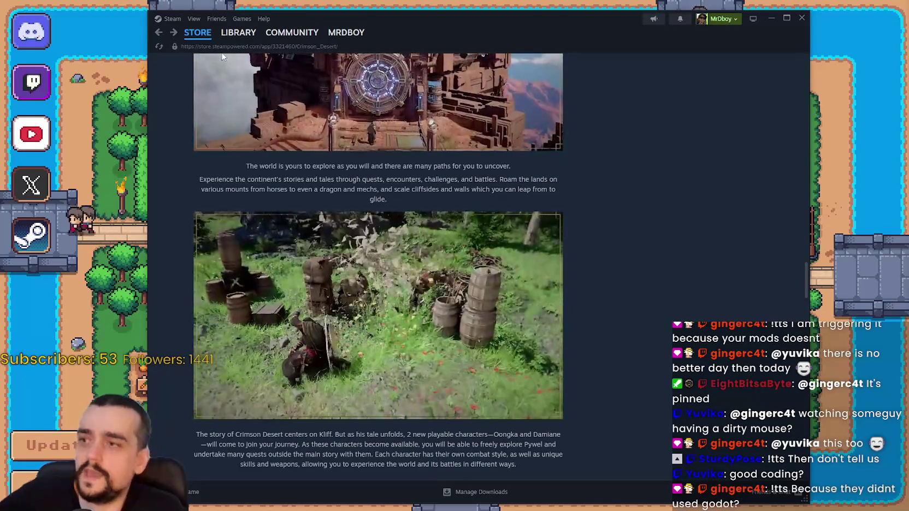
pyautogui.moveTo(197, 34)
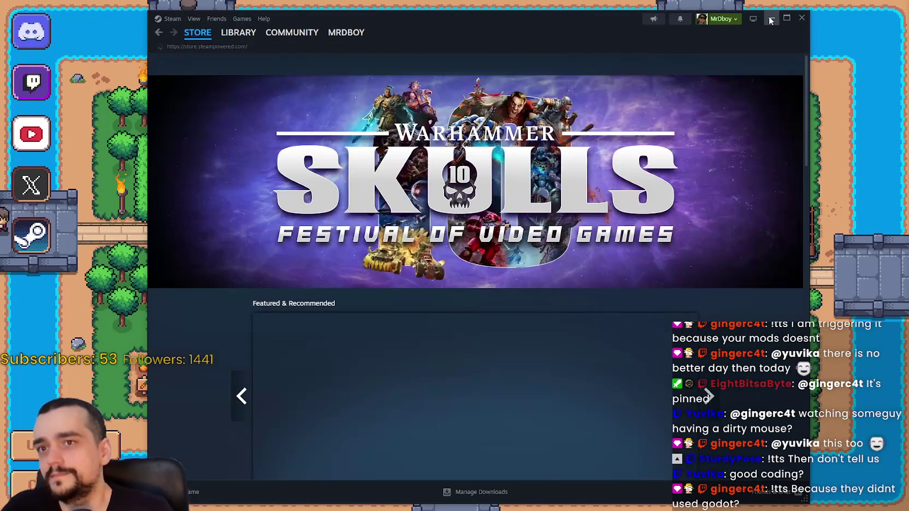
pyautogui.scroll(-3, 694, 133)
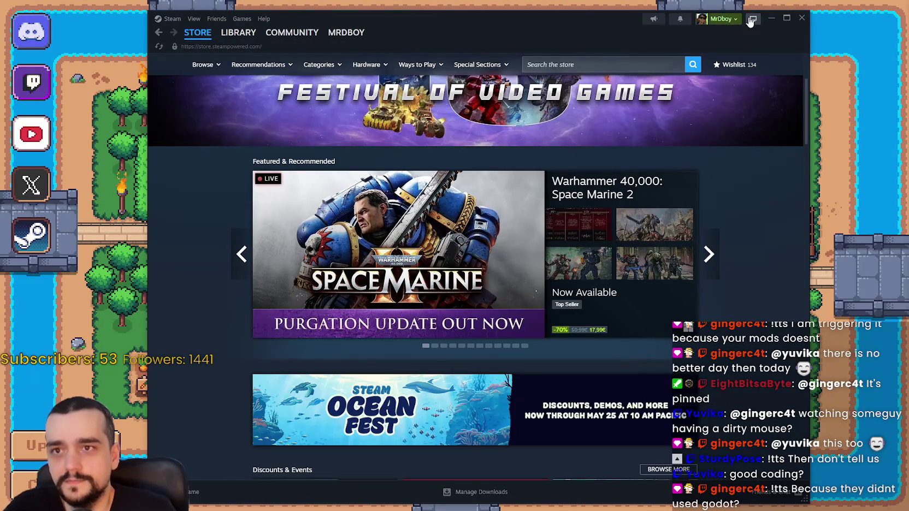
# Step: Minimise Steam and in MR FARMBOY open the save list, selecting Save 1, 2 and 3
pyautogui.click(769, 19)
pyautogui.click(480, 212)
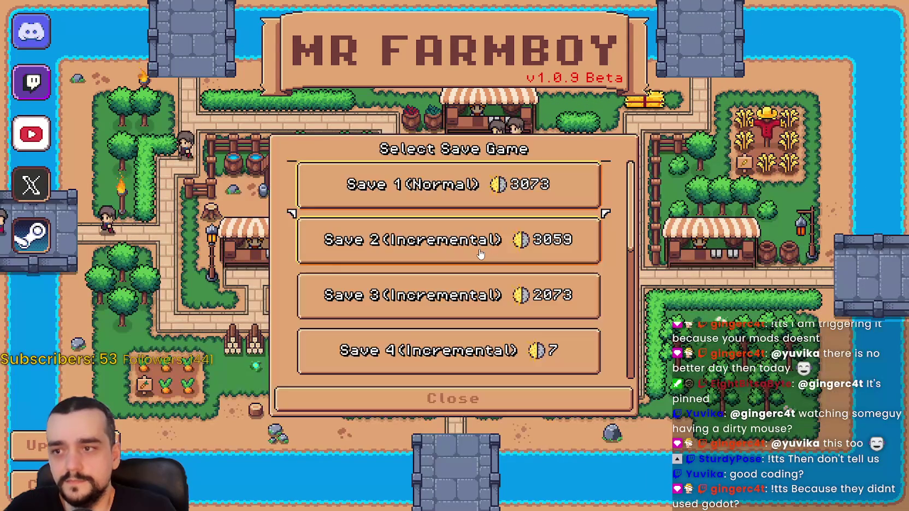
pyautogui.click(484, 206)
pyautogui.click(461, 240)
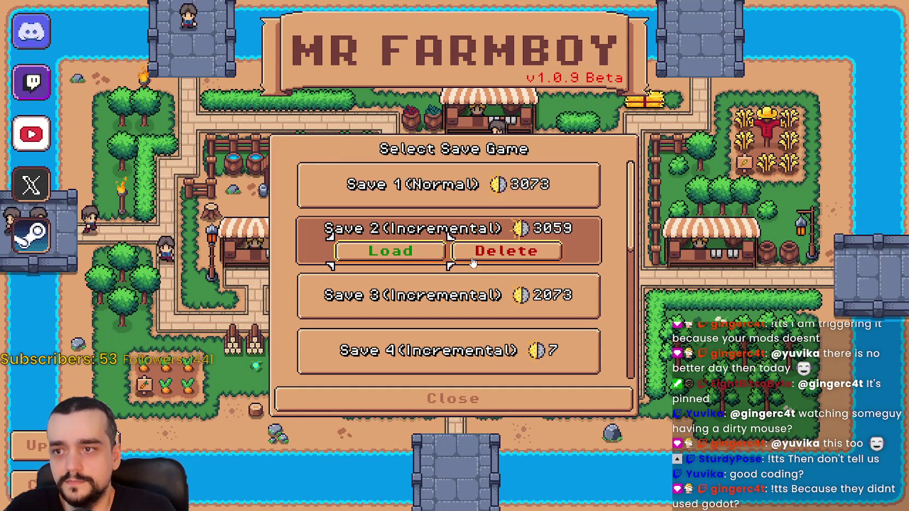
pyautogui.click(461, 289)
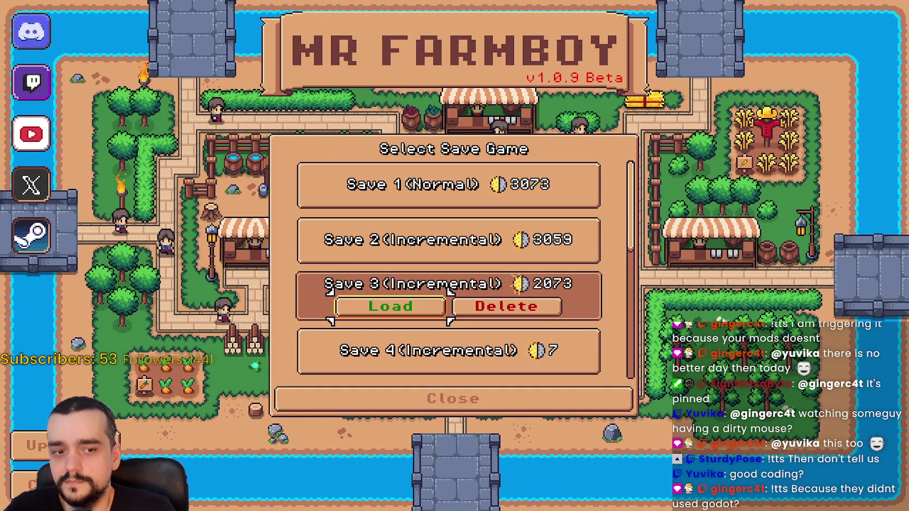
pyautogui.hotkey('alt', 'Tab')
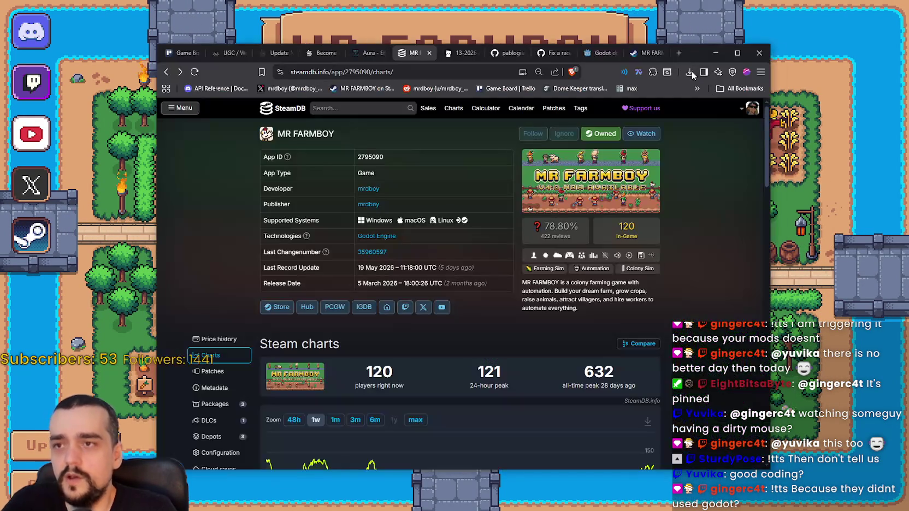
# Step: Search Google for 'pearl abyss stock' and step its chart through 5D and 1M to 6M
pyautogui.click(678, 53)
pyautogui.write('pear')
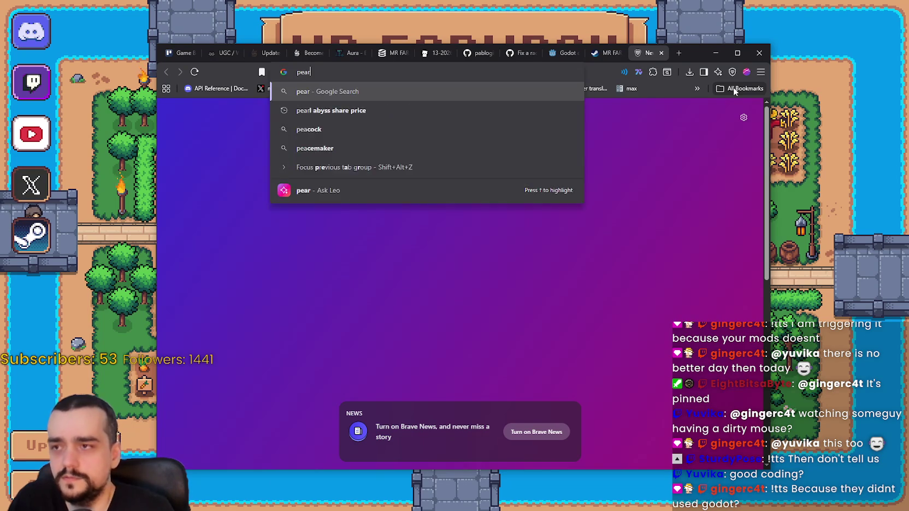
pyautogui.write('l abyss stock')
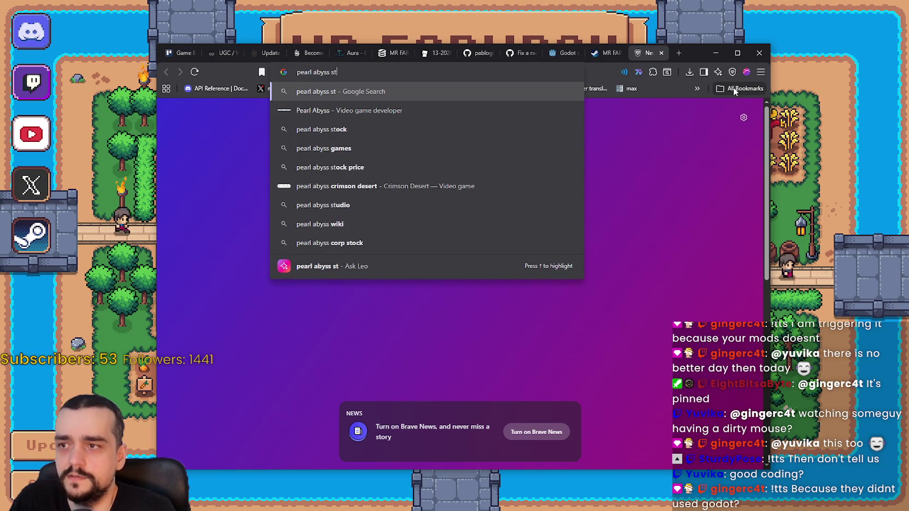
pyautogui.press('Return')
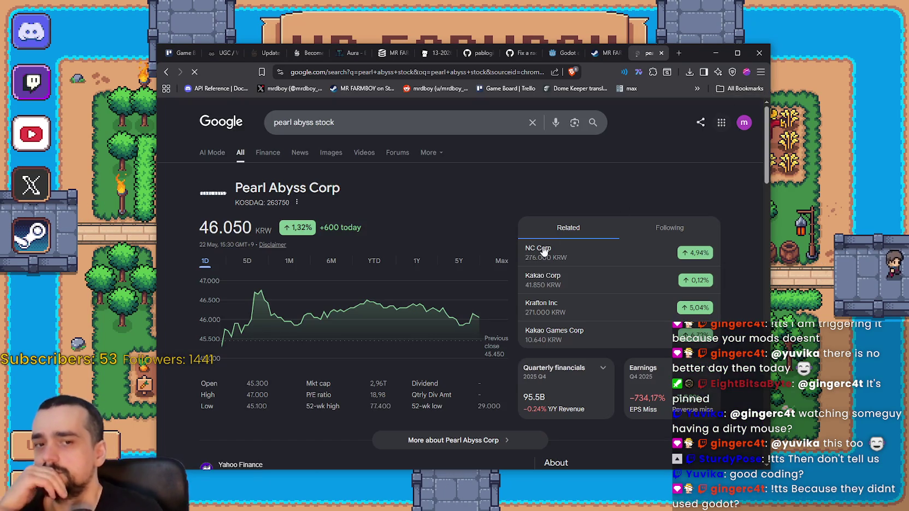
pyautogui.click(246, 260)
pyautogui.click(290, 262)
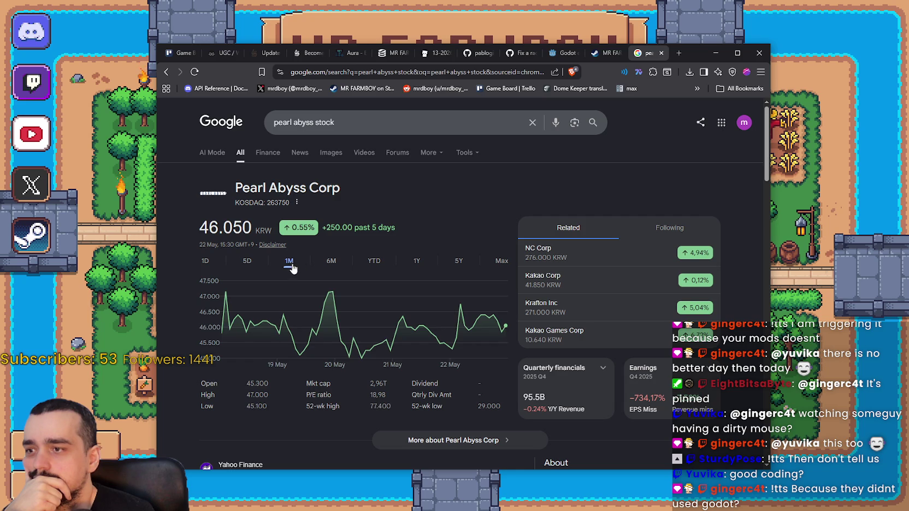
pyautogui.click(331, 262)
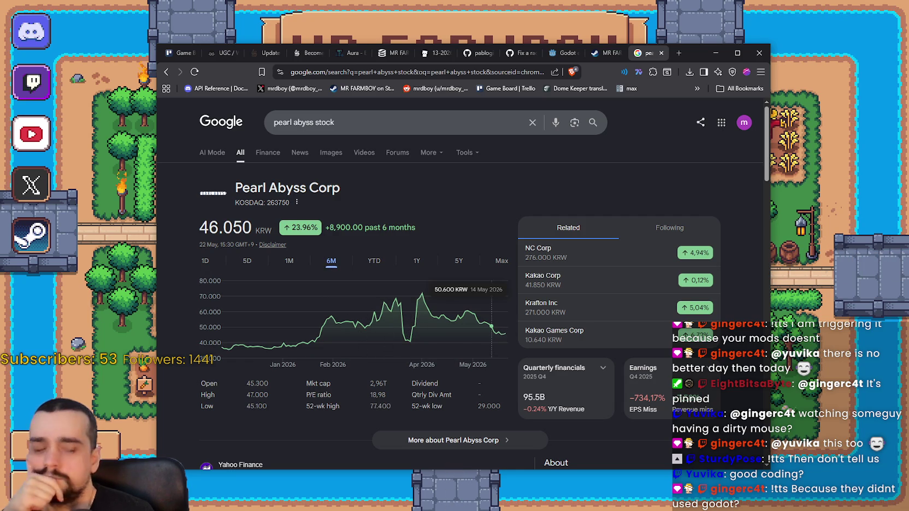
pyautogui.hotkey('alt', 'Tab')
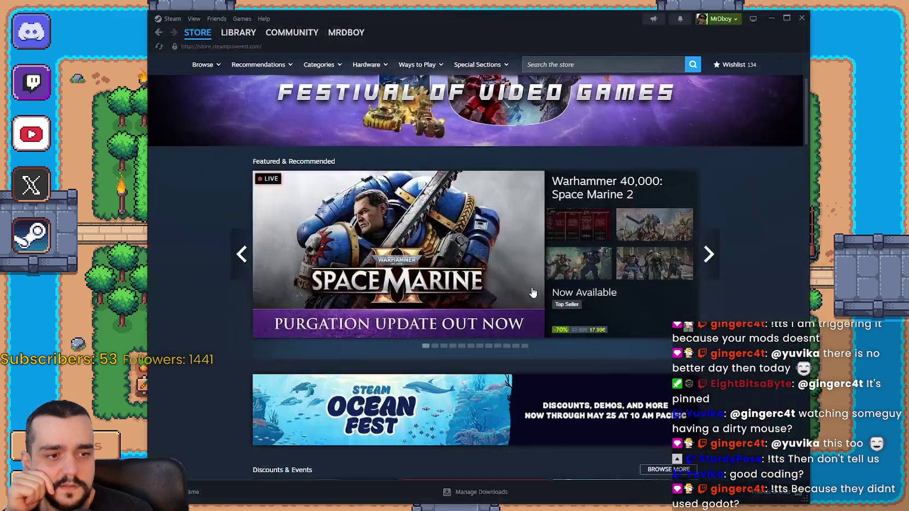
# Step: Search the Steam store for 'crimson de' to reopen the Crimson Desert store page
pyautogui.click(615, 70)
pyautogui.write('crimson de')
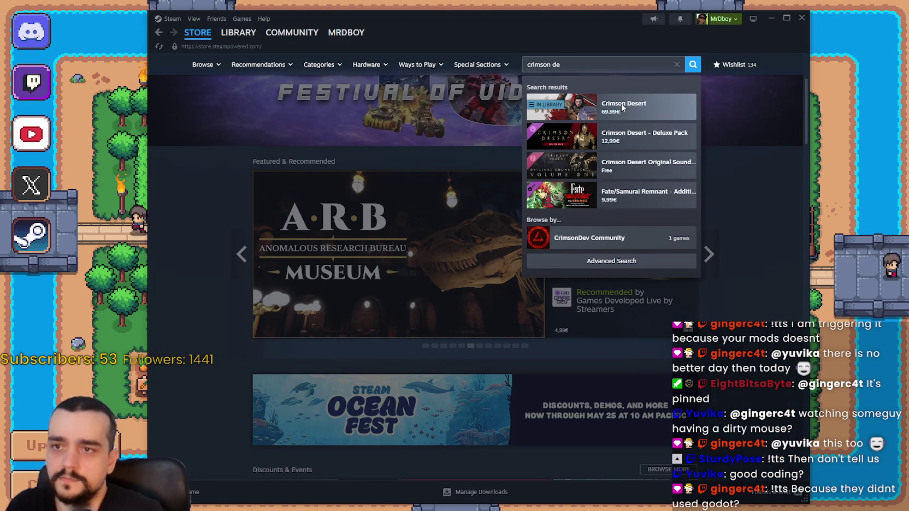
pyautogui.click(623, 107)
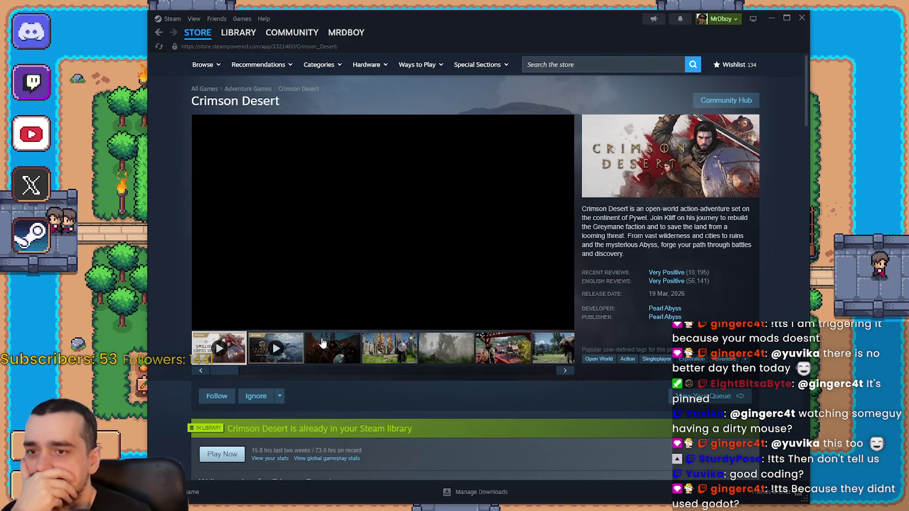
pyautogui.hotkey('alt', 'Tab')
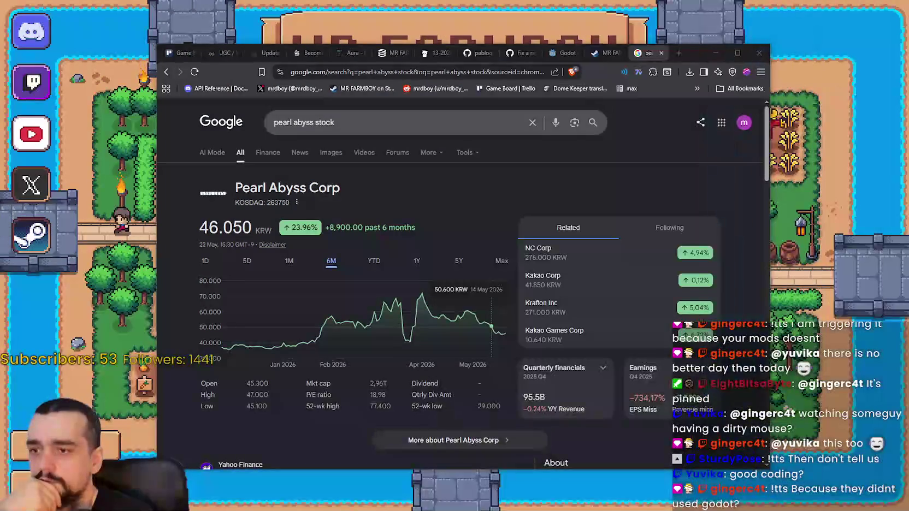
# Step: Move the Steam window aside and bring the Pearl Abyss stock results to the front
pyautogui.hotkey('alt', 'Tab')
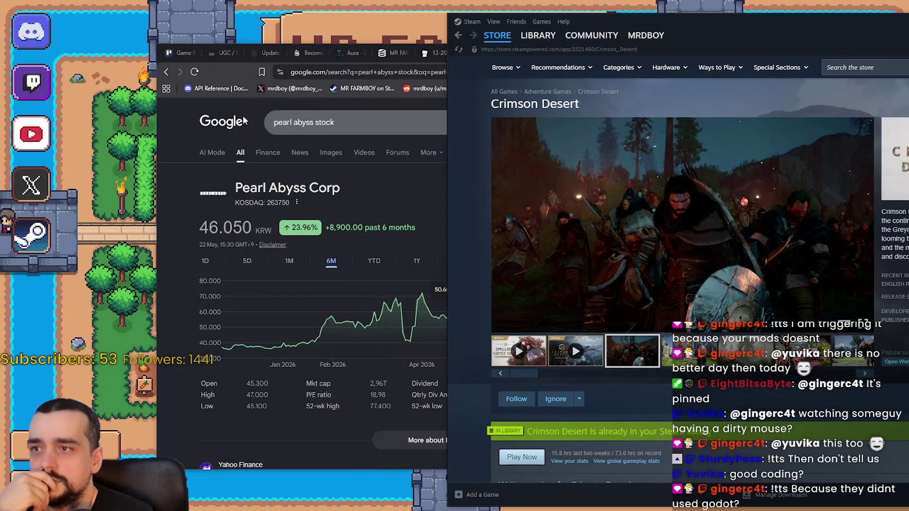
pyautogui.moveTo(814, 13); pyautogui.dragTo(686, 11)
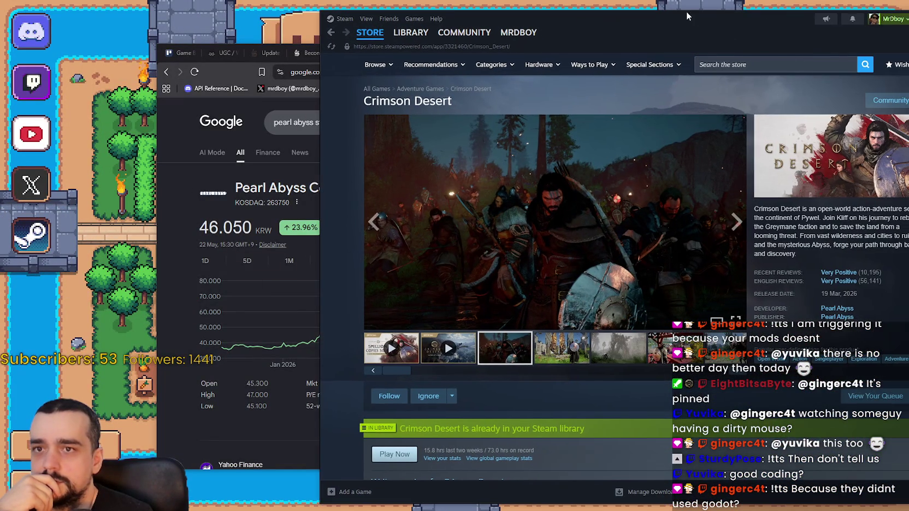
pyautogui.click(190, 328)
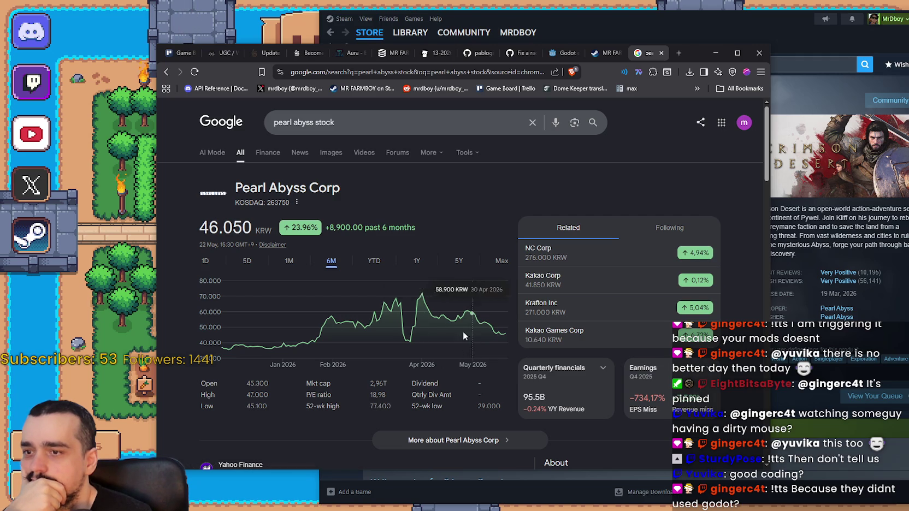
# Step: Step the stock chart through 1M, 5D, 6M, YTD, 1Y and 5Y to the Max view (+113.19%)
pyautogui.click(295, 260)
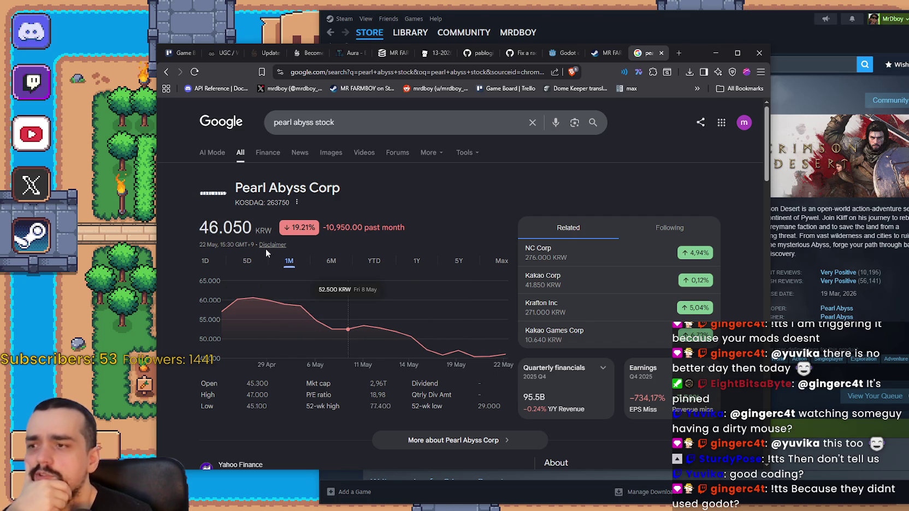
pyautogui.click(246, 262)
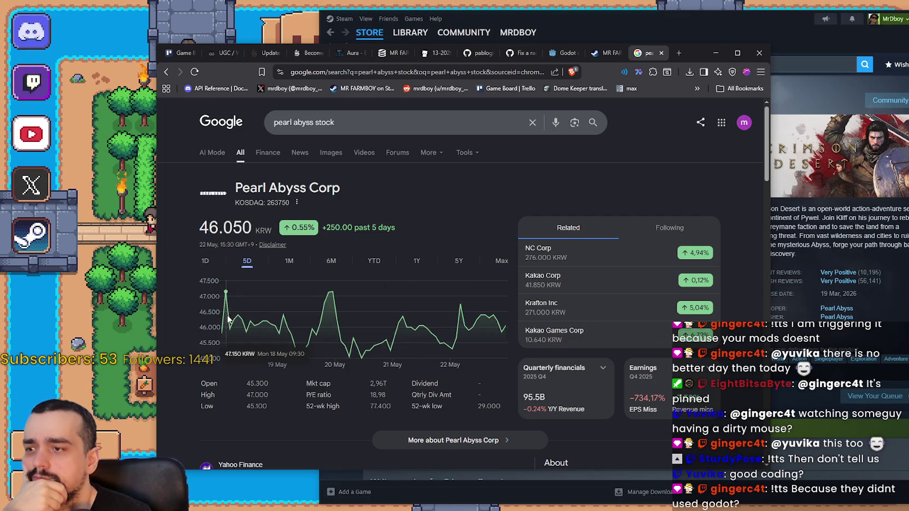
pyautogui.click(290, 263)
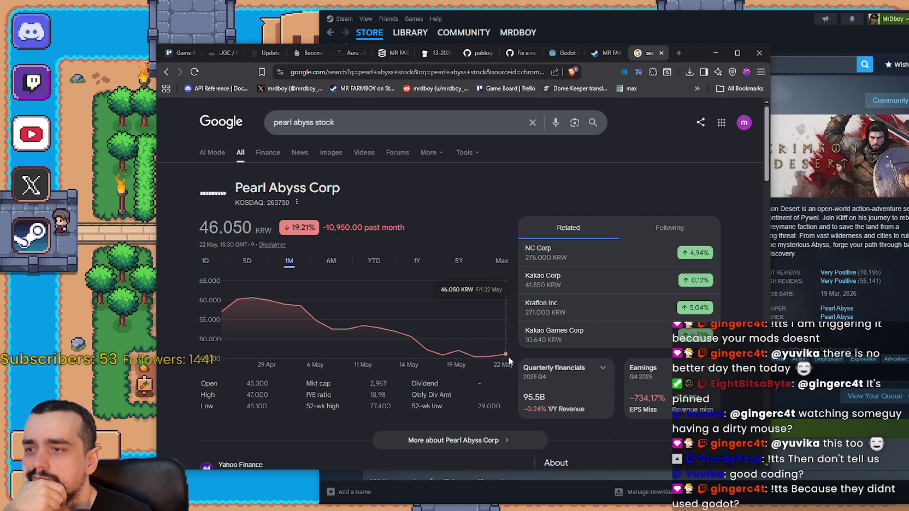
pyautogui.click(332, 262)
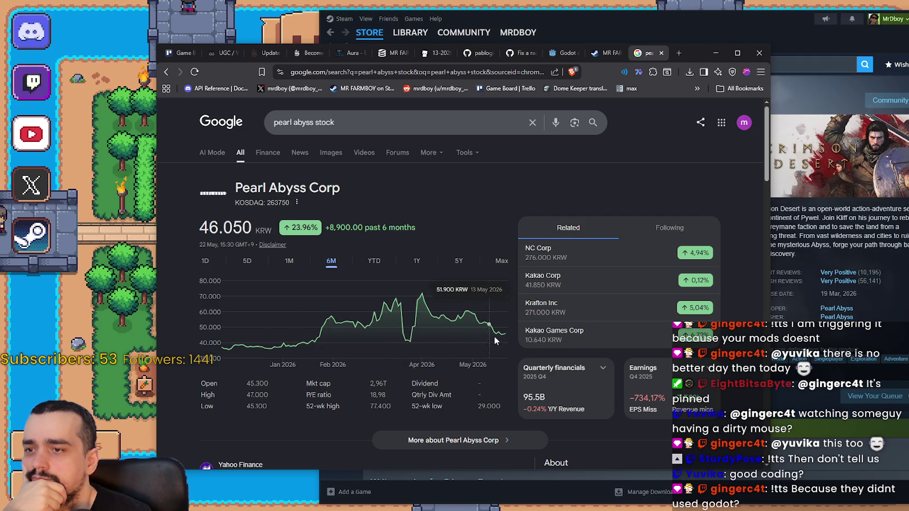
pyautogui.click(374, 262)
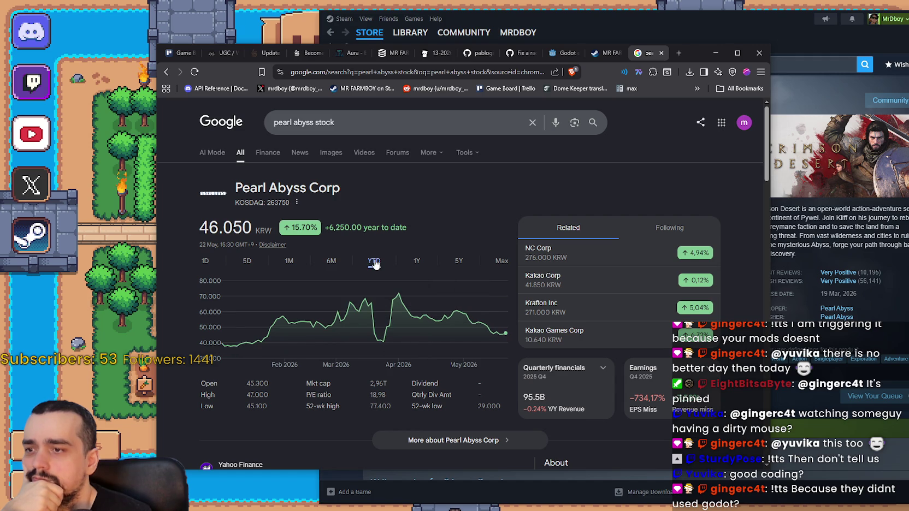
pyautogui.click(417, 261)
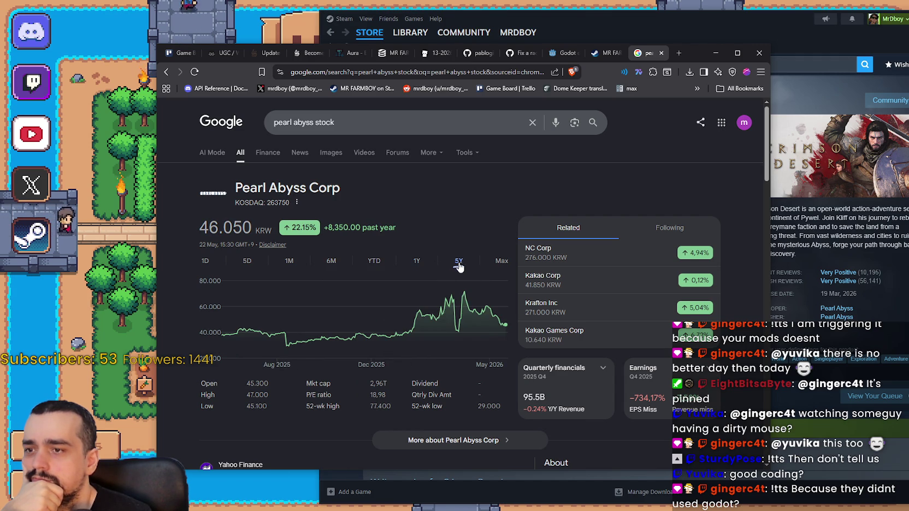
pyautogui.click(458, 262)
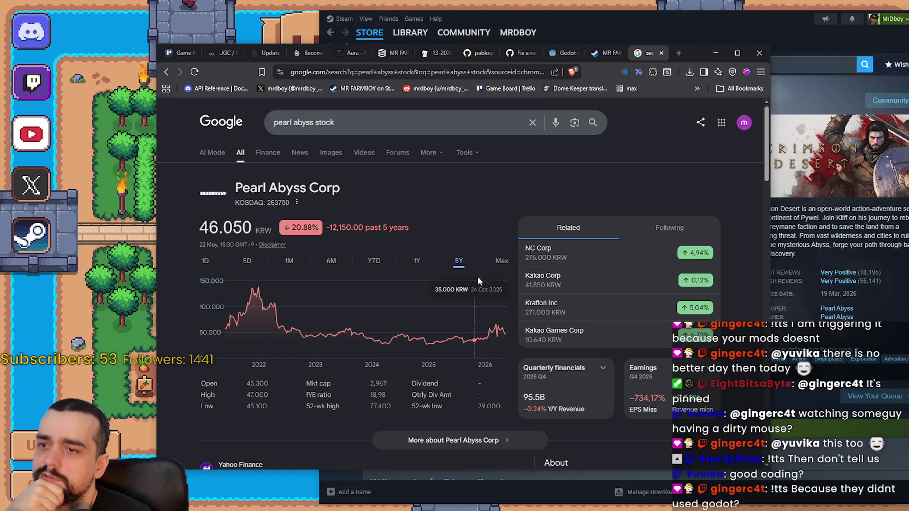
pyautogui.click(501, 262)
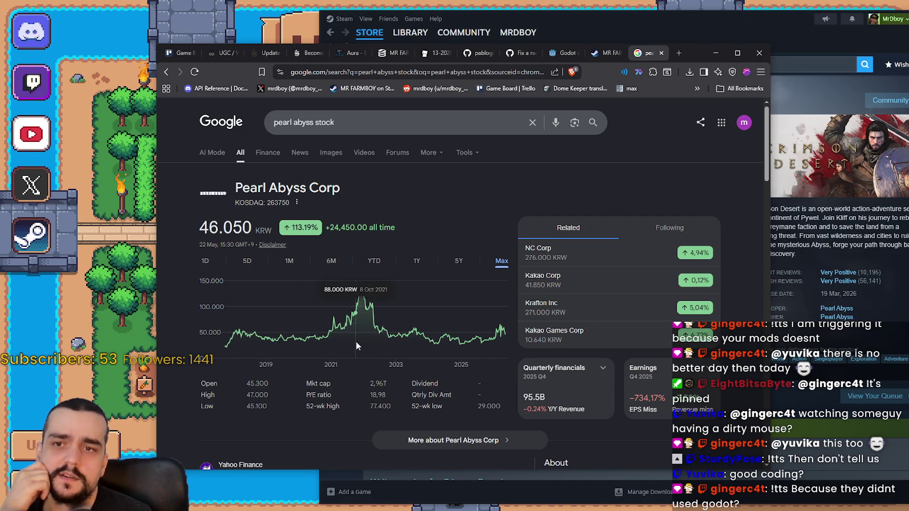
# Step: Search the Steam store for 'bladk' and open the Black Desert store page
pyautogui.click(809, 64)
pyautogui.write('blad')
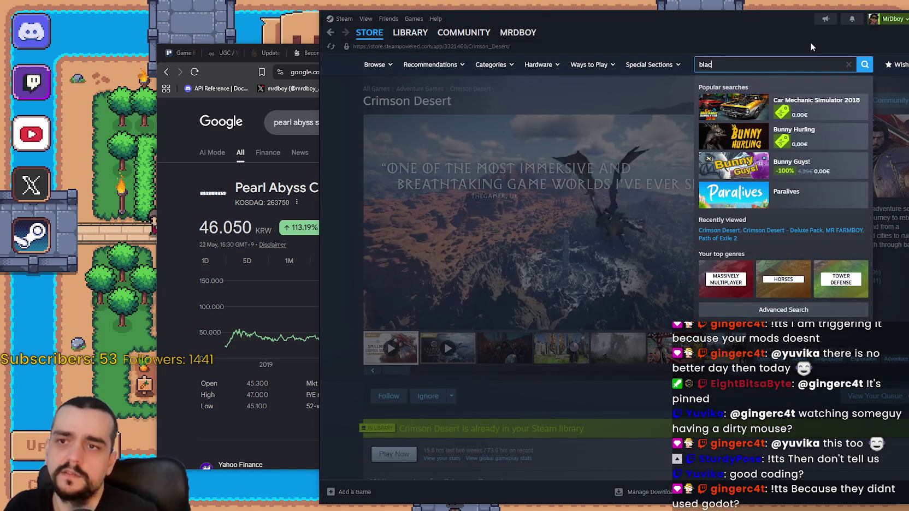
pyautogui.write('k')
pyautogui.click(809, 108)
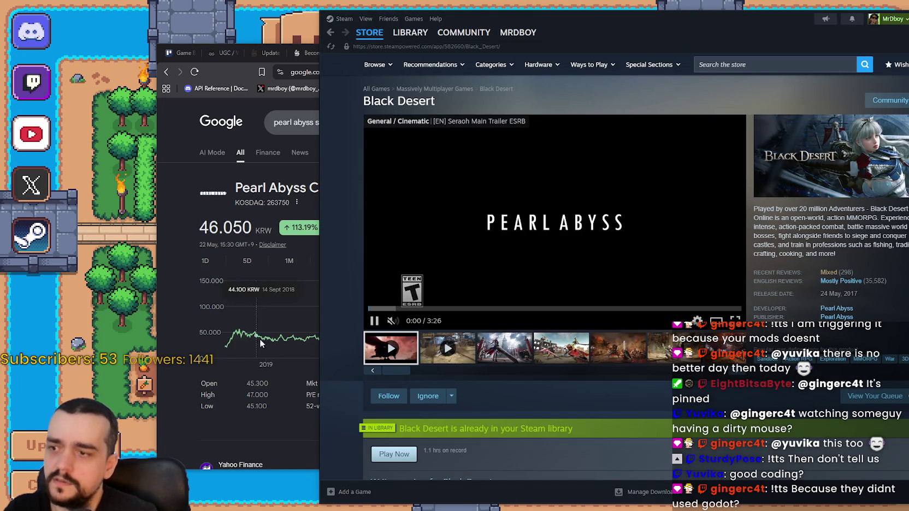
# Step: Switch between the stock results and Steam, scrolling down the Black Desert store page
pyautogui.click(220, 372)
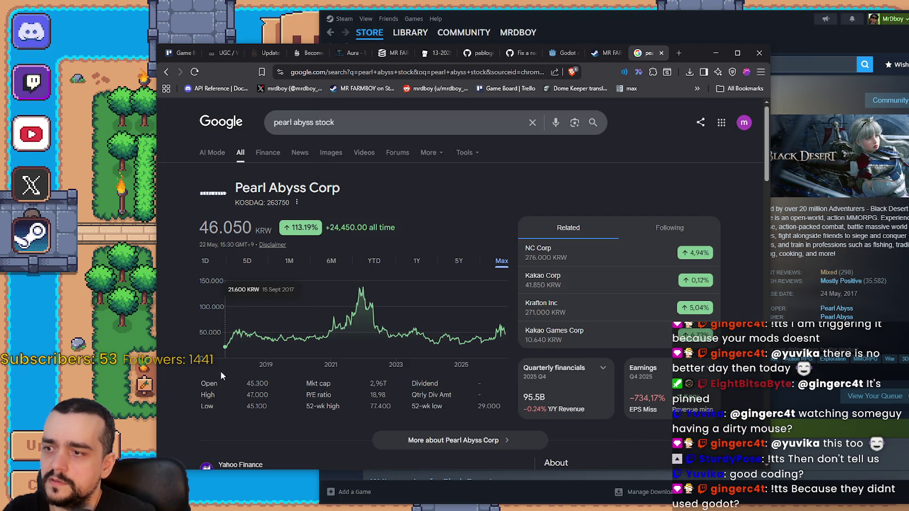
pyautogui.hotkey('alt', 'Tab')
pyautogui.scroll(-2, 597, 282)
pyautogui.scroll(-3, 548, 257)
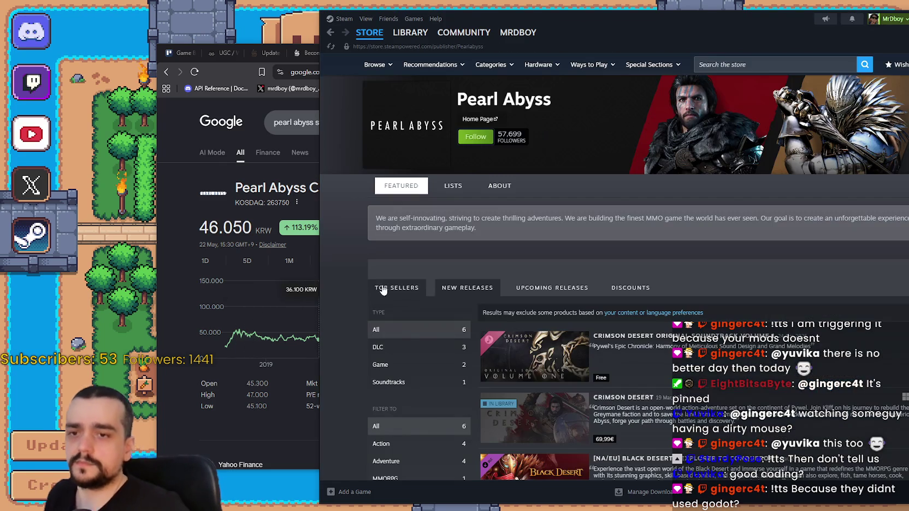
pyautogui.scroll(-4, 614, 267)
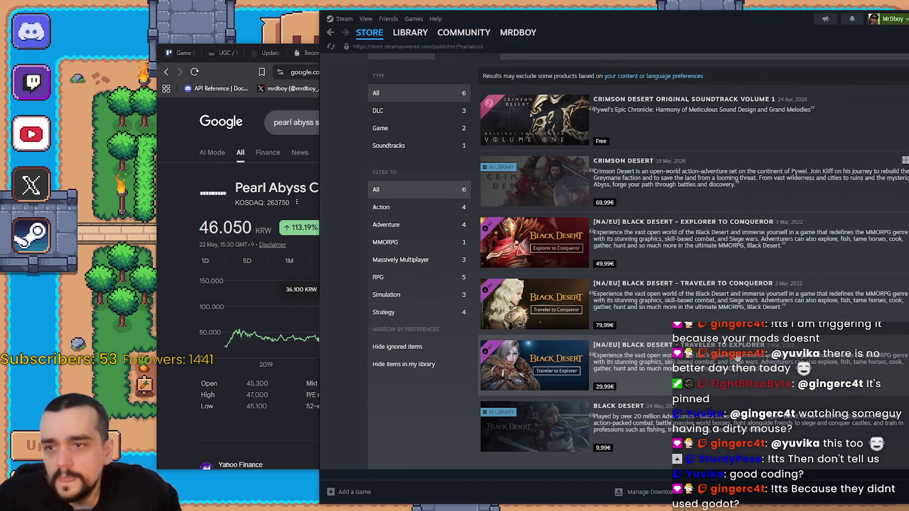
pyautogui.moveTo(556, 242)
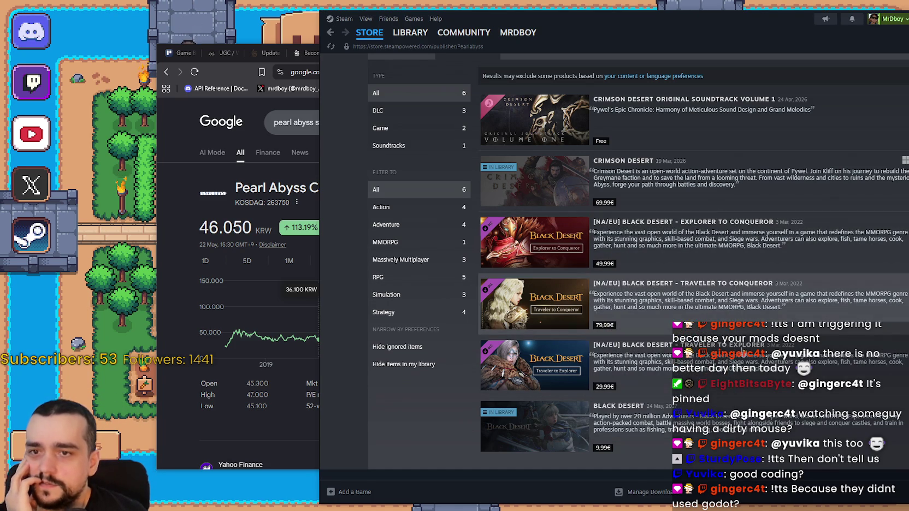
# Step: Scroll up the Pearl Abyss publisher page and return to the Steam store front page
pyautogui.click(193, 400)
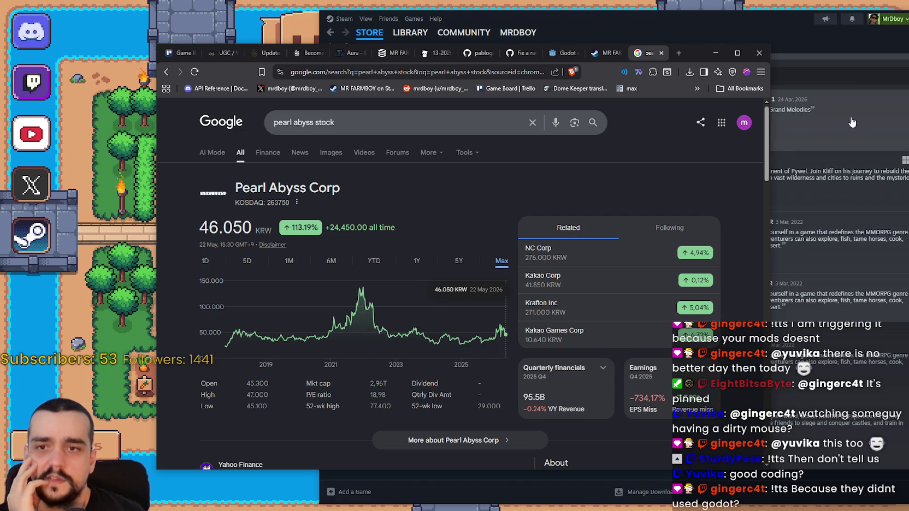
pyautogui.click(852, 71)
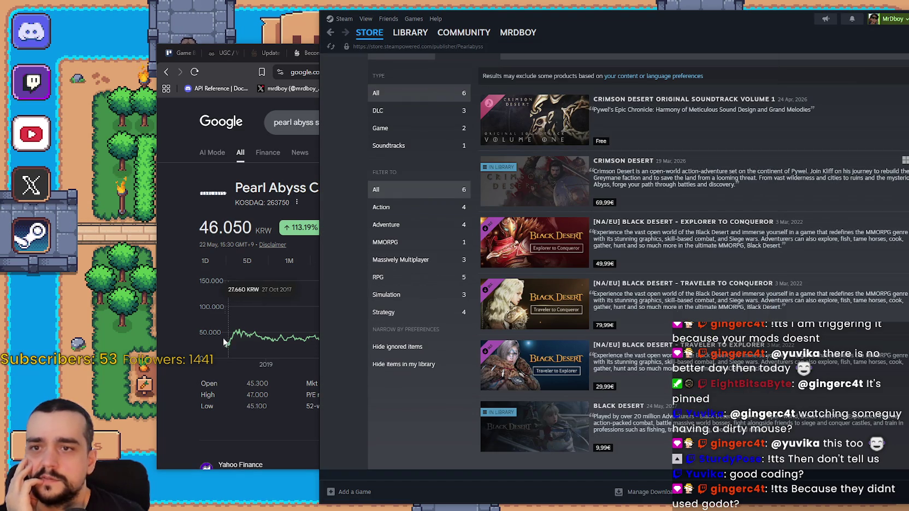
pyautogui.scroll(2, 676, 212)
pyautogui.scroll(-5, 656, 273)
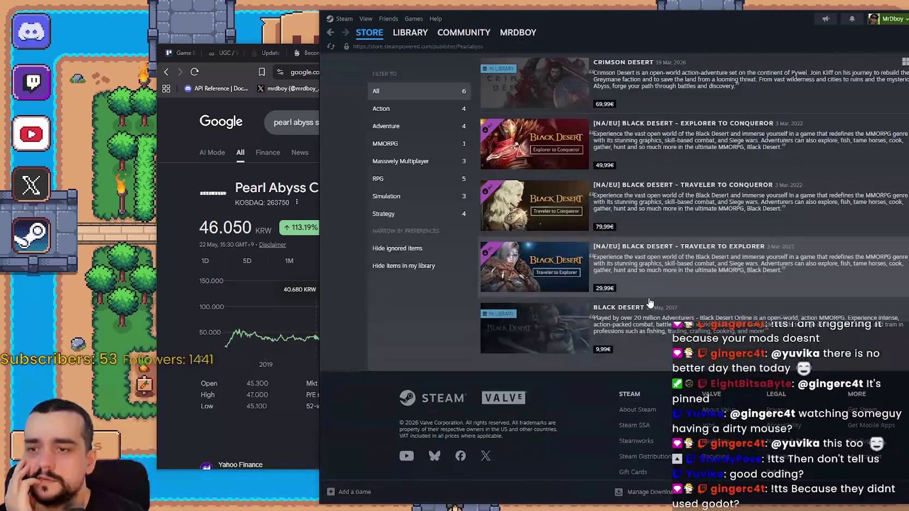
pyautogui.scroll(4, 600, 336)
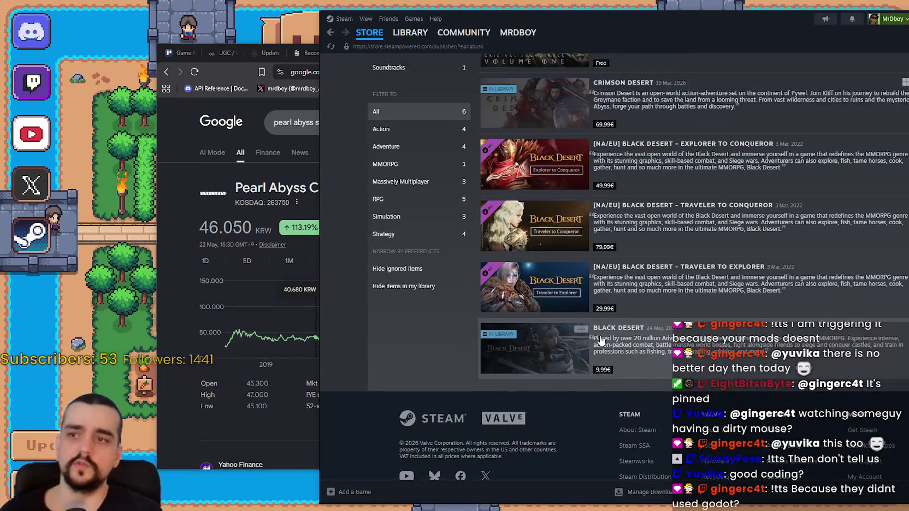
pyautogui.scroll(3, 579, 317)
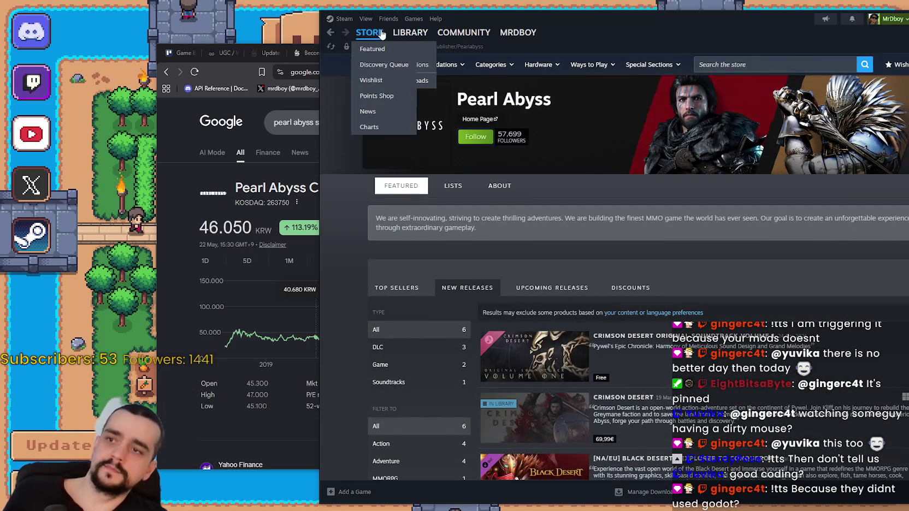
pyautogui.click(371, 33)
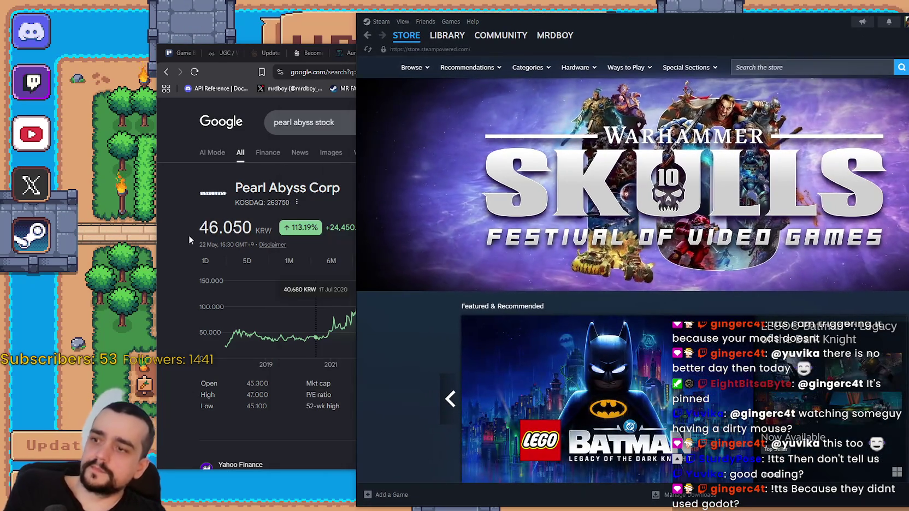
# Step: Refine the Google search to 'pearl abyss stock 2022 going up?'
pyautogui.click(188, 235)
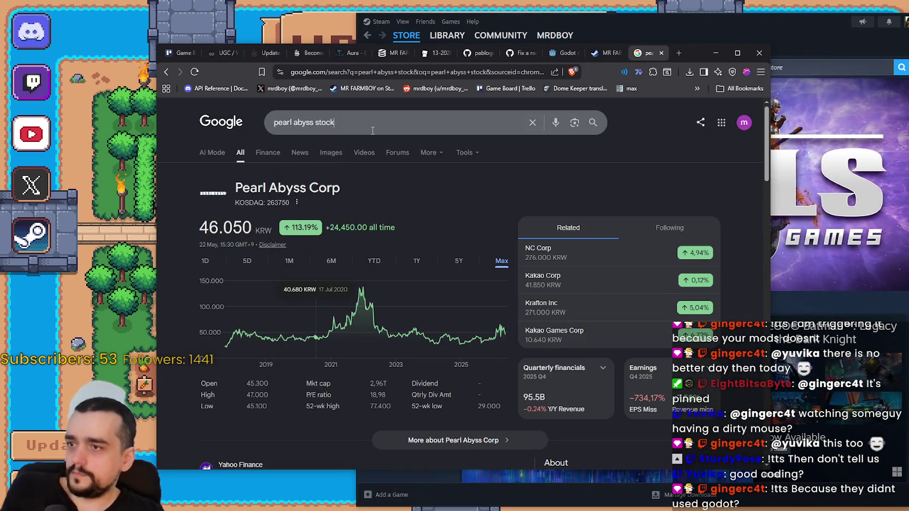
pyautogui.click(396, 130)
pyautogui.write('20')
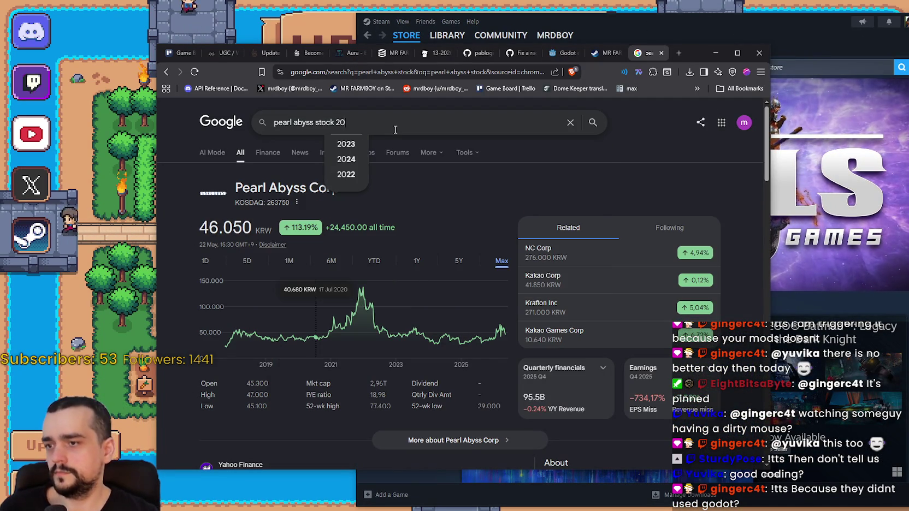
pyautogui.write('22')
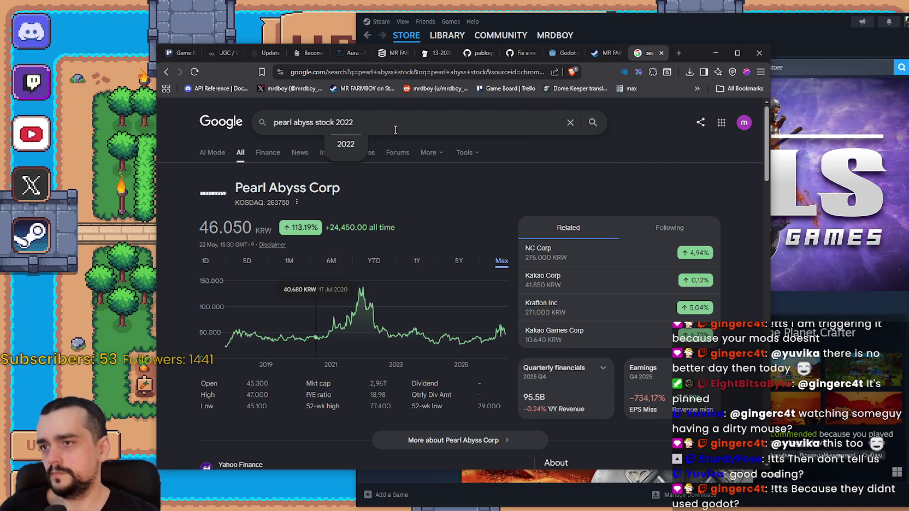
pyautogui.write(' going up?')
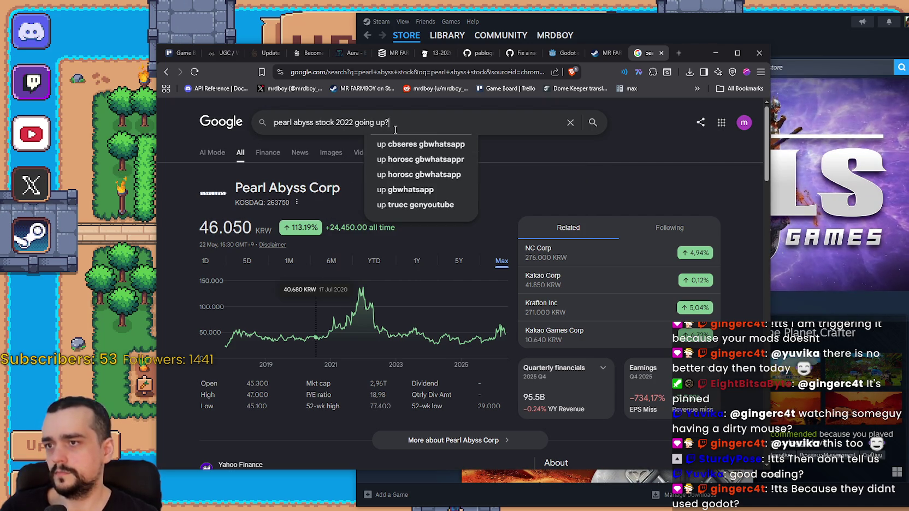
pyautogui.press('Return')
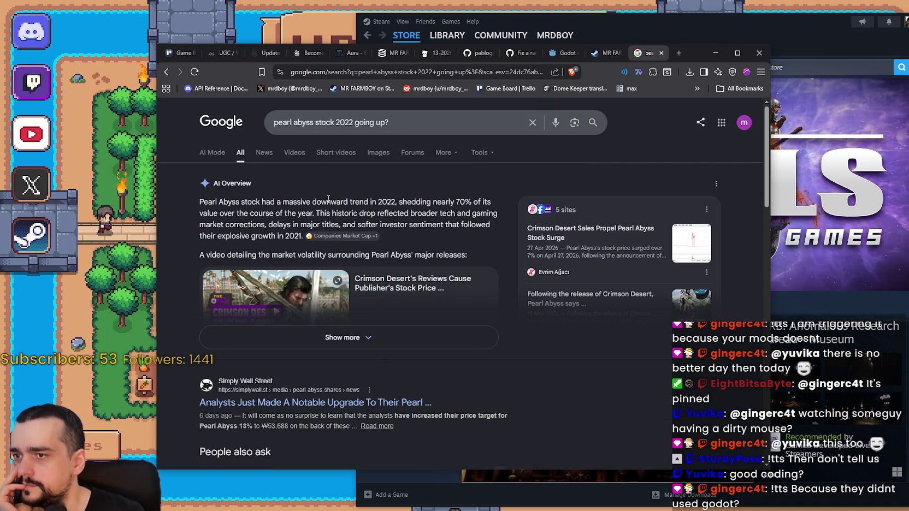
# Step: Highlight the AI Overview's points about the 2022 downward drop and delayed major titles
pyautogui.doubleClick(326, 202)
pyautogui.moveTo(408, 203); pyautogui.dragTo(488, 209)
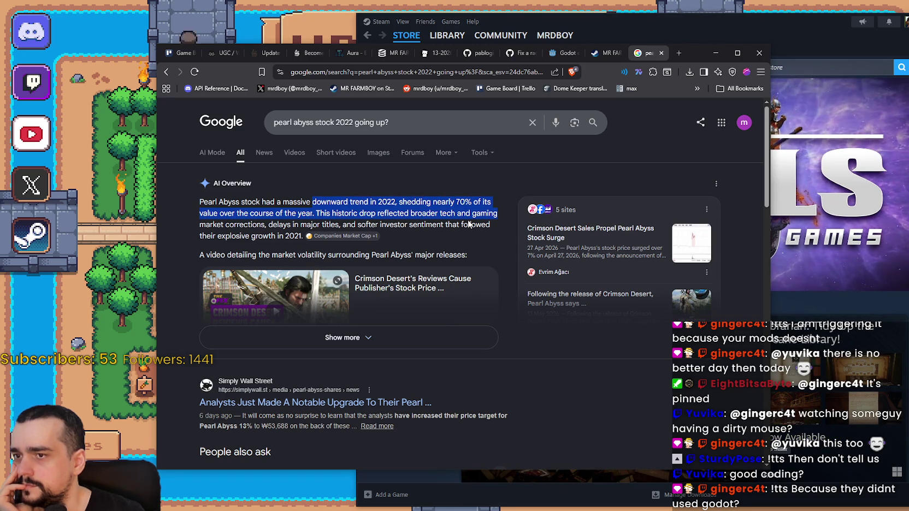
pyautogui.moveTo(225, 224); pyautogui.dragTo(307, 221)
pyautogui.click(395, 218)
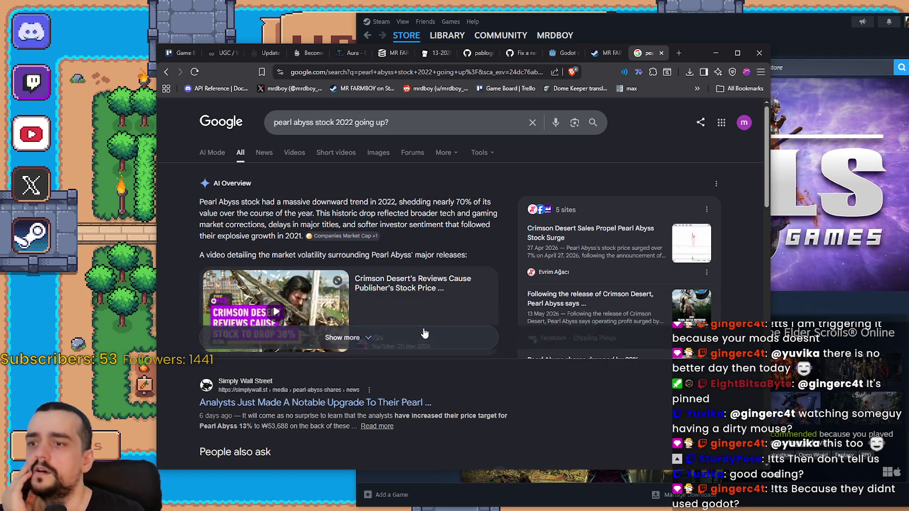
# Step: Expand and read the full AI Overview, then close the Google search tab
pyautogui.click(365, 337)
pyautogui.scroll(-2, 406, 324)
pyautogui.scroll(-5, 406, 324)
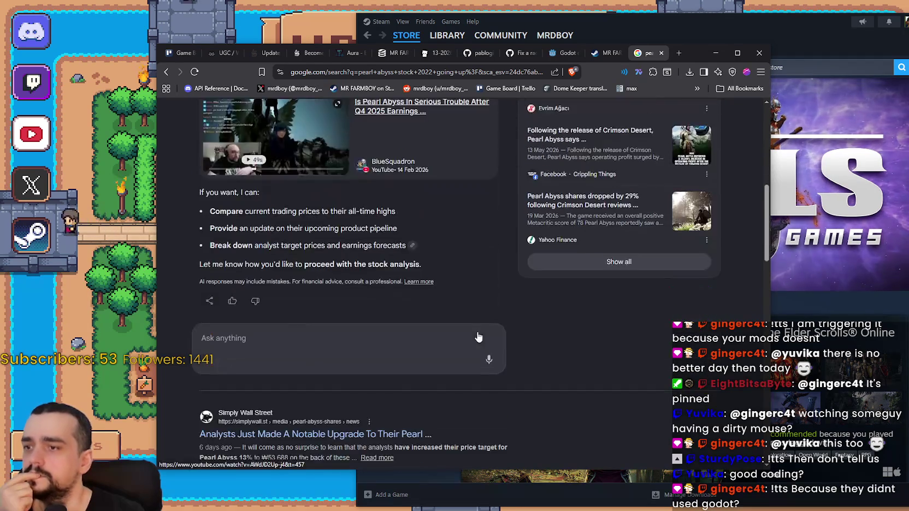
pyautogui.scroll(-5, 589, 335)
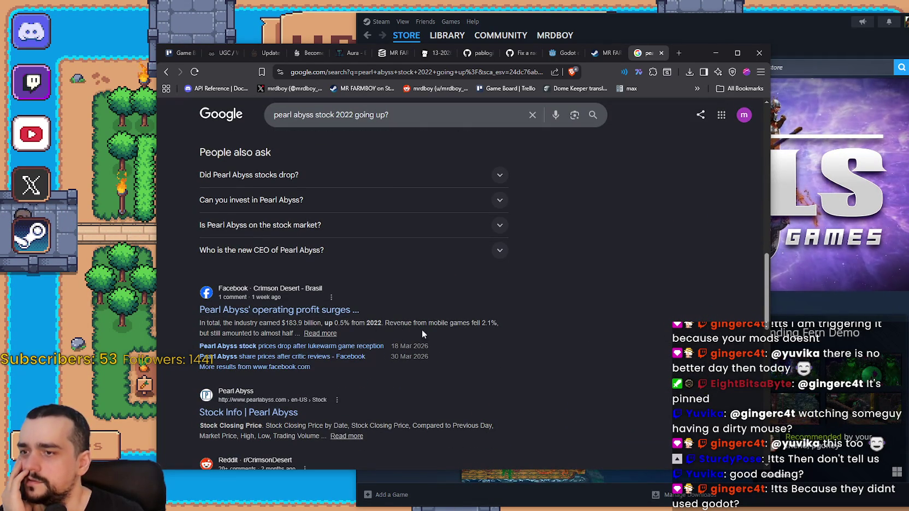
pyautogui.scroll(-2, 449, 339)
pyautogui.scroll(15, 511, 366)
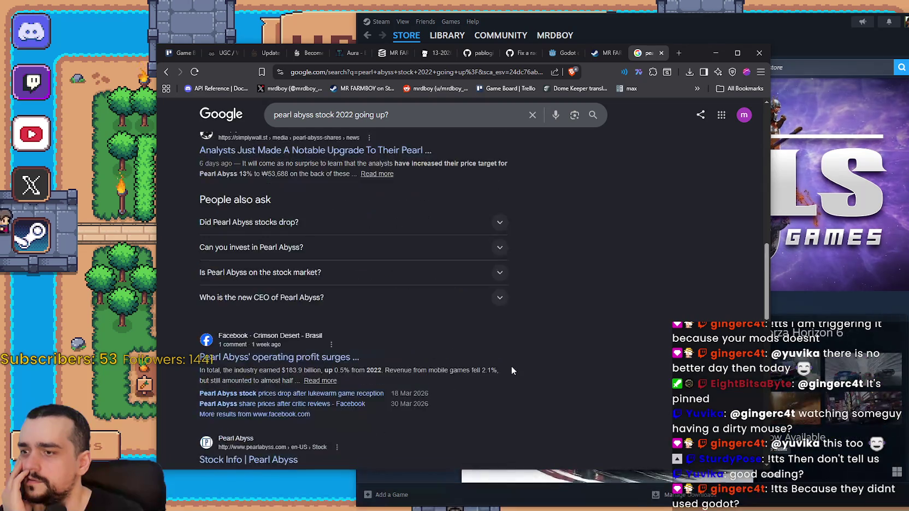
pyautogui.scroll(1, 513, 367)
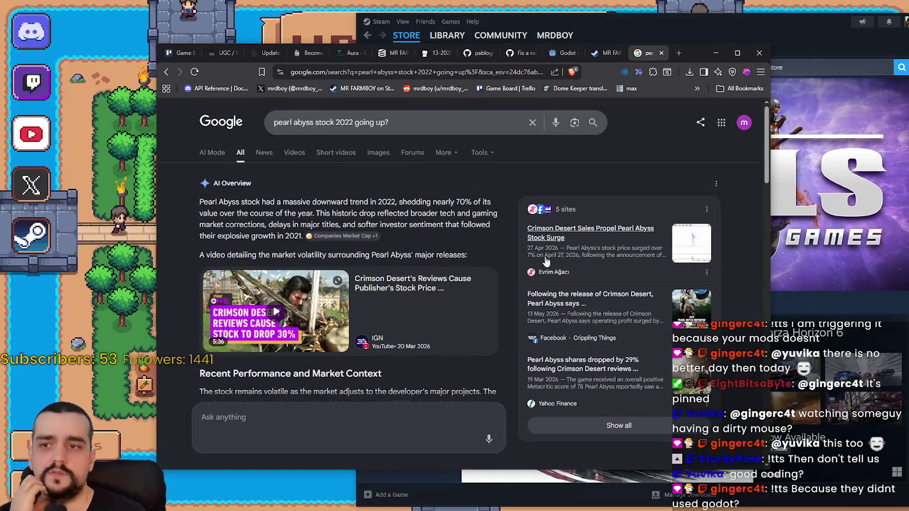
pyautogui.click(661, 53)
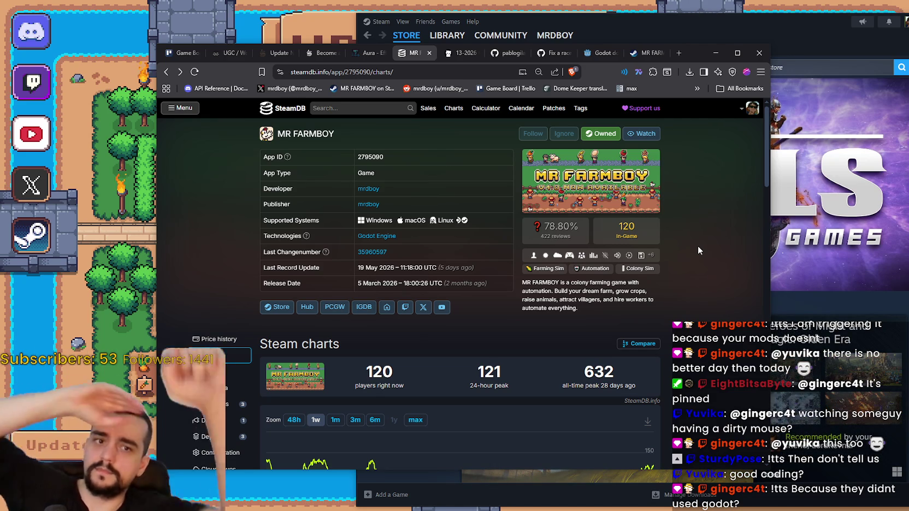
# Step: Reload SteamDB's MR FARMBOY charts to update players to 93, then minimize the browser
pyautogui.rightClick(682, 298)
pyautogui.click(694, 324)
pyautogui.scroll(-3, 697, 327)
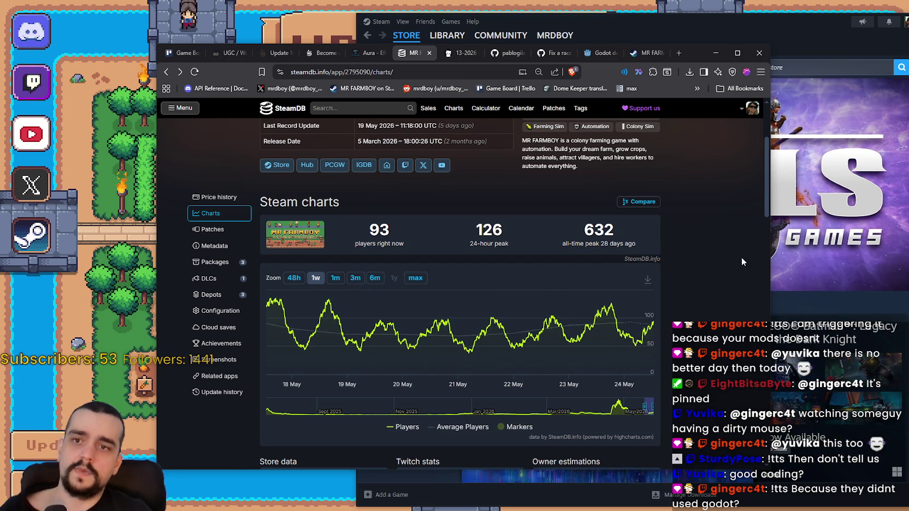
pyautogui.scroll(3, 738, 258)
pyautogui.click(717, 53)
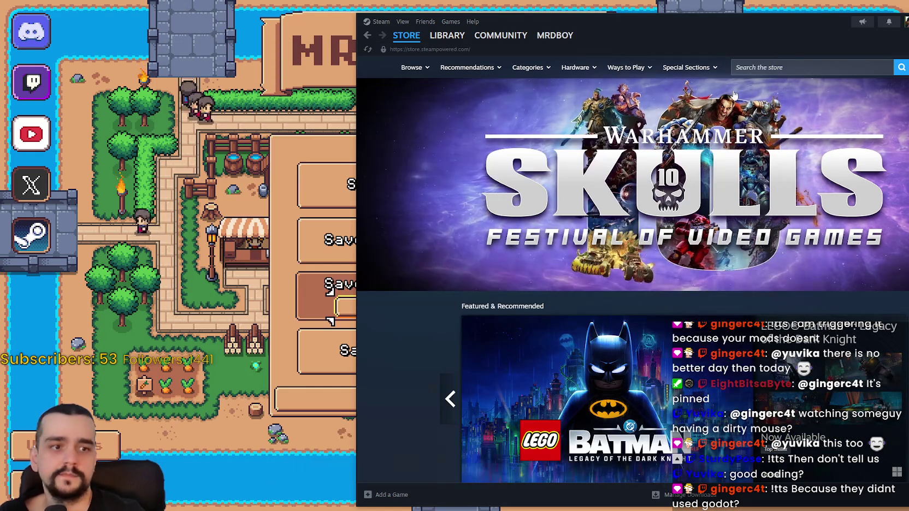
# Step: Switch to MR FARMBOY and load the Save 1 (Normal) game
pyautogui.doubleClick(607, 31)
pyautogui.scroll(-3, 584, 245)
pyautogui.hotkey('alt', 'Tab')
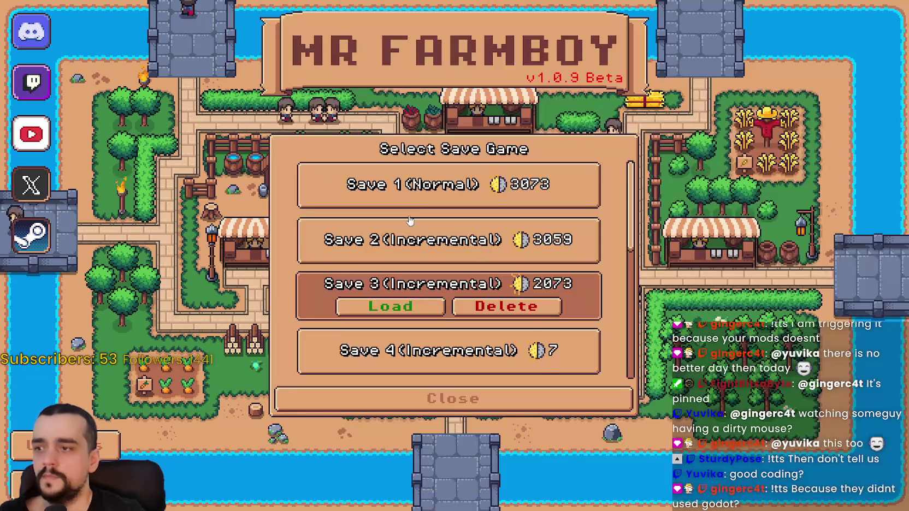
pyautogui.click(457, 195)
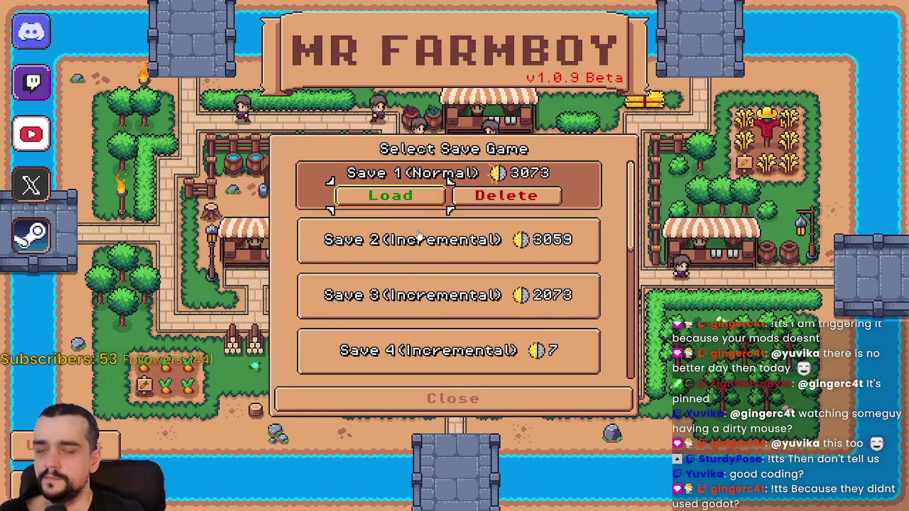
pyautogui.click(412, 205)
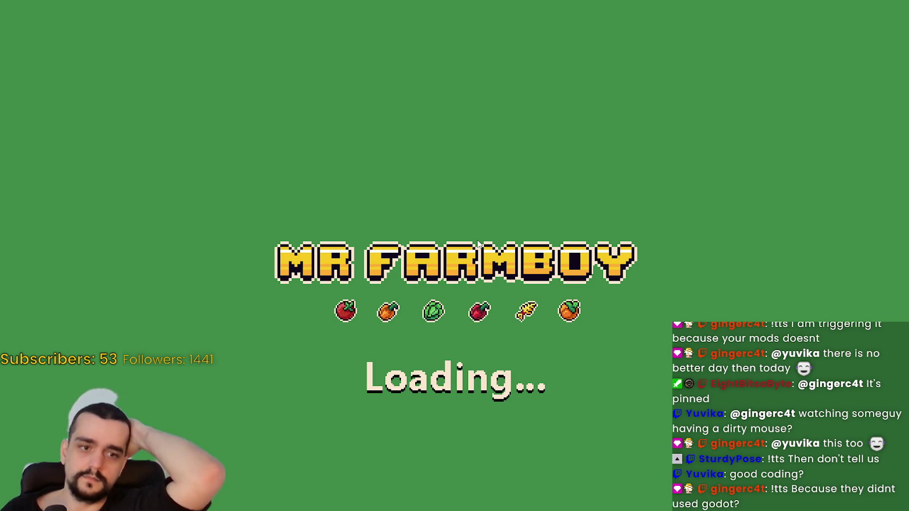
# Step: Walk the farmer left and up out of town toward the market stalls
pyautogui.press('a')
pyautogui.press('a')
pyautogui.press('w')
pyautogui.press('w')
pyautogui.press('a')
# Step: Mount the horse, close the Temple panel and glance at the Inn's buffs and upgrades panel
pyautogui.press('s')
pyautogui.press('f')
pyautogui.press('d')
pyautogui.press('a')
pyautogui.press('a')
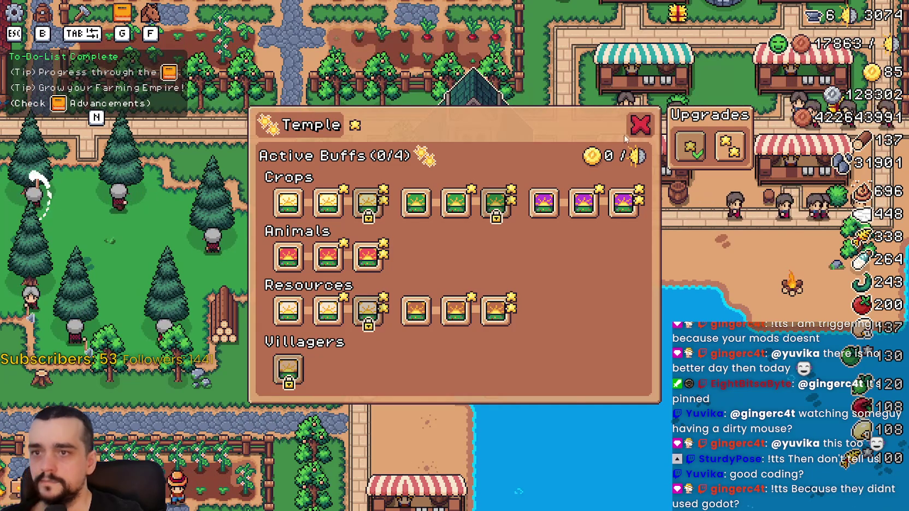
pyautogui.press('Escape')
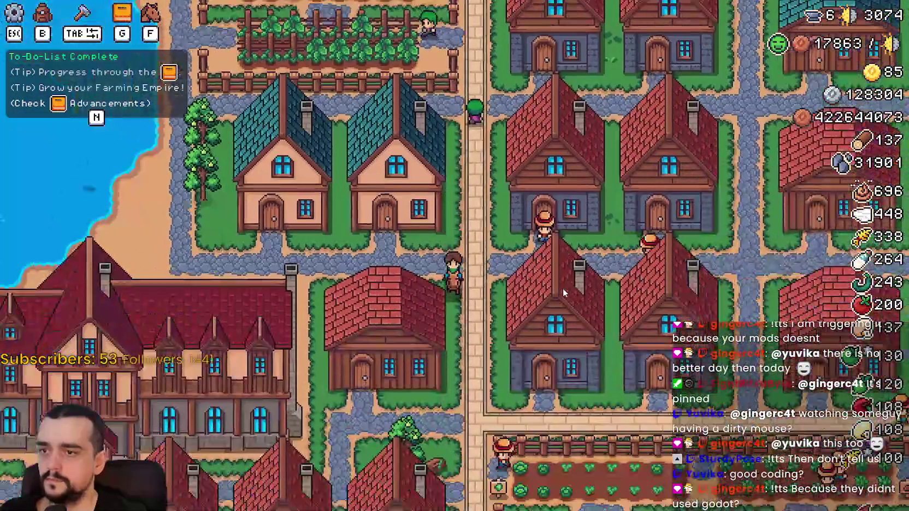
pyautogui.press('e')
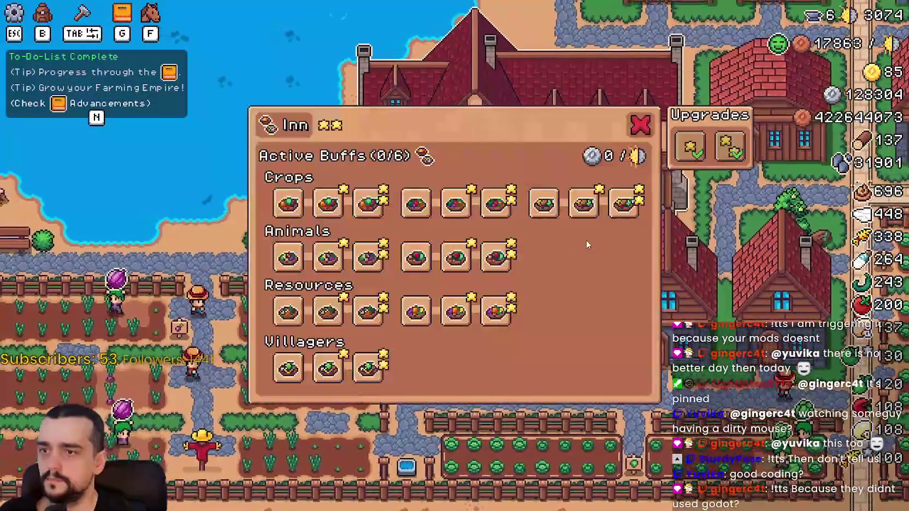
pyautogui.press('Escape')
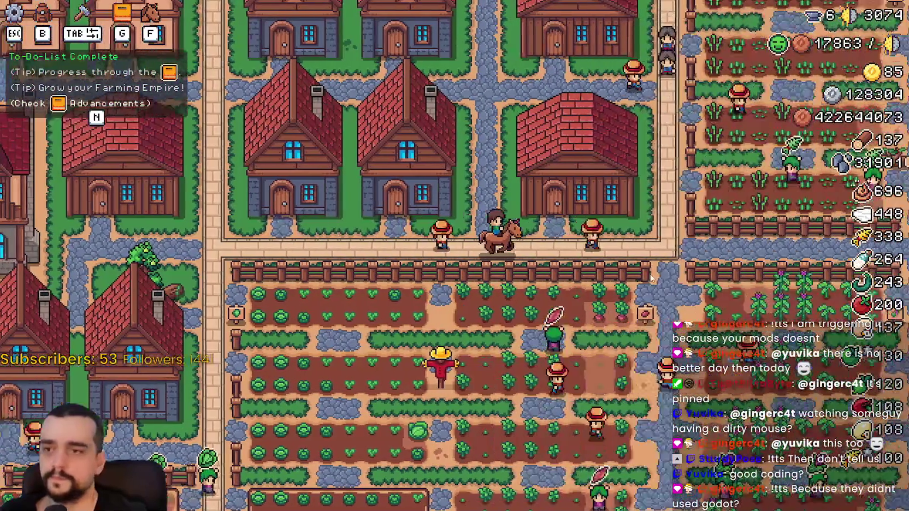
# Step: Ride east through the park and north across the farm, dismounting and remounting
pyautogui.press('d')
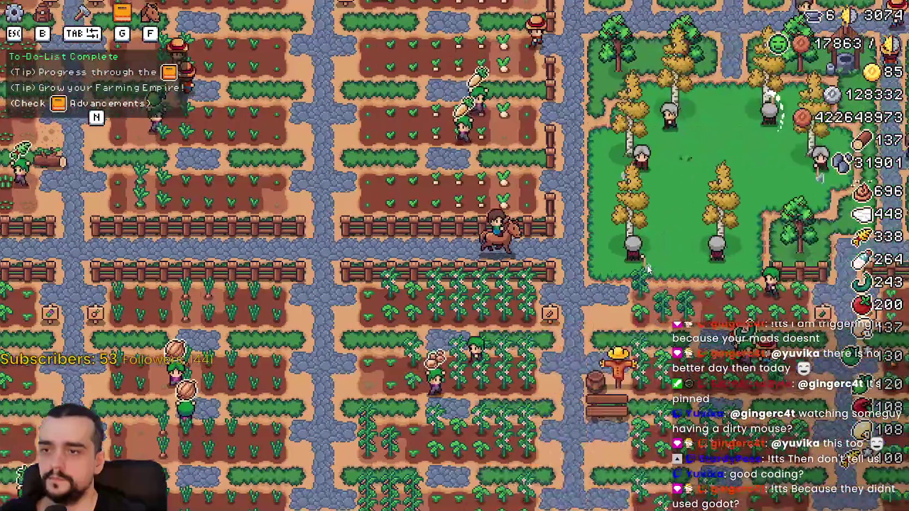
pyautogui.press('w')
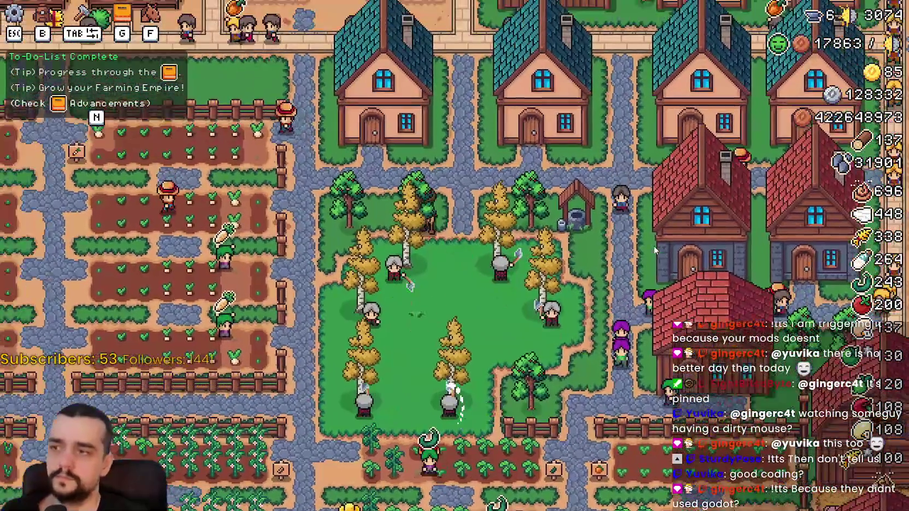
pyautogui.press('w')
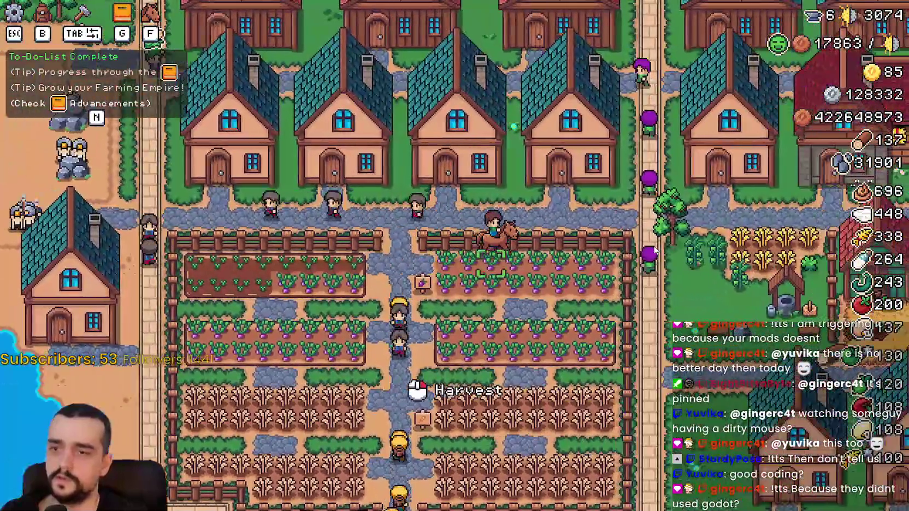
pyautogui.press('f')
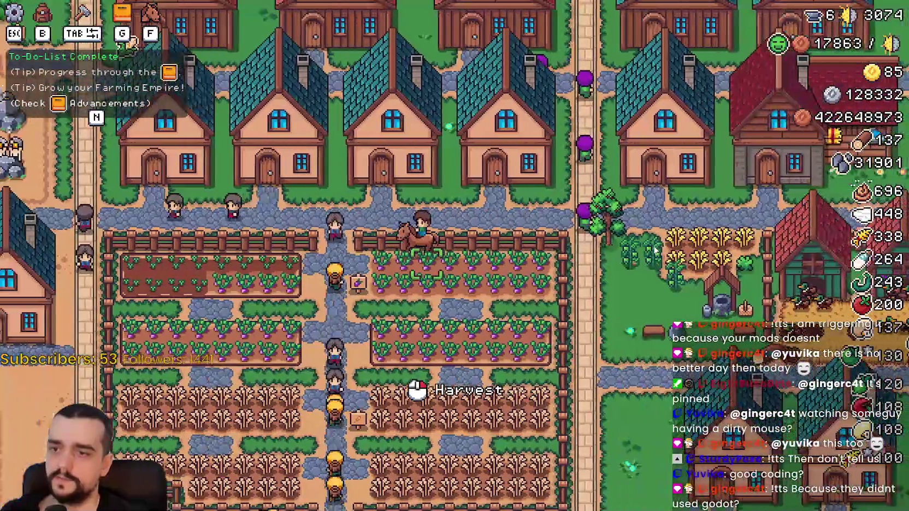
pyautogui.press('f')
pyautogui.press('d')
# Step: Check the Advancements panel, ride toward the beach path, then quit the game
pyautogui.press('n')
pyautogui.press('n')
pyautogui.press('a')
pyautogui.press('s')
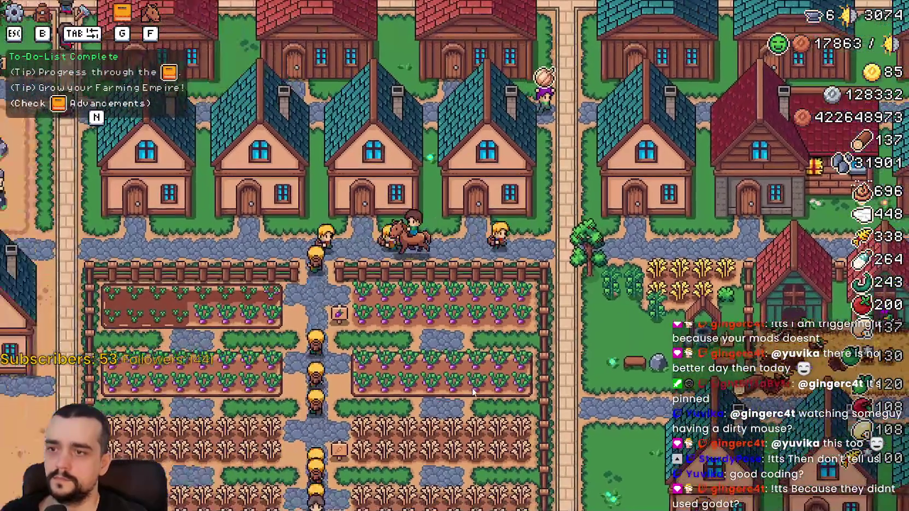
pyautogui.press('Escape')
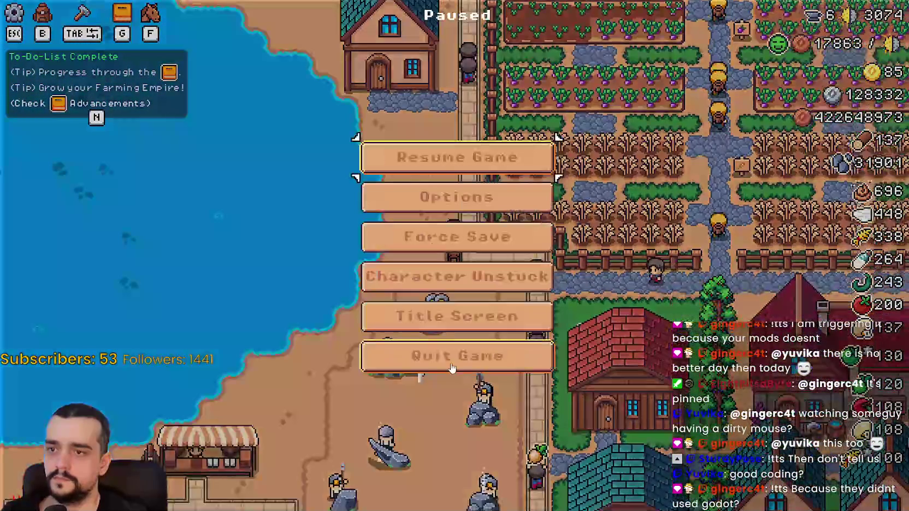
pyautogui.press('Escape')
pyautogui.hotkey('alt', 'F4')
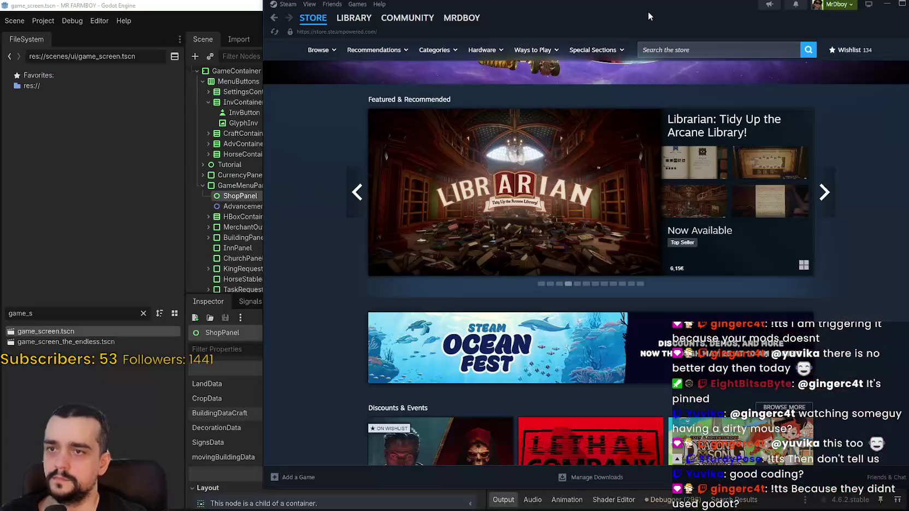
# Step: Bring the Godot editor forward and select the FileSystem filter text
pyautogui.click(52, 229)
pyautogui.moveTo(36, 311); pyautogui.dragTo(3, 309)
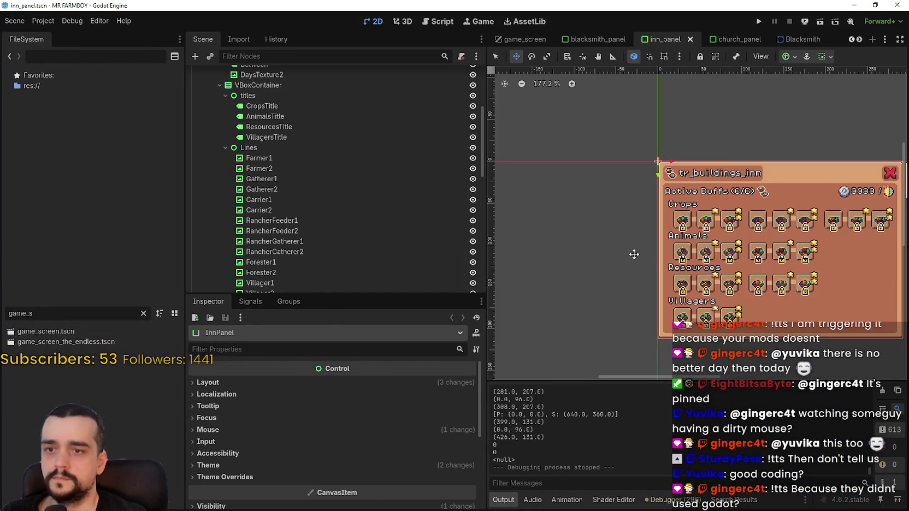
pyautogui.scroll(-6, 360, 242)
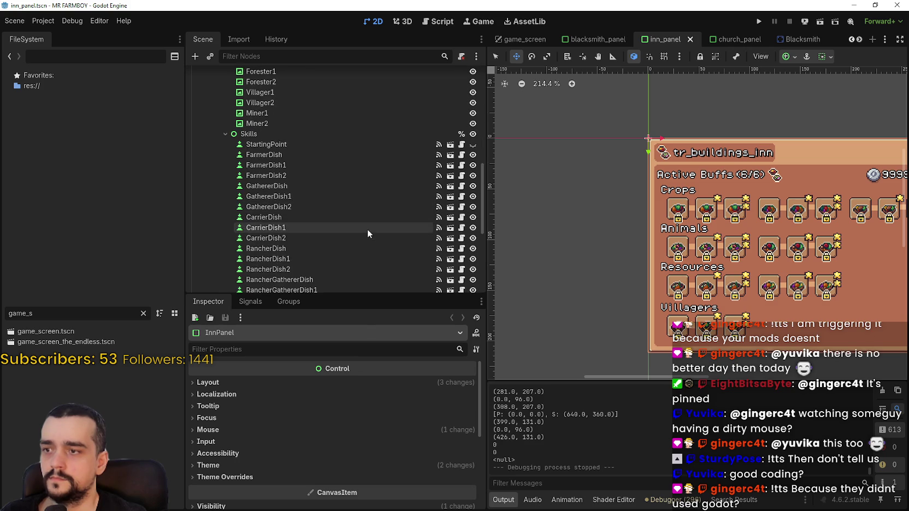
pyautogui.scroll(-6, 342, 433)
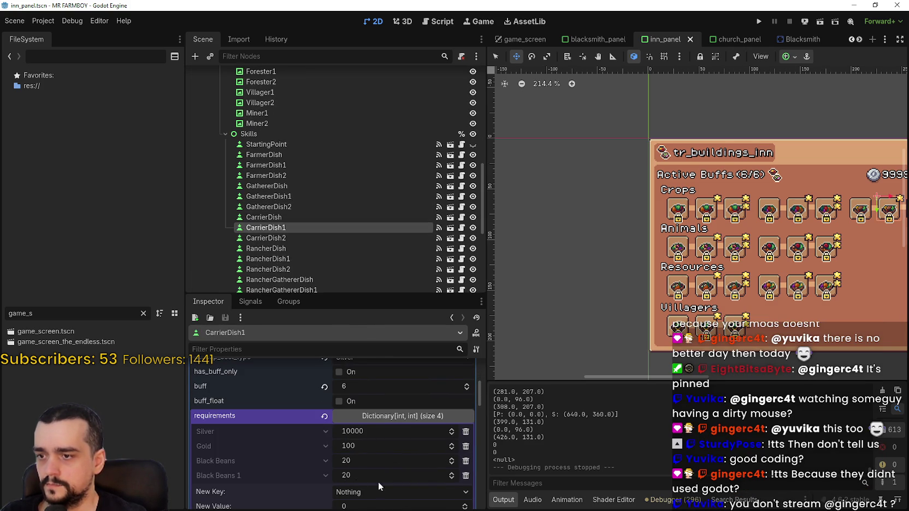
pyautogui.scroll(-2, 341, 453)
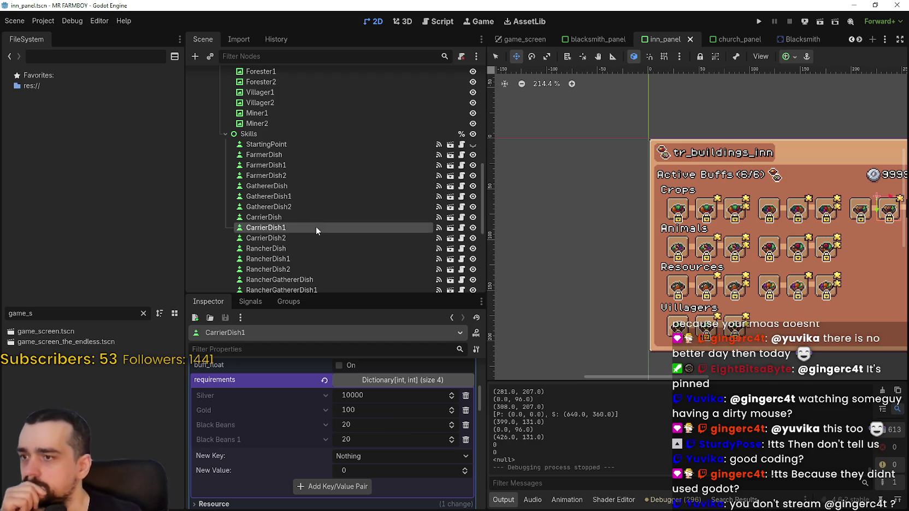
# Step: Inspect the CarrierDish slot's requirements, then open the blacksmith_panel scene
pyautogui.click(304, 217)
pyautogui.scroll(-2, 371, 396)
pyautogui.scroll(2, 383, 390)
pyautogui.click(390, 384)
pyautogui.click(389, 384)
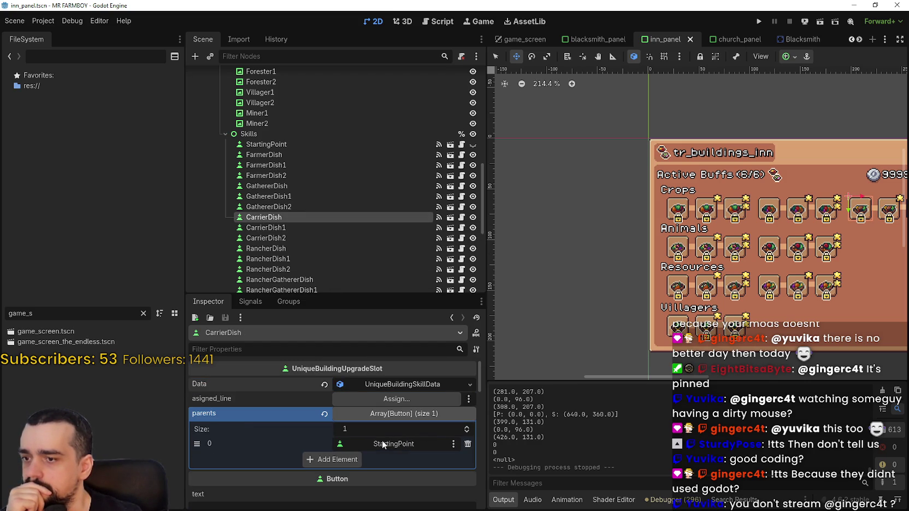
pyautogui.scroll(-5, 382, 436)
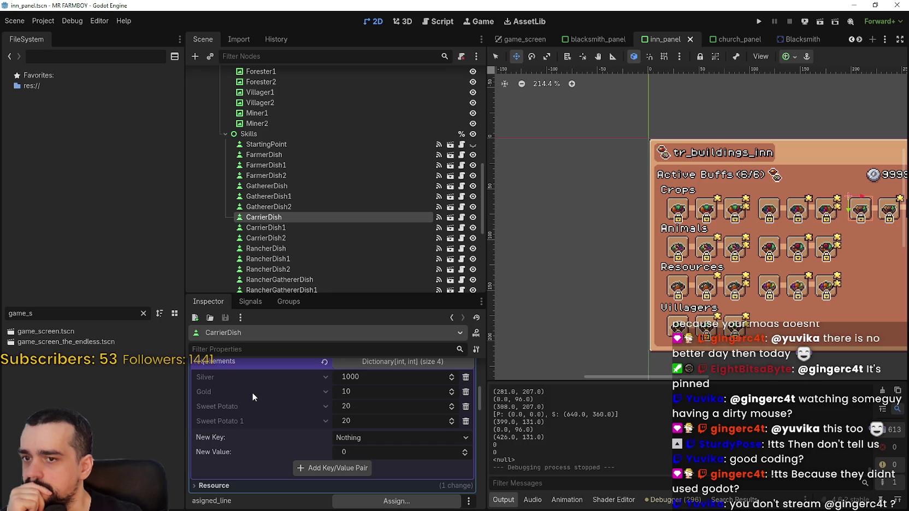
pyautogui.moveTo(710, 275); pyautogui.dragTo(563, 279)
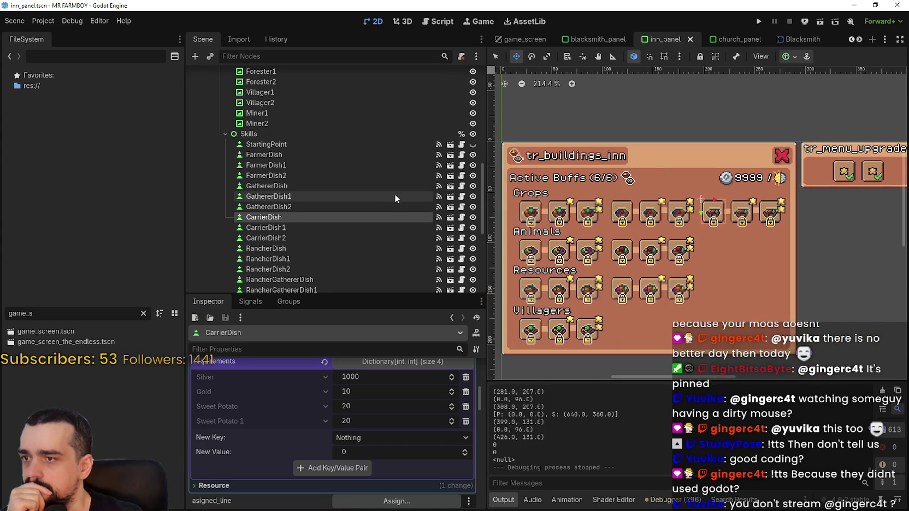
pyautogui.click(595, 39)
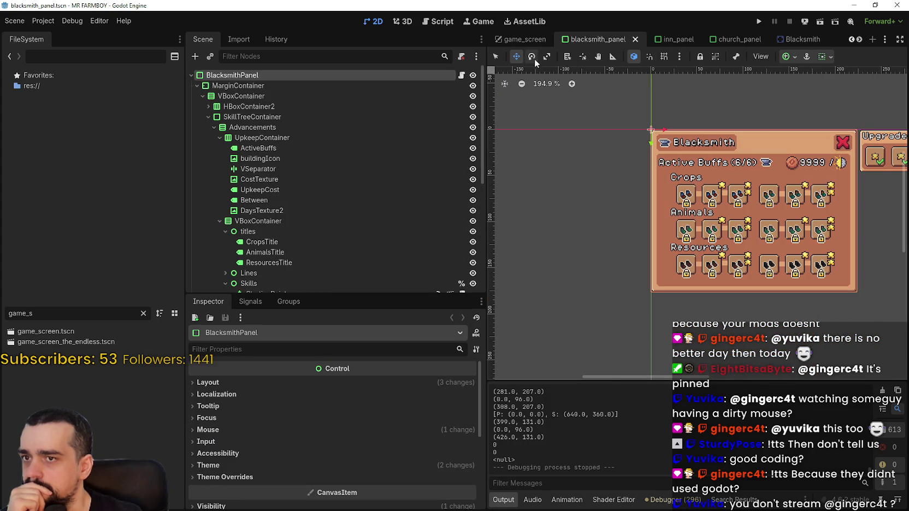
# Step: Inspect FarmerBoots2 and FarmerBoots requirements, then return to the inn_panel scene
pyautogui.scroll(3, 722, 240)
pyautogui.press('q')
pyautogui.click(648, 189)
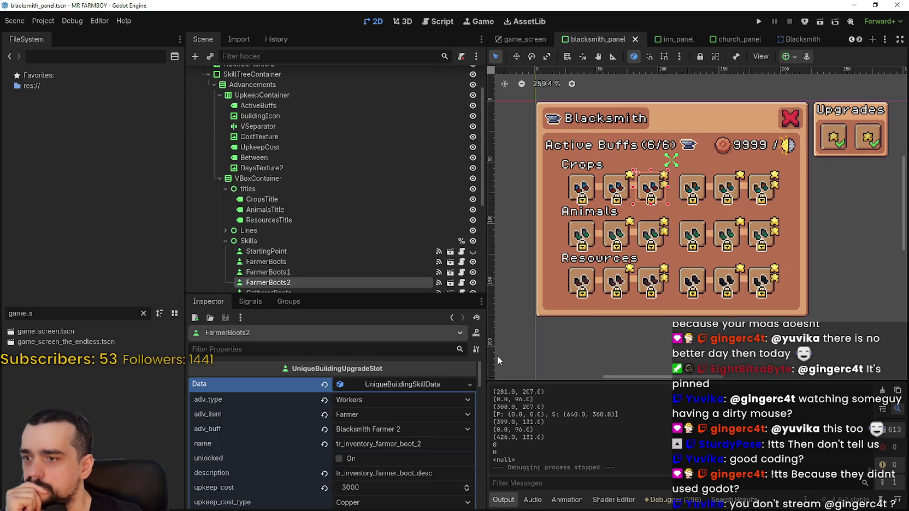
pyautogui.scroll(-3, 410, 461)
pyautogui.scroll(-3, 414, 457)
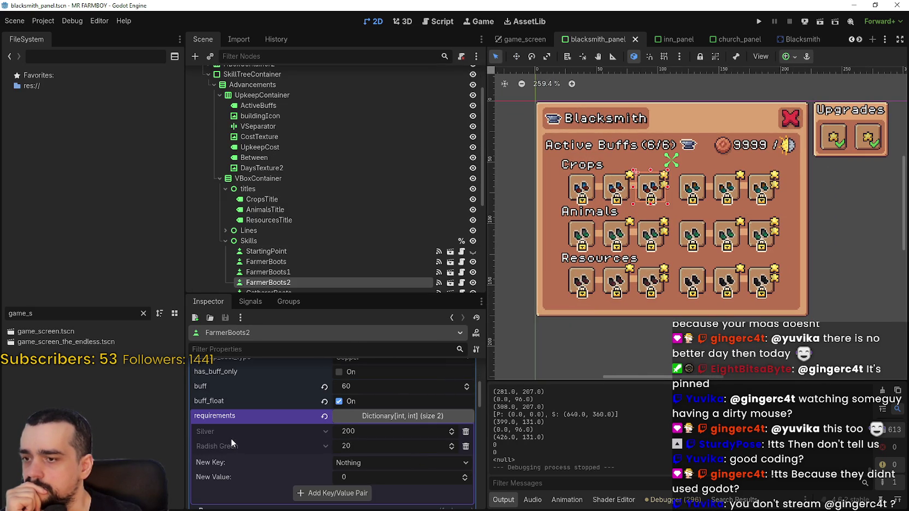
pyautogui.click(584, 193)
pyautogui.scroll(-5, 419, 441)
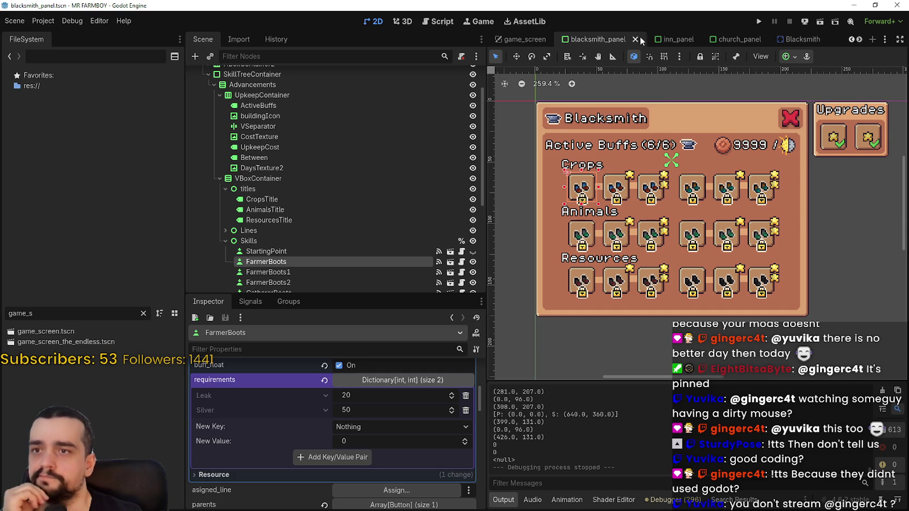
pyautogui.moveTo(670, 40)
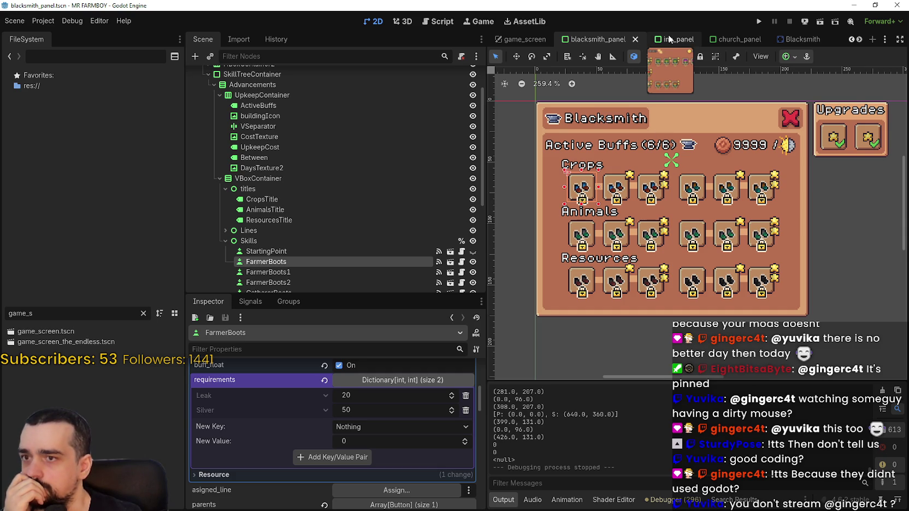
pyautogui.click(669, 40)
pyautogui.scroll(3, 582, 217)
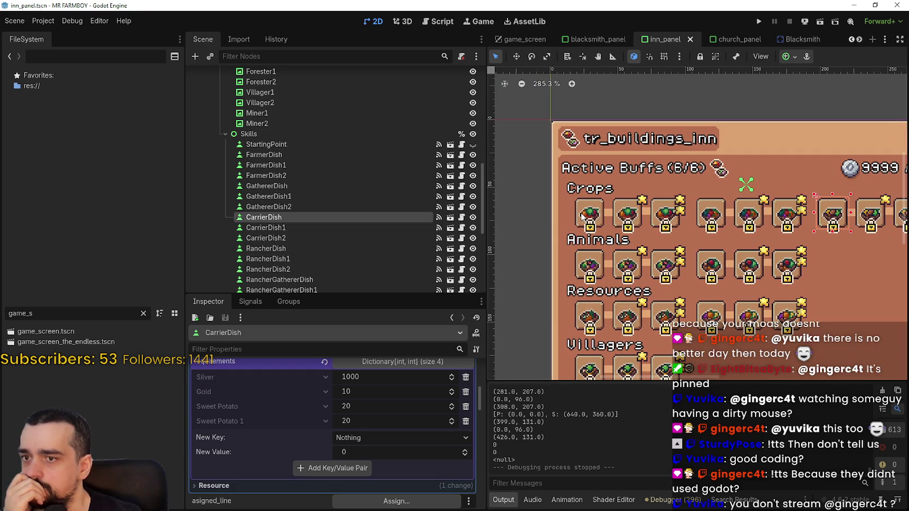
pyautogui.click(582, 217)
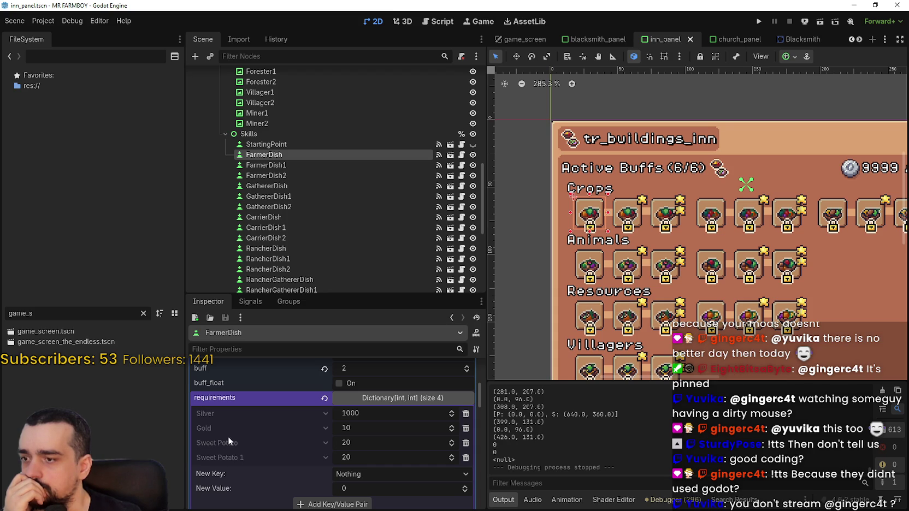
pyautogui.scroll(-1, 696, 223)
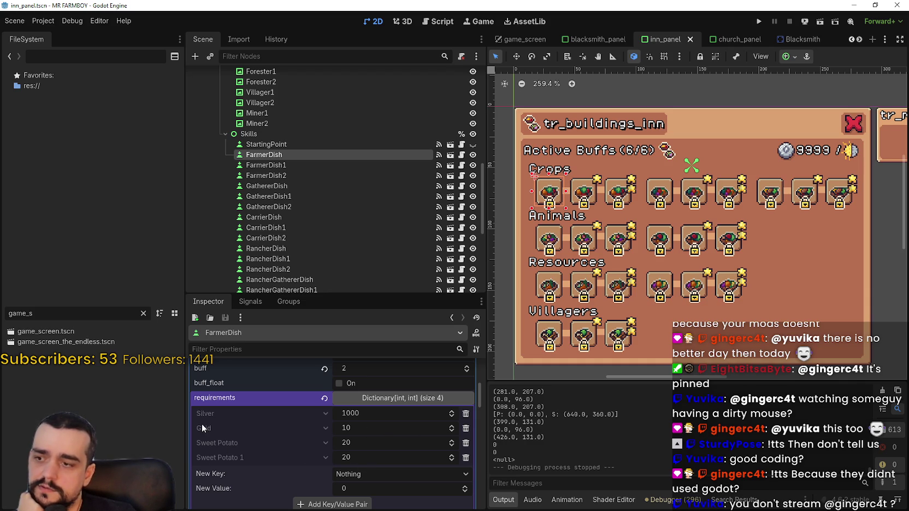
pyautogui.click(594, 197)
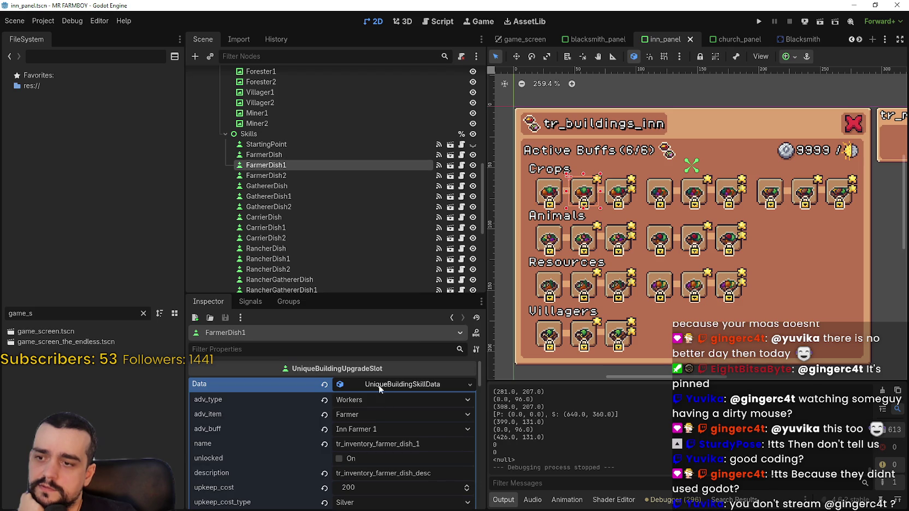
# Step: Set FarmerDish1 to 20 Gold and 1000 Silver, then filter FileSystem for 'warehouse'
pyautogui.scroll(-3, 402, 433)
pyautogui.scroll(-3, 402, 433)
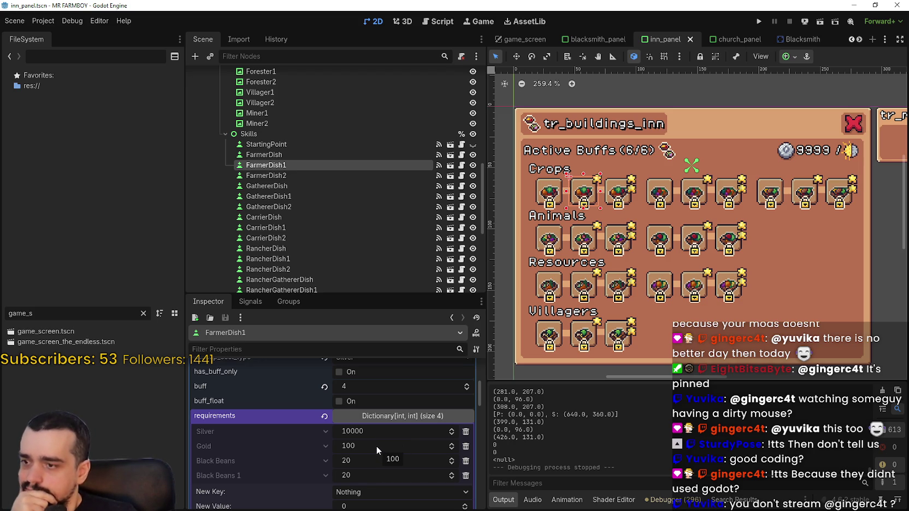
pyautogui.click(375, 446)
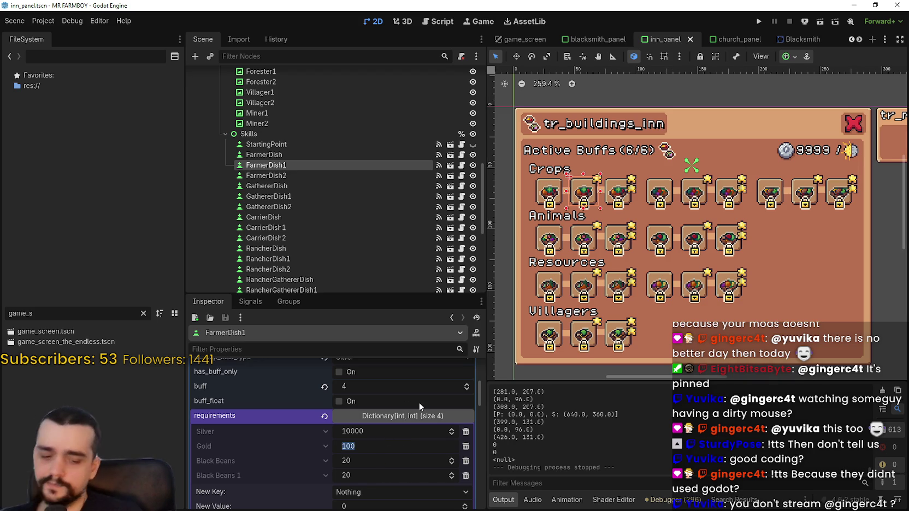
pyautogui.write('20')
pyautogui.press('Return')
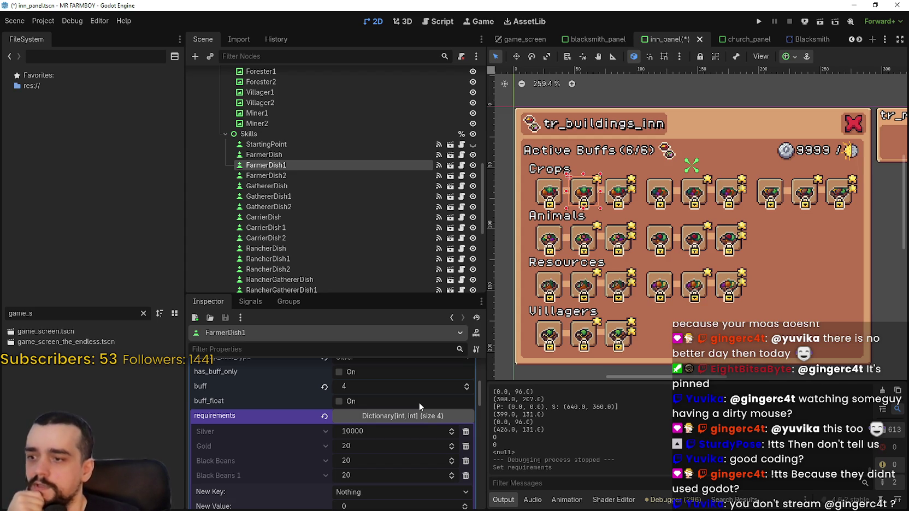
pyautogui.click(387, 434)
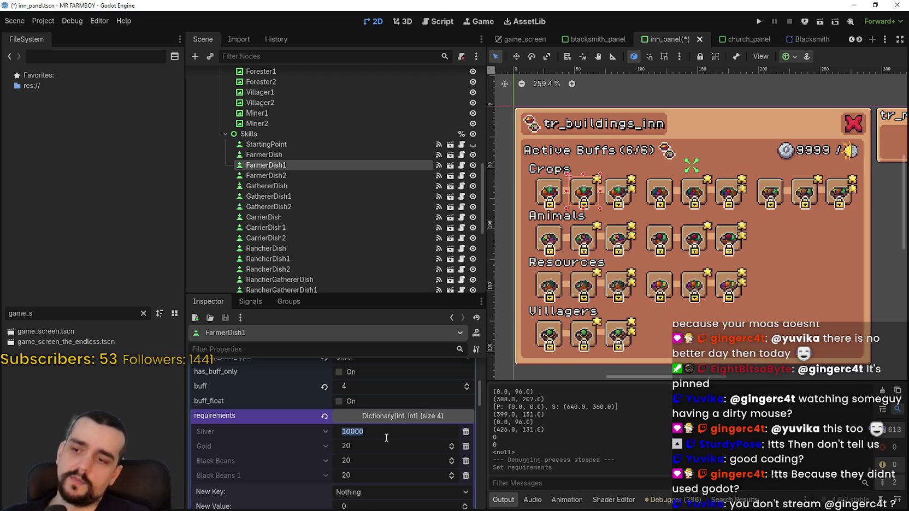
pyautogui.write('1000')
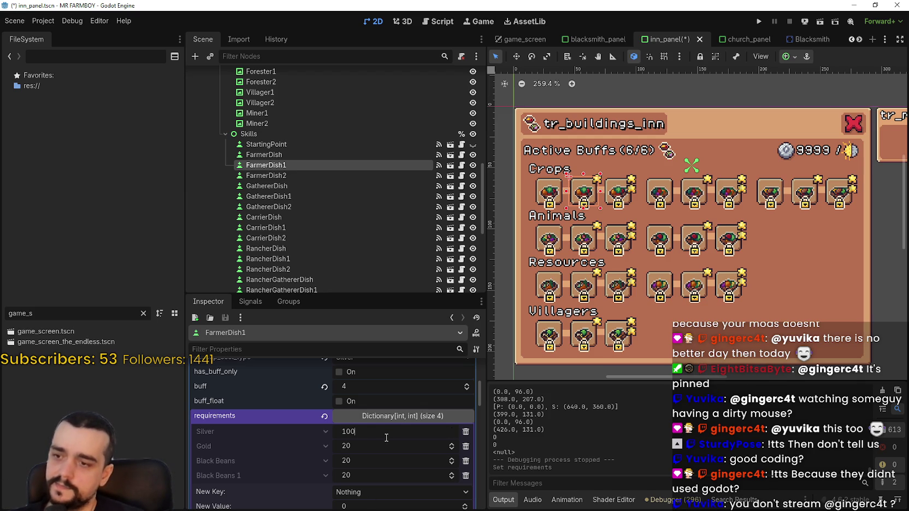
pyautogui.press('Return')
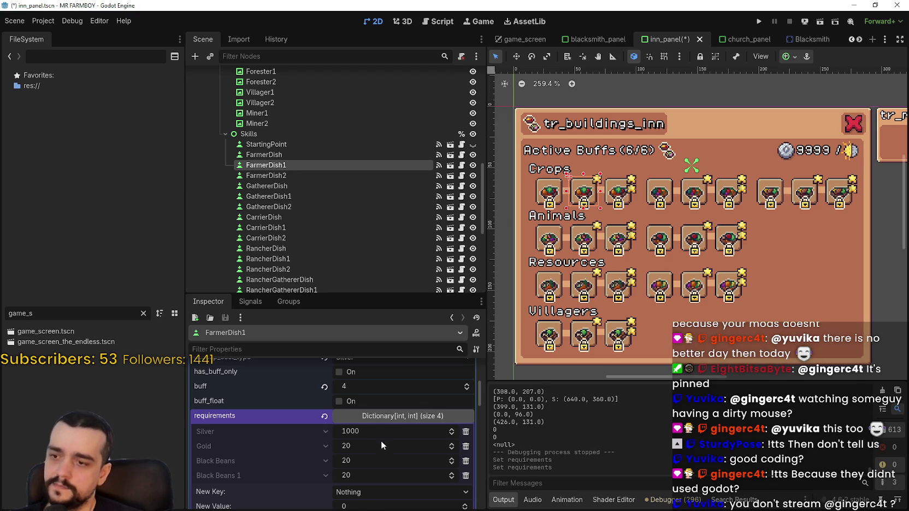
pyautogui.moveTo(78, 307); pyautogui.dragTo(1, 305)
pyautogui.write('warehouse')
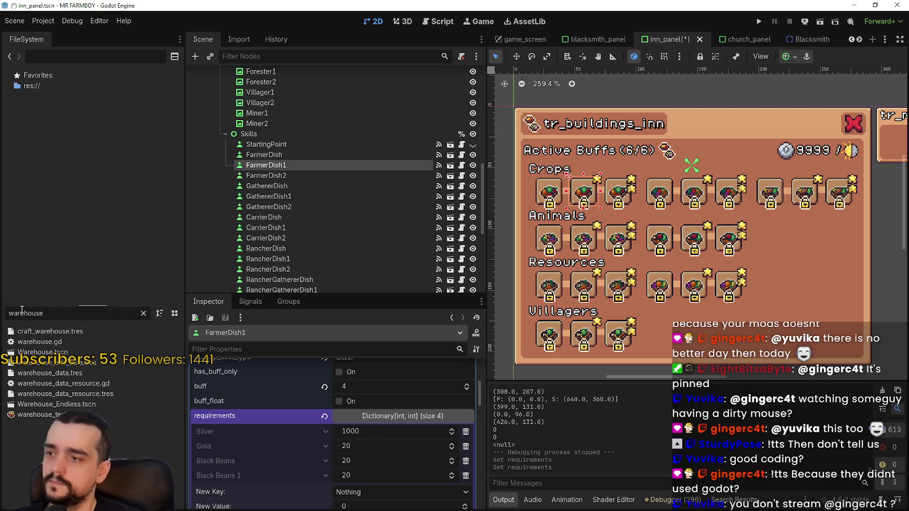
# Step: Open Warehouse.tscn and inspect its second upgrade tier's requirements
pyautogui.doubleClick(39, 351)
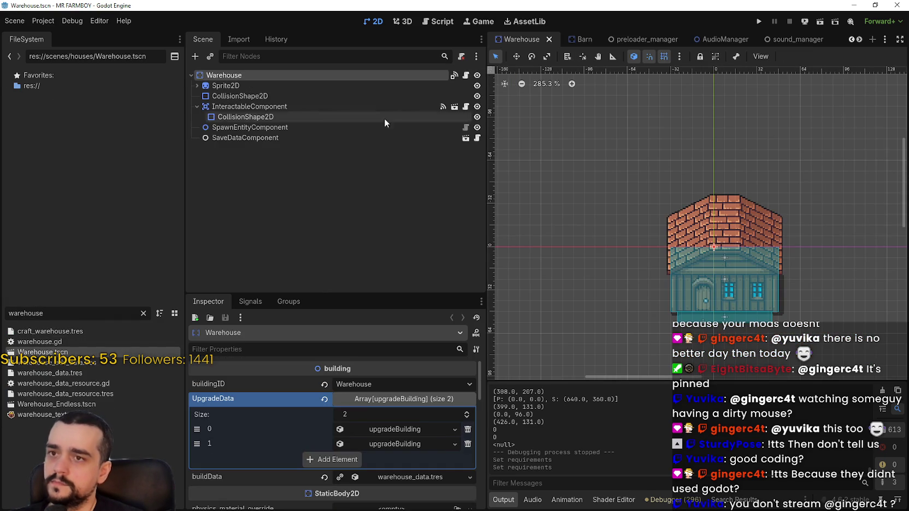
pyautogui.click(397, 441)
pyautogui.scroll(-5, 381, 453)
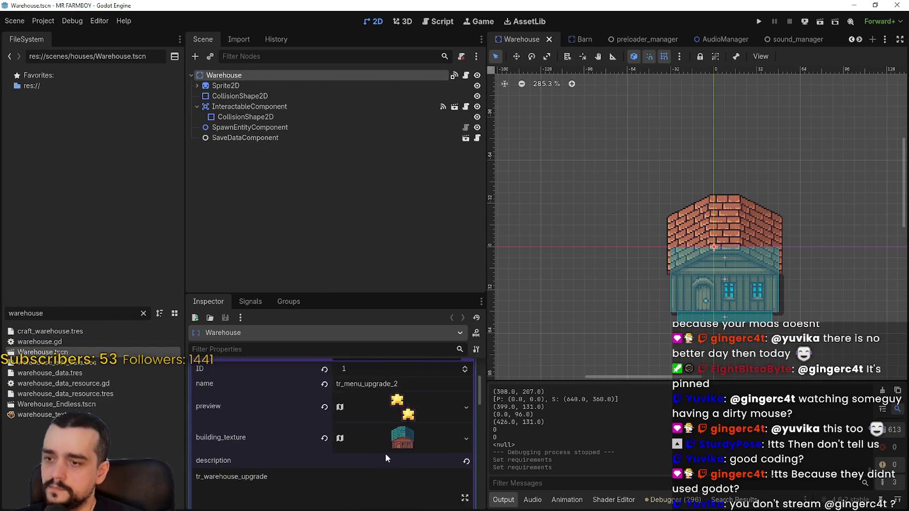
pyautogui.scroll(-2, 393, 463)
pyautogui.click(401, 433)
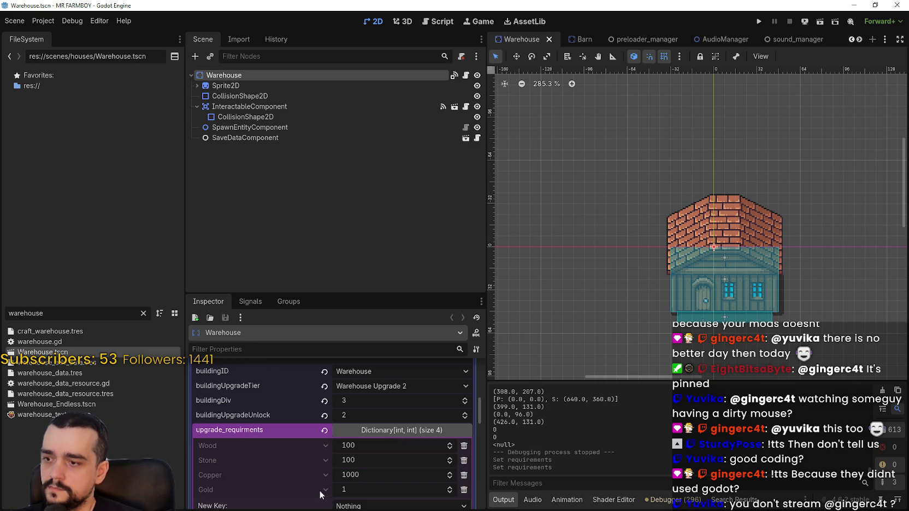
pyautogui.click(387, 432)
pyautogui.scroll(3, 382, 429)
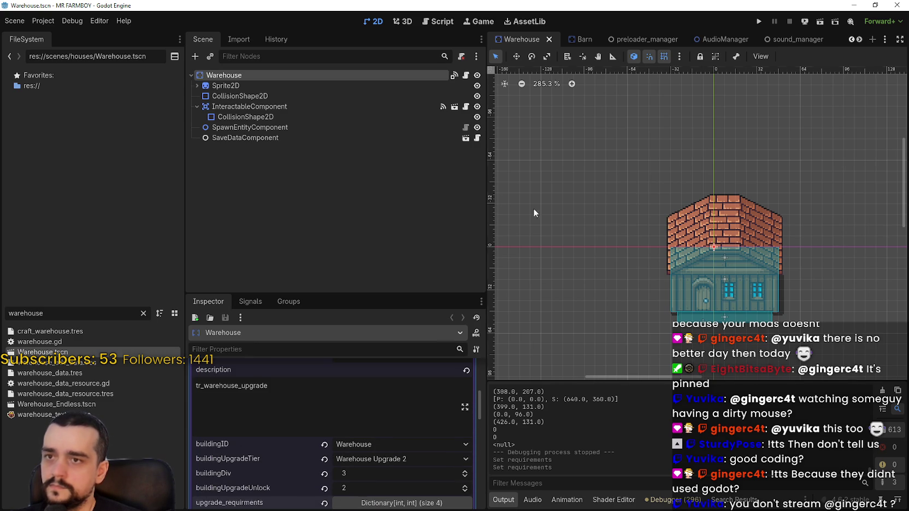
# Step: Scroll the scene tabs until blacksmith_panel, inn_panel and church_panel are visible
pyautogui.click(859, 39)
pyautogui.click(859, 39)
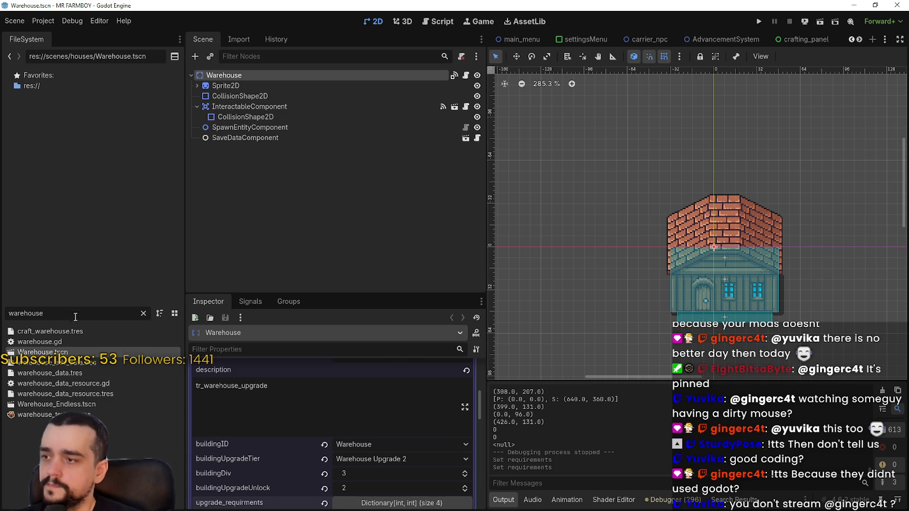
pyautogui.click(859, 40)
pyautogui.click(859, 39)
pyautogui.click(859, 39)
pyautogui.click(859, 40)
pyautogui.click(859, 39)
pyautogui.click(860, 39)
pyautogui.click(859, 40)
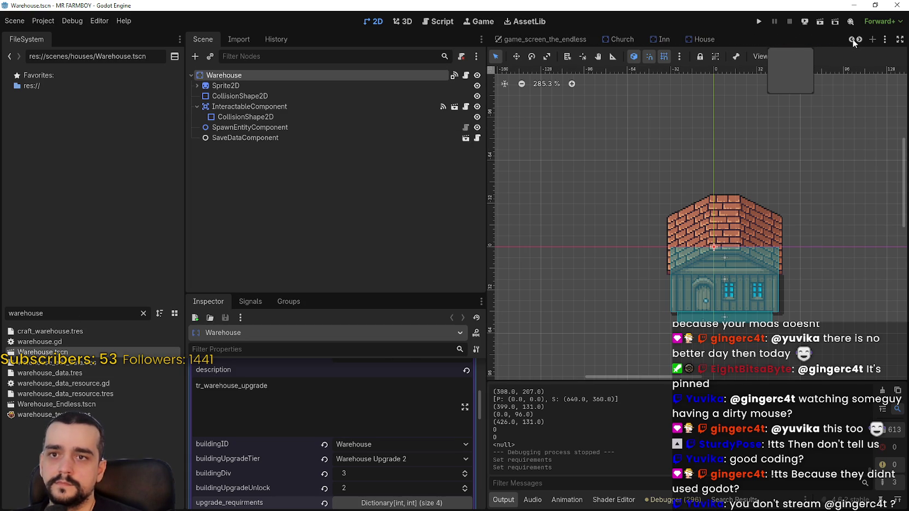
pyautogui.hotkey('ctrl', 'f')
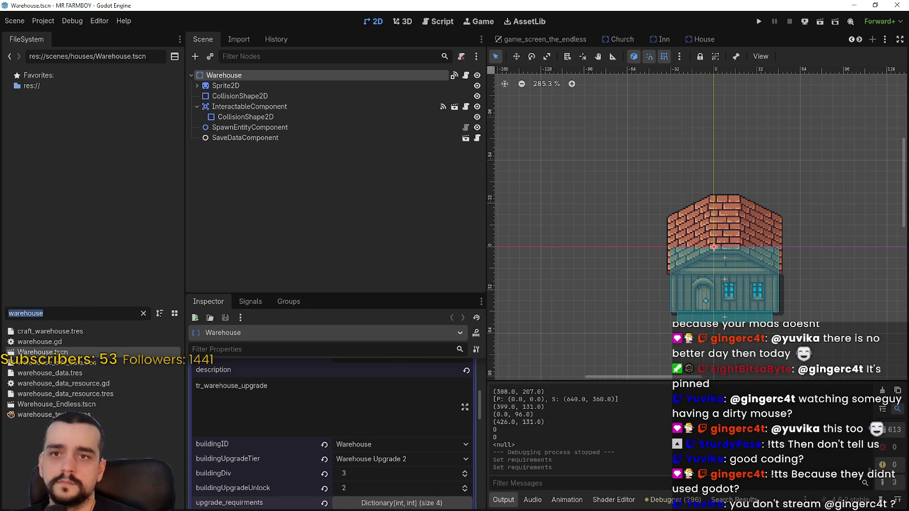
pyautogui.click(859, 39)
pyautogui.click(859, 39)
pyautogui.click(859, 39)
pyautogui.click(860, 39)
pyautogui.click(860, 40)
pyautogui.click(860, 40)
pyautogui.click(860, 41)
pyautogui.click(860, 41)
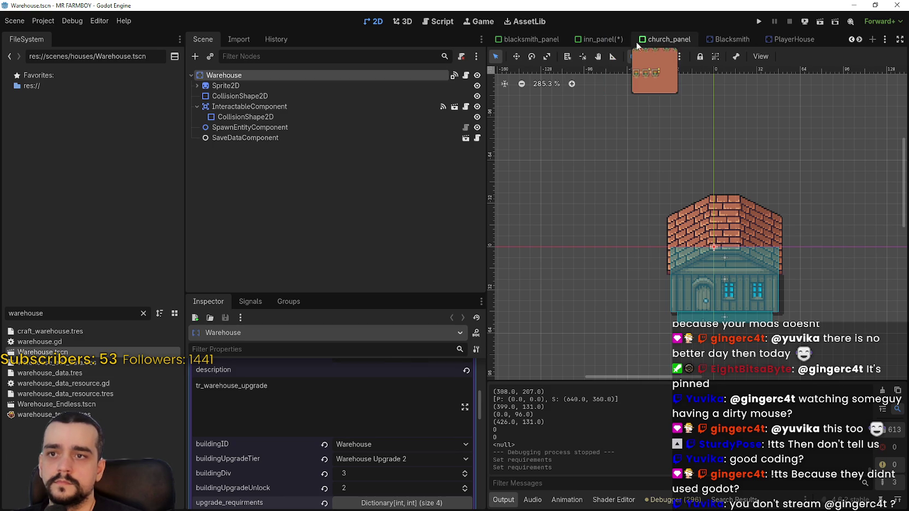
# Step: Inspect FarmerBoots1 and RancherBoots requirements in blacksmith_panel, then open Blacksmith.tscn
pyautogui.click(543, 47)
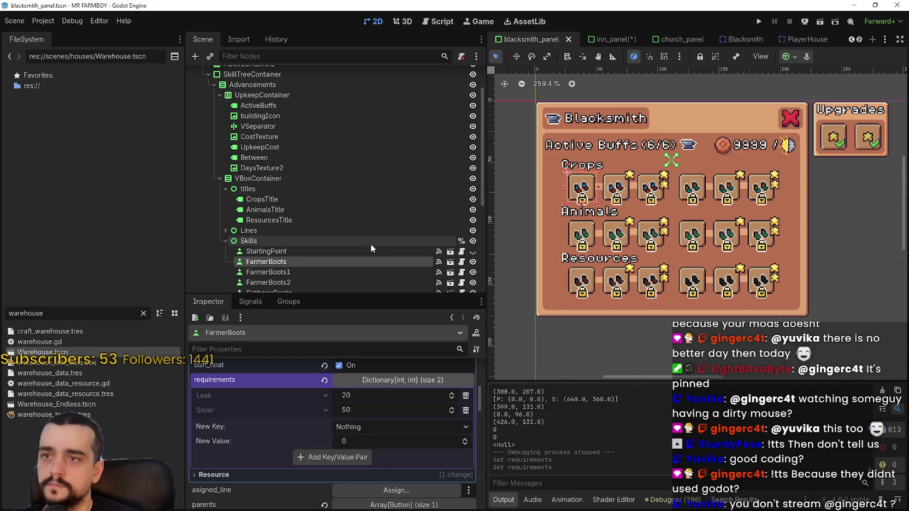
pyautogui.scroll(-2, 394, 422)
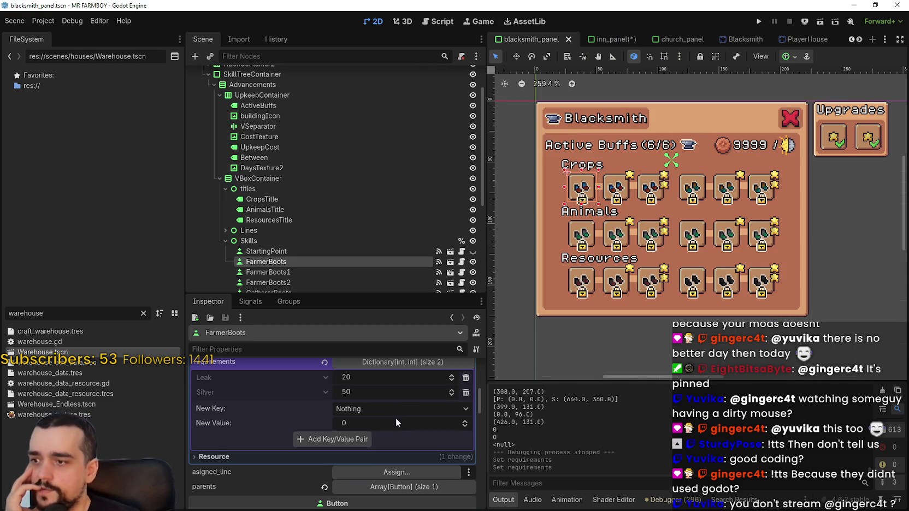
pyautogui.scroll(3, 395, 415)
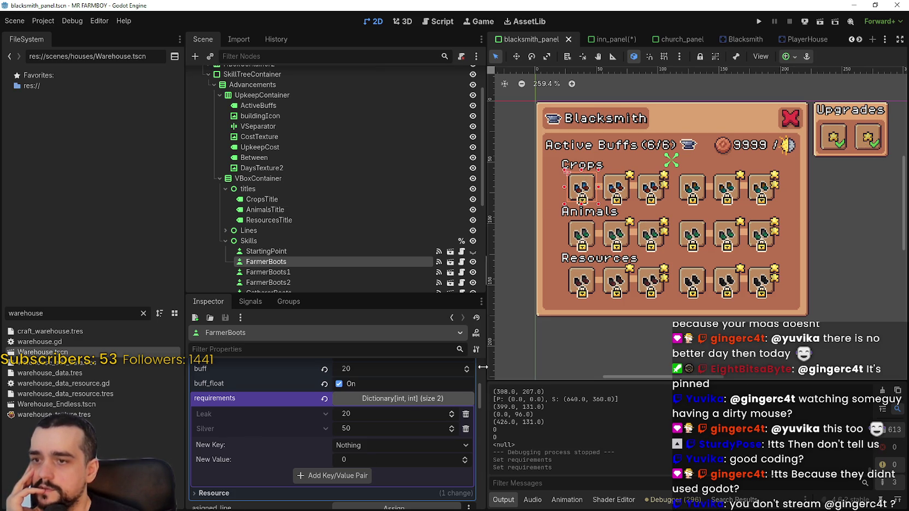
pyautogui.scroll(3, 351, 494)
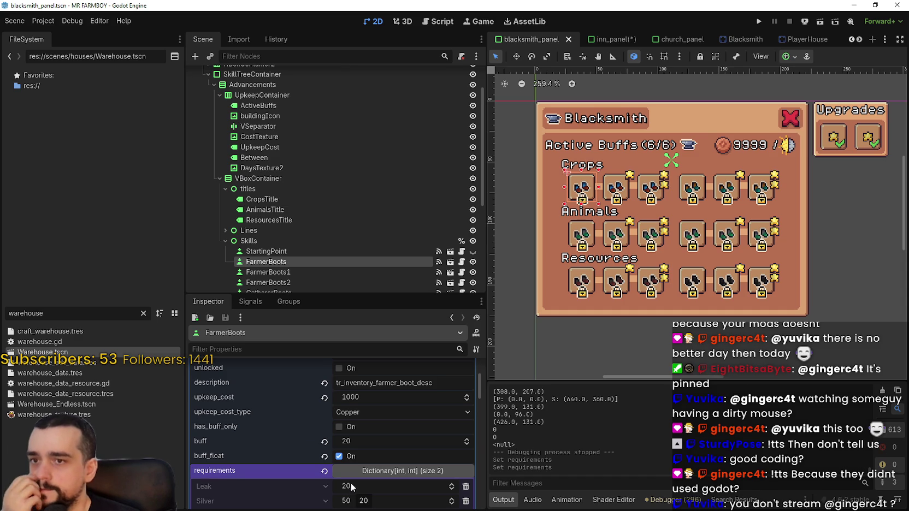
pyautogui.click(621, 186)
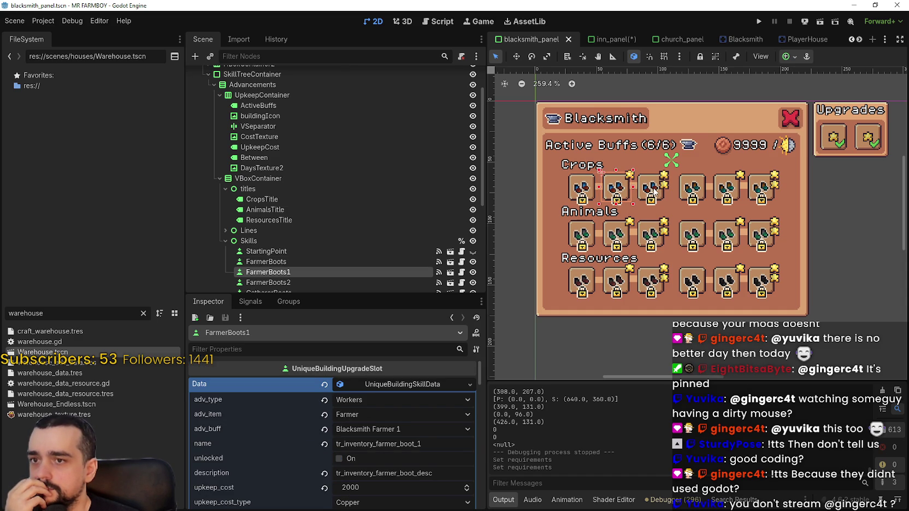
pyautogui.click(587, 241)
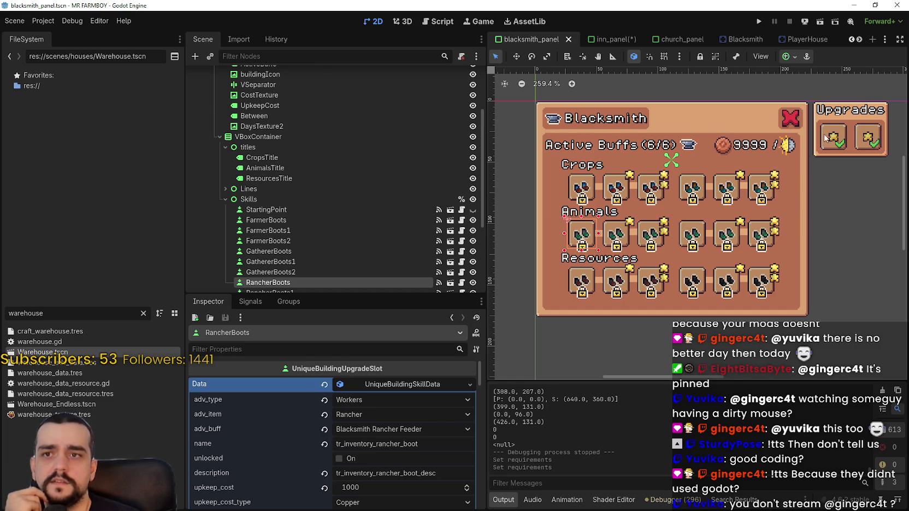
pyautogui.click(730, 41)
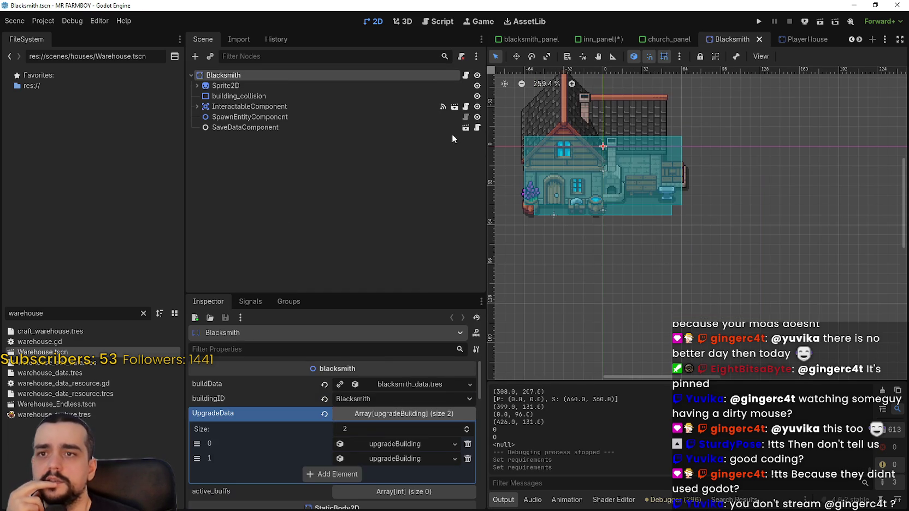
# Step: Remove Copper from the first Blacksmith upgrade tier's requirements and save
pyautogui.click(394, 443)
pyautogui.scroll(-5, 335, 464)
pyautogui.click(397, 436)
pyautogui.scroll(-1, 298, 471)
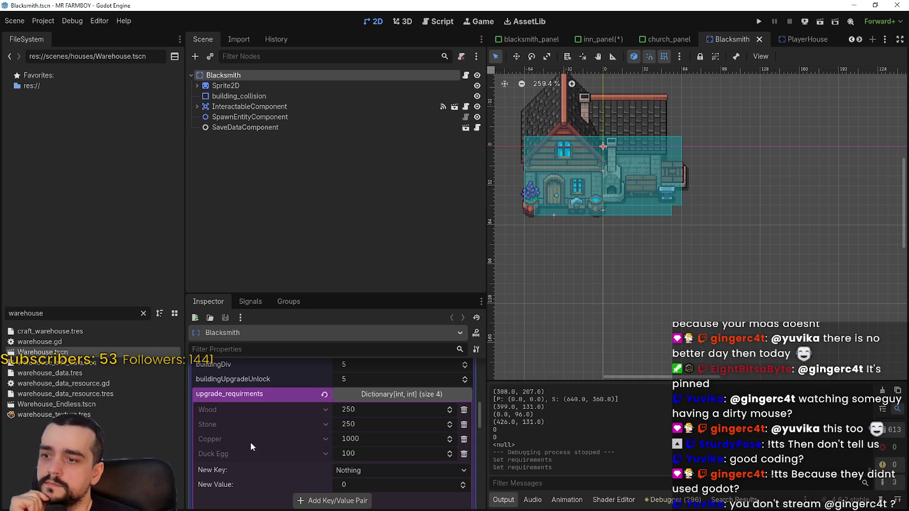
pyautogui.scroll(-1, 252, 443)
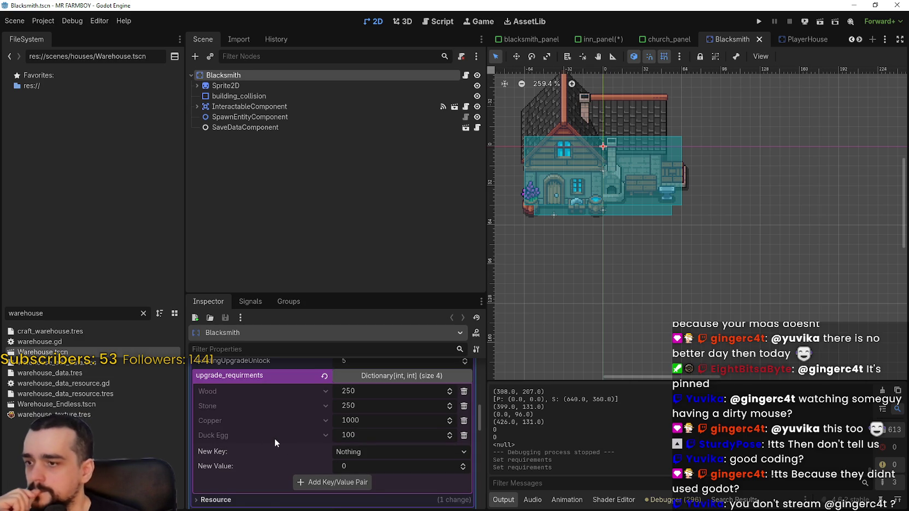
pyautogui.click(464, 421)
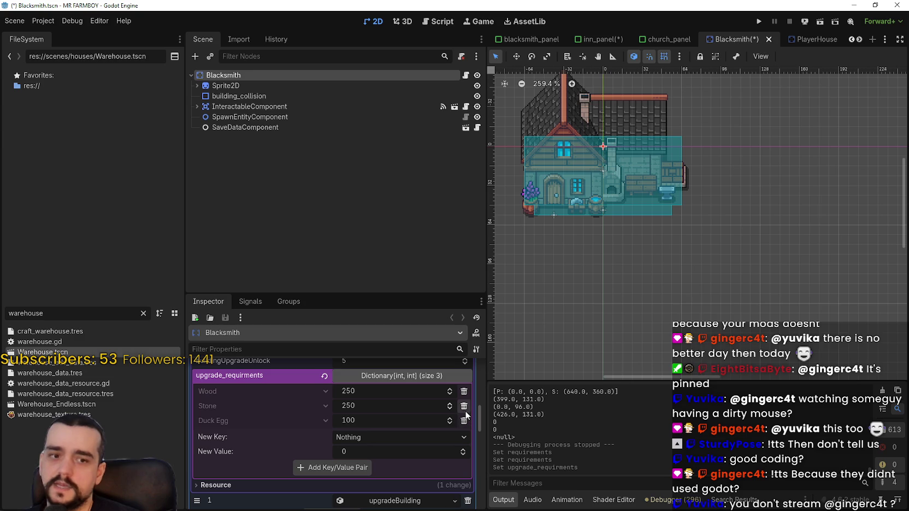
pyautogui.hotkey('ctrl', 's')
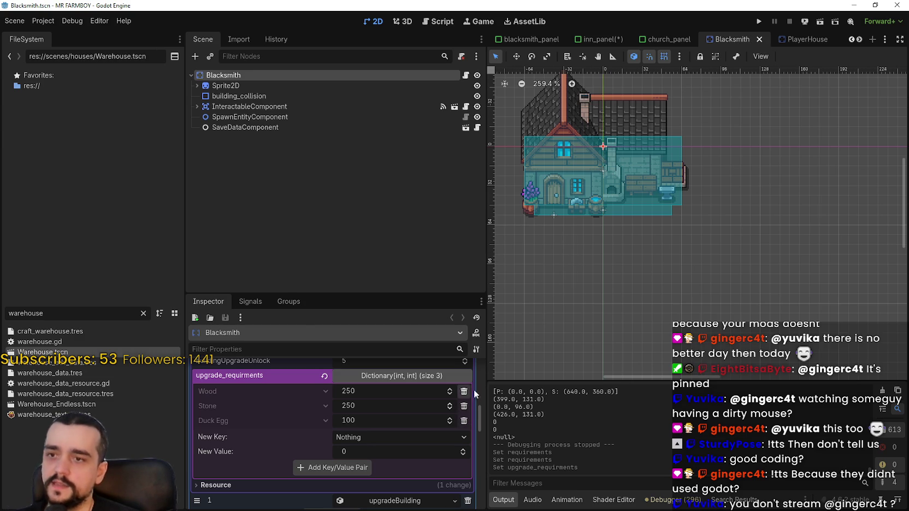
# Step: Remove the 5000 Copper cost from the second upgrade tier and save
pyautogui.scroll(-2, 386, 414)
pyautogui.click(403, 429)
pyautogui.scroll(-6, 309, 458)
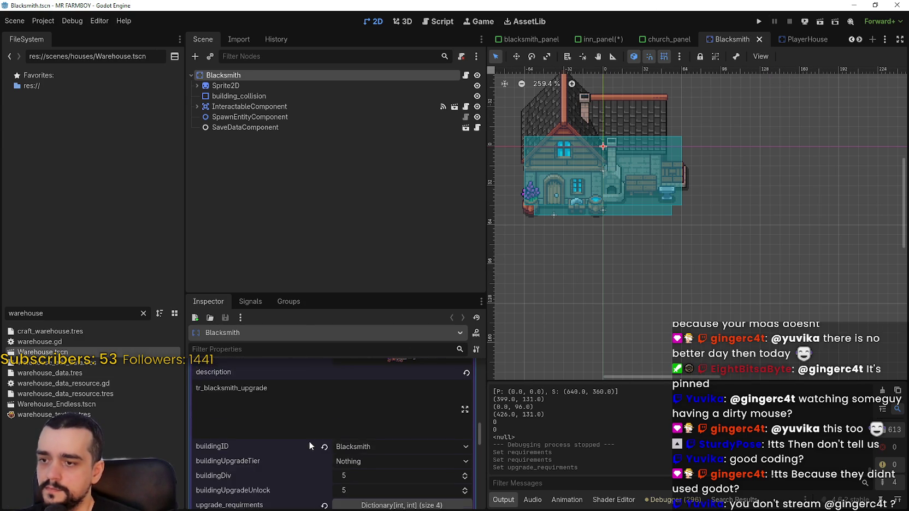
pyautogui.click(271, 466)
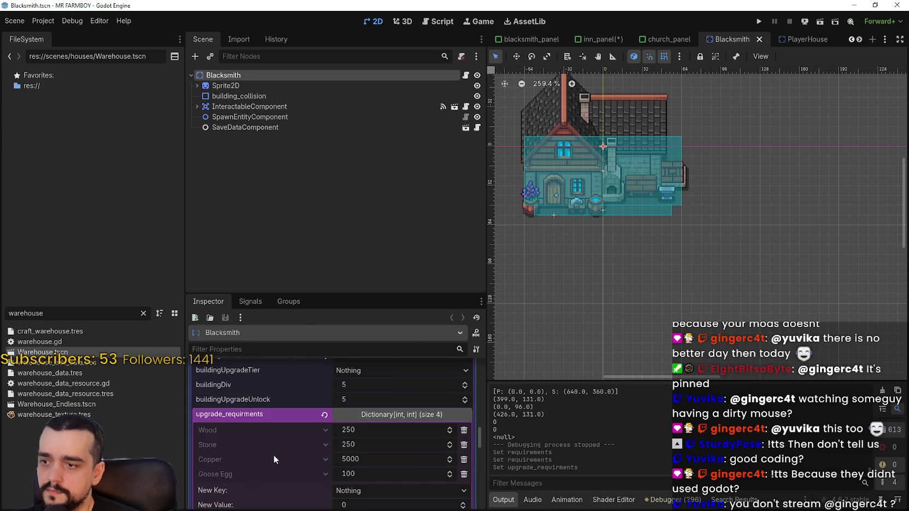
pyautogui.scroll(-2, 272, 456)
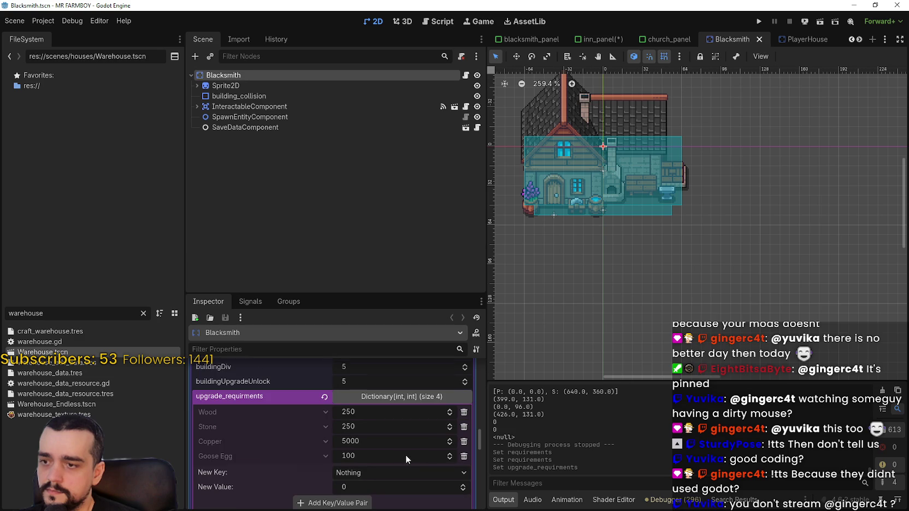
pyautogui.click(464, 442)
pyautogui.hotkey('ctrl', 's')
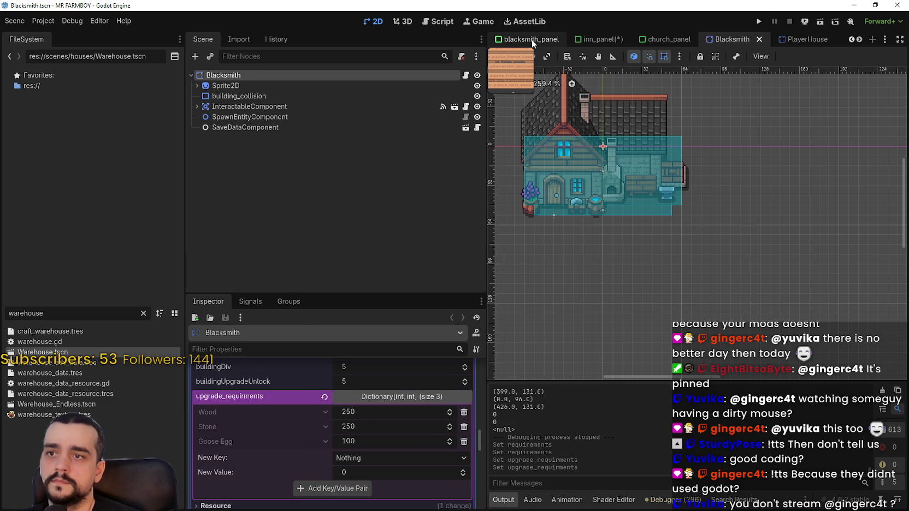
# Step: Inspect RancherBoots1 and RancherBoots2 requirements and save blacksmith_panel
pyautogui.scroll(1, 636, 204)
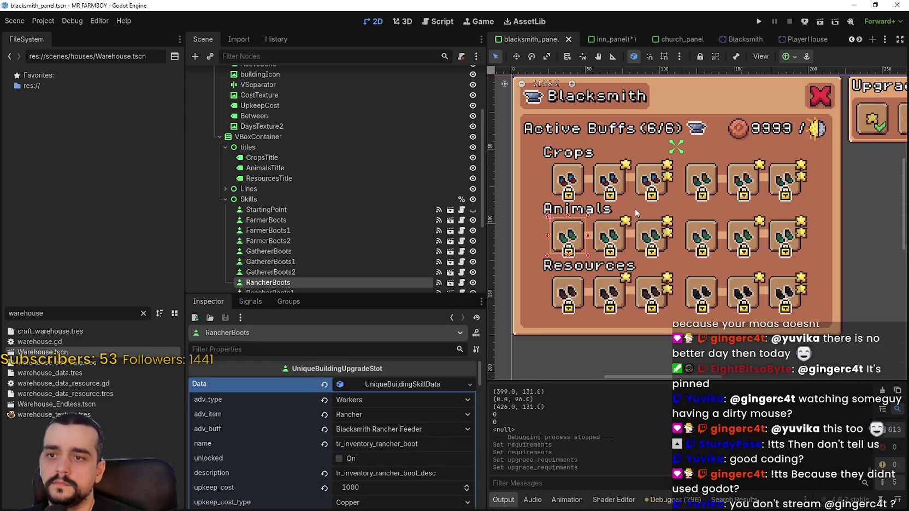
pyautogui.scroll(-5, 311, 450)
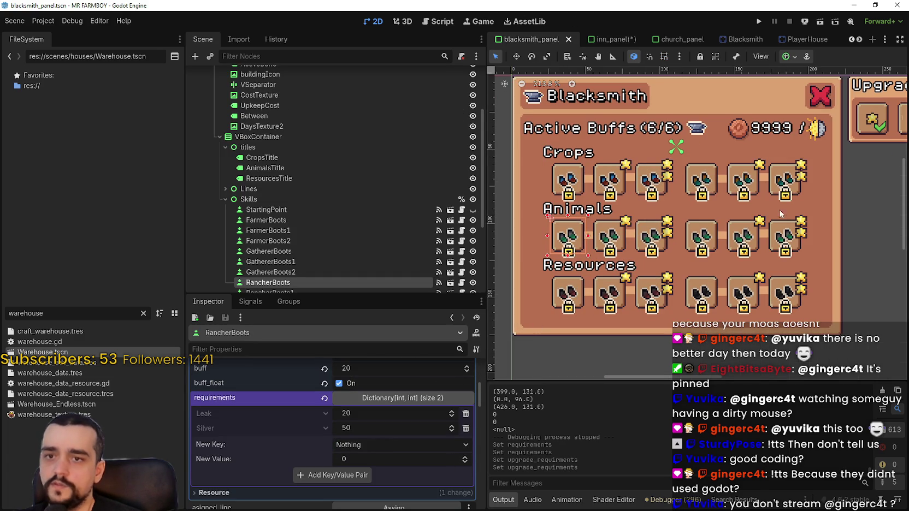
pyautogui.scroll(-1, 684, 233)
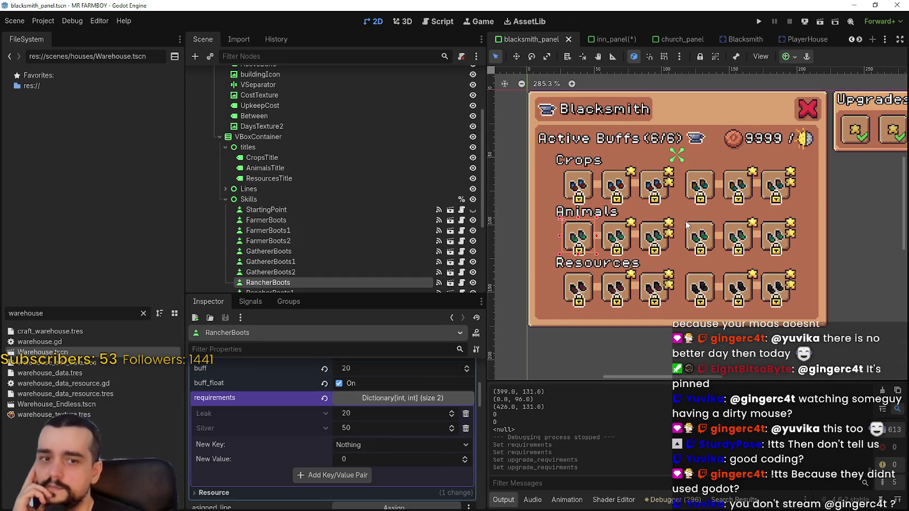
pyautogui.scroll(-1, 686, 225)
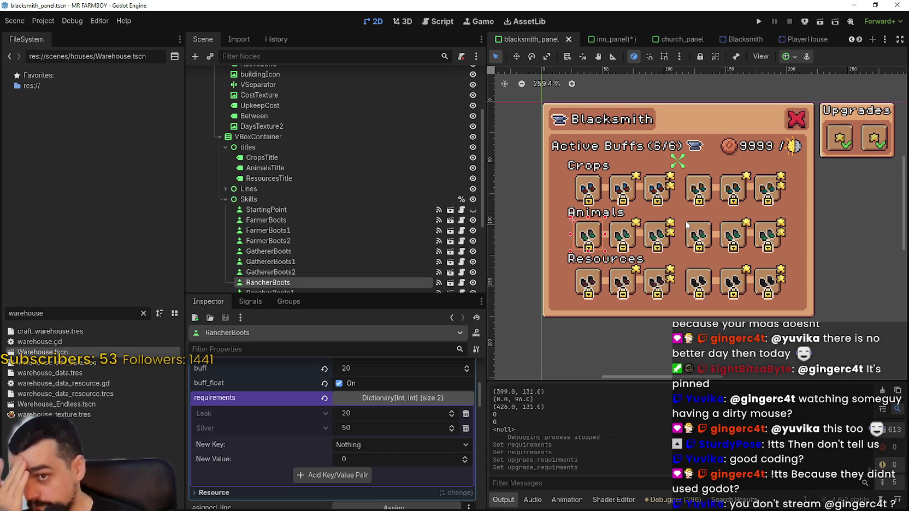
pyautogui.scroll(1, 667, 210)
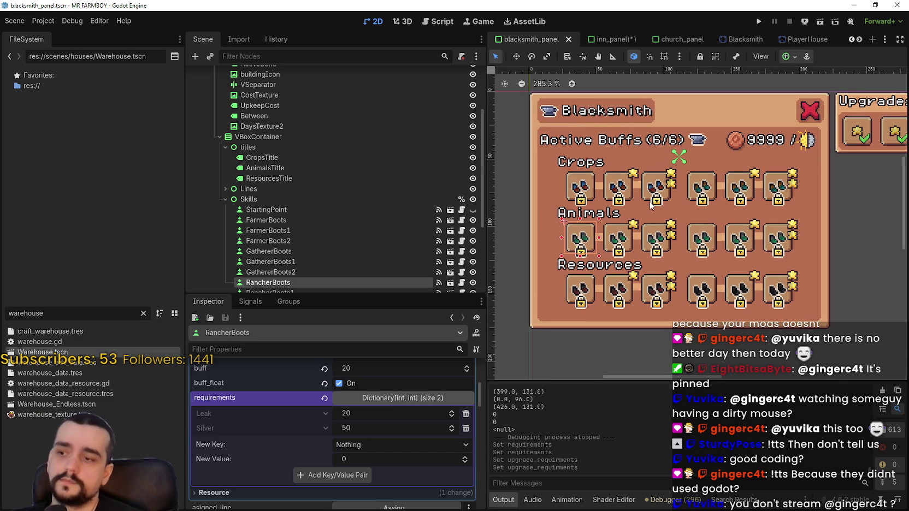
pyautogui.click(625, 237)
pyautogui.scroll(-5, 372, 445)
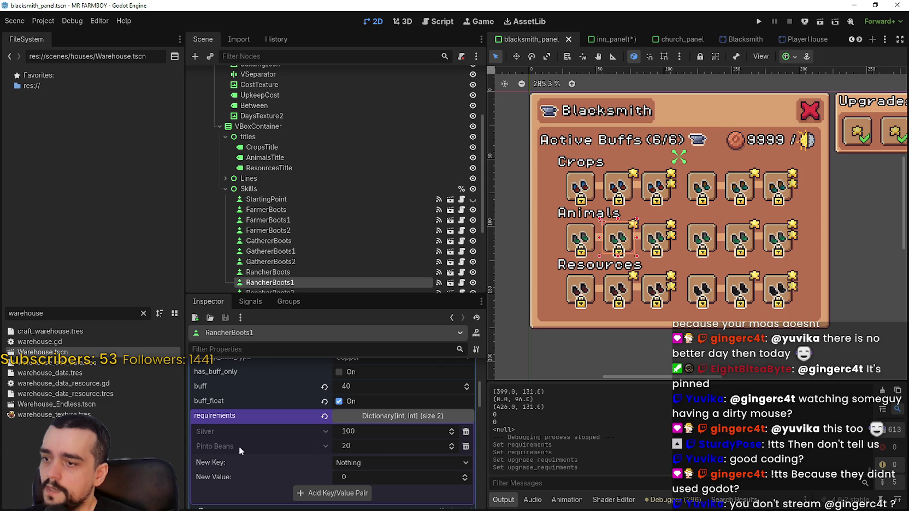
pyautogui.click(658, 246)
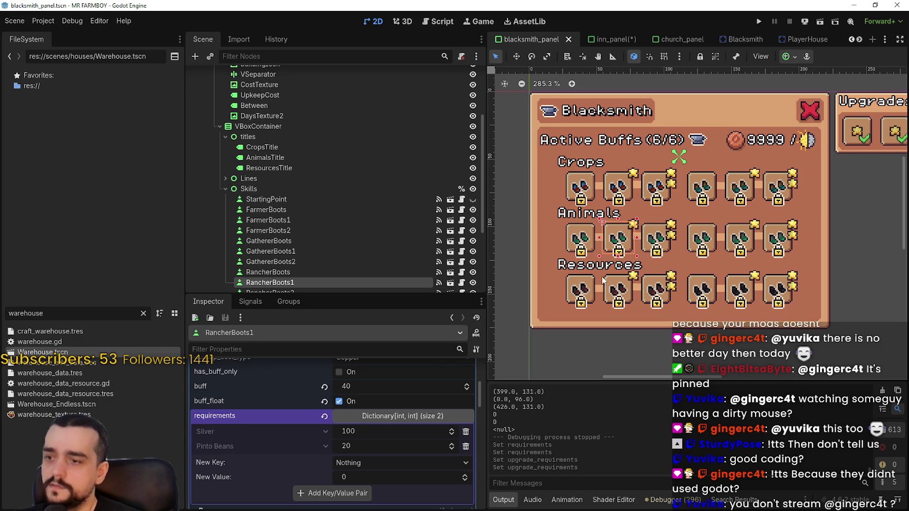
pyautogui.scroll(-5, 356, 473)
pyautogui.hotkey('ctrl', 's')
# Step: Switch to the inn_panel scene and save it
pyautogui.moveTo(595, 40)
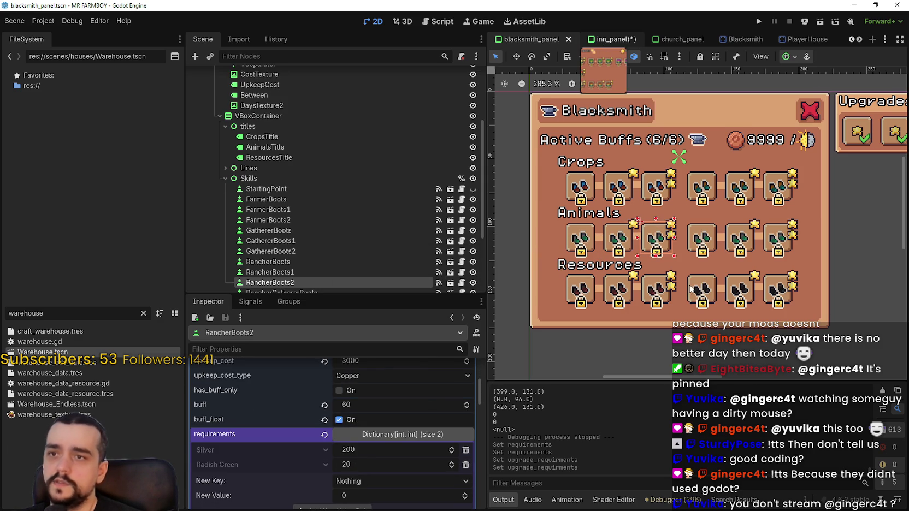
pyautogui.click(598, 39)
pyautogui.hotkey('ctrl', 's')
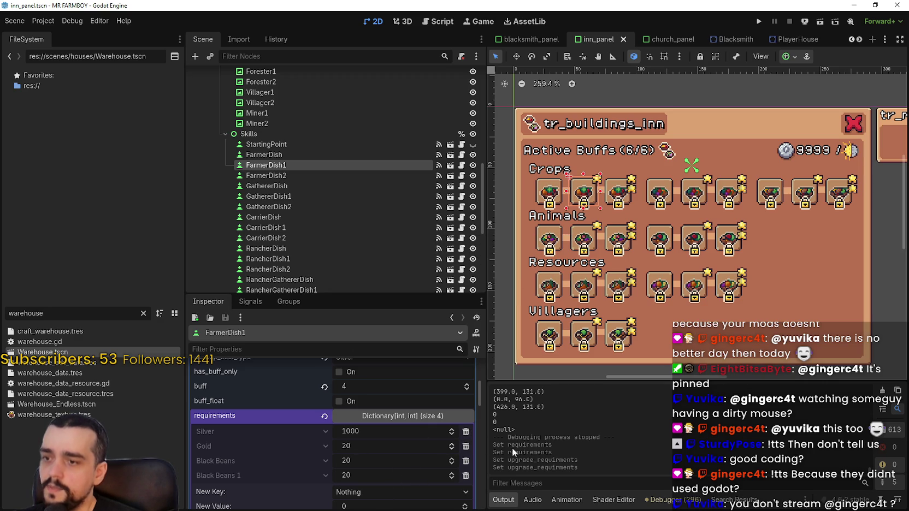
# Step: Delete then restore FarmerDish1's Gold requirement, setting it to 2
pyautogui.click(465, 446)
pyautogui.hotkey('ctrl', 's')
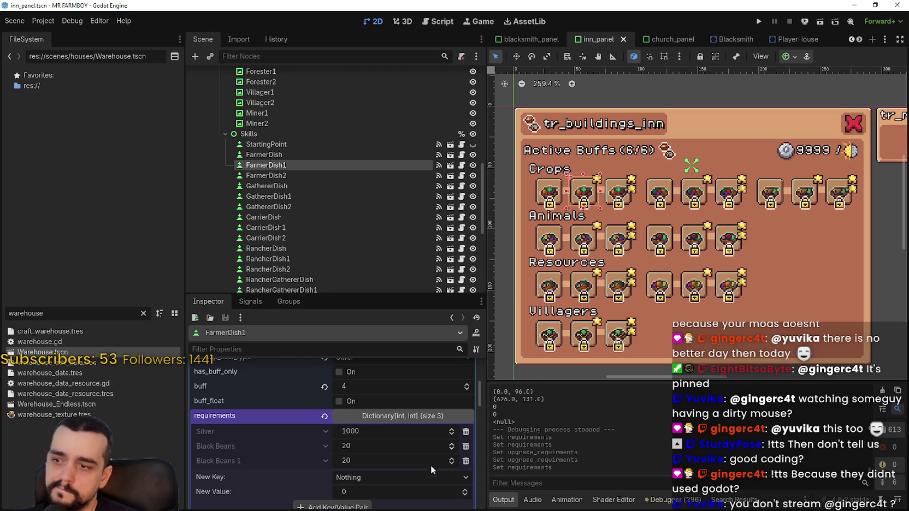
pyautogui.press('Up')
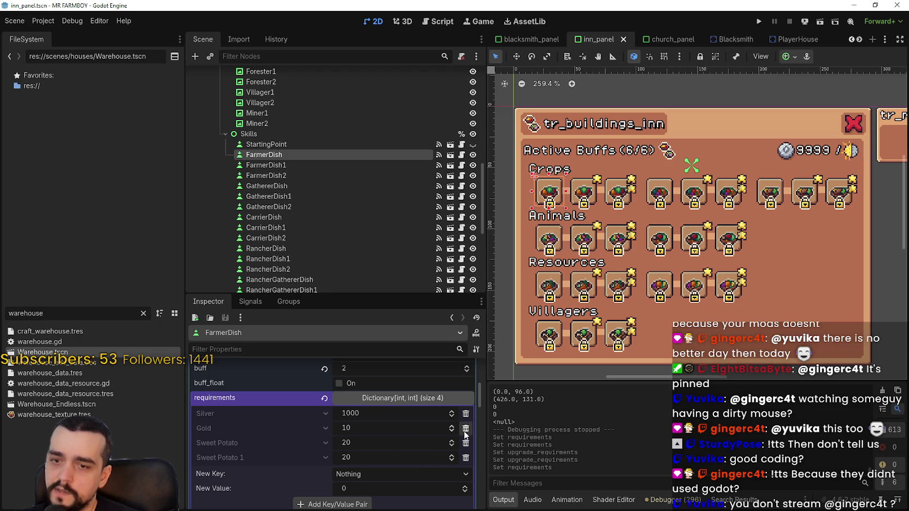
pyautogui.scroll(-2, 374, 437)
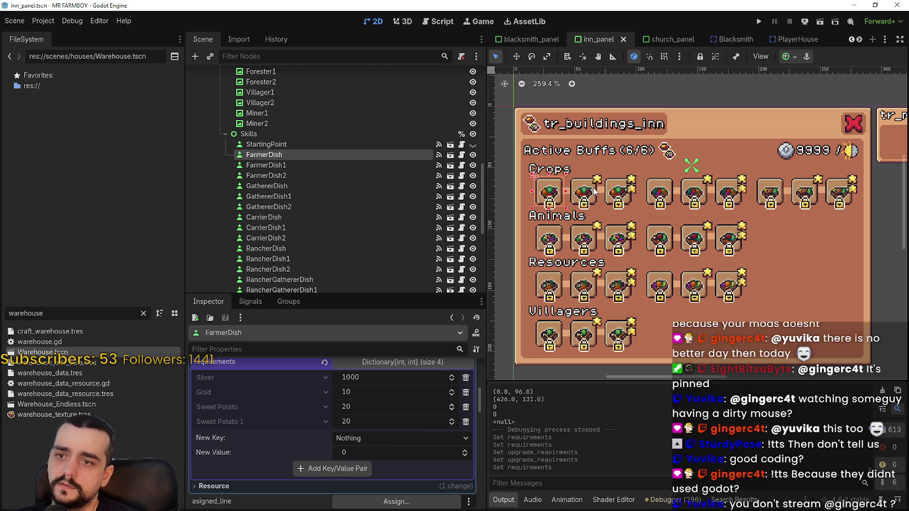
pyautogui.click(594, 191)
pyautogui.hotkey('ctrl', 'z')
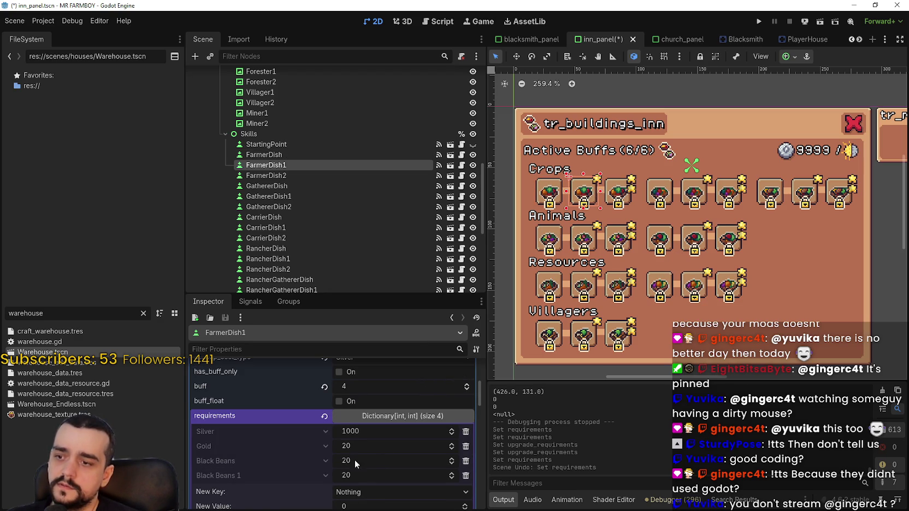
pyautogui.click(373, 447)
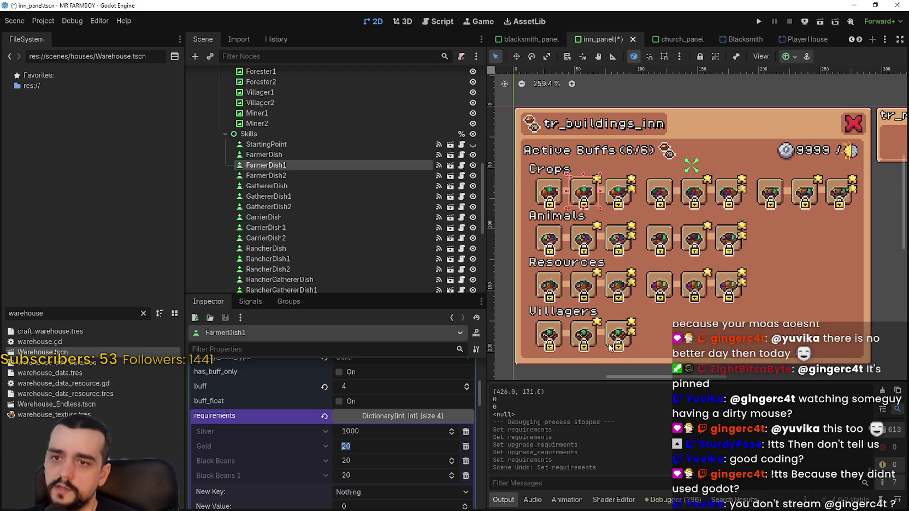
pyautogui.write('2')
pyautogui.scroll(-1, 611, 350)
pyautogui.press('Return')
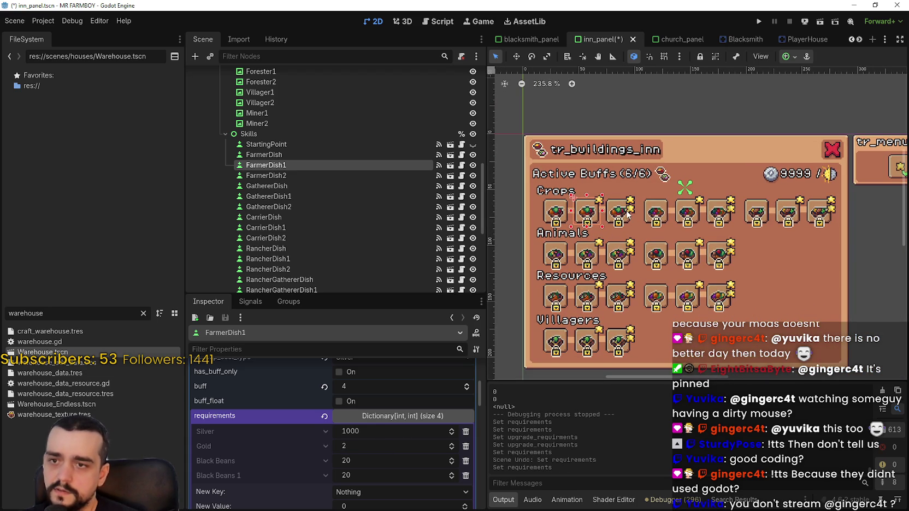
# Step: Set FarmerDish2's Gold cost to 5
pyautogui.click(626, 214)
pyautogui.scroll(-2, 414, 451)
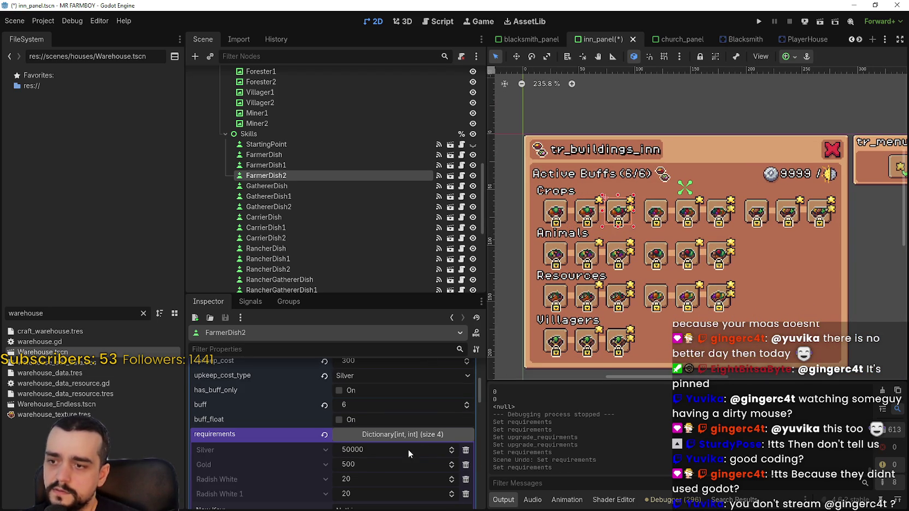
pyautogui.click(369, 463)
pyautogui.write('3')
pyautogui.press('Return')
pyautogui.scroll(-2, 716, 145)
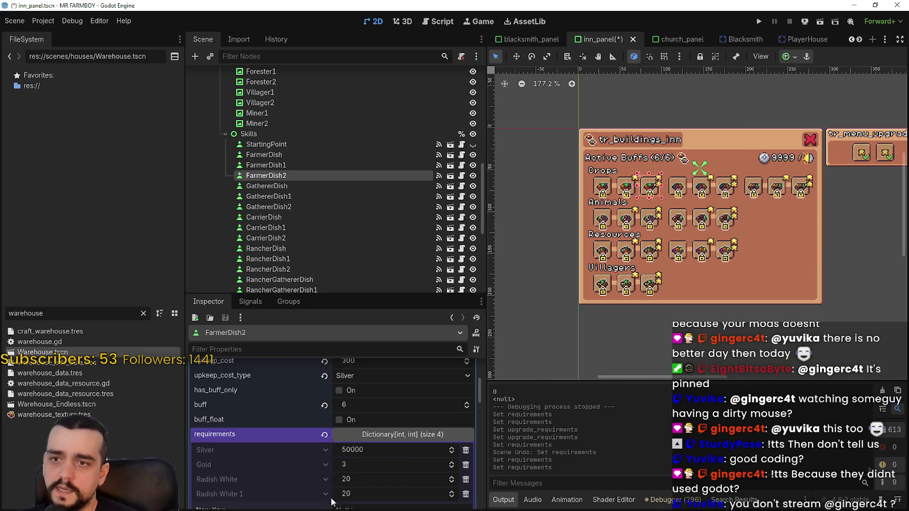
pyautogui.click(359, 451)
pyautogui.moveTo(359, 469); pyautogui.dragTo(380, 456)
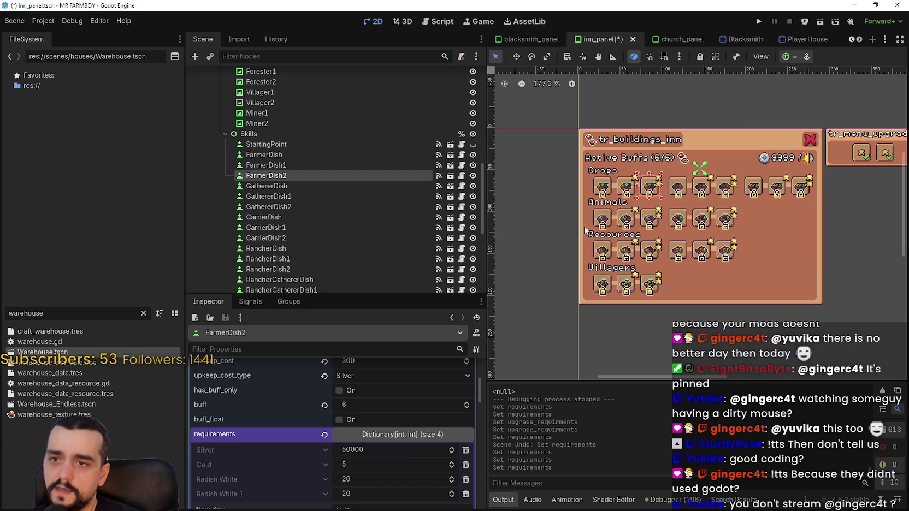
# Step: Set FarmerDish1's Gold cost to 3 and FarmerDish's to 1
pyautogui.click(622, 188)
pyautogui.click(372, 445)
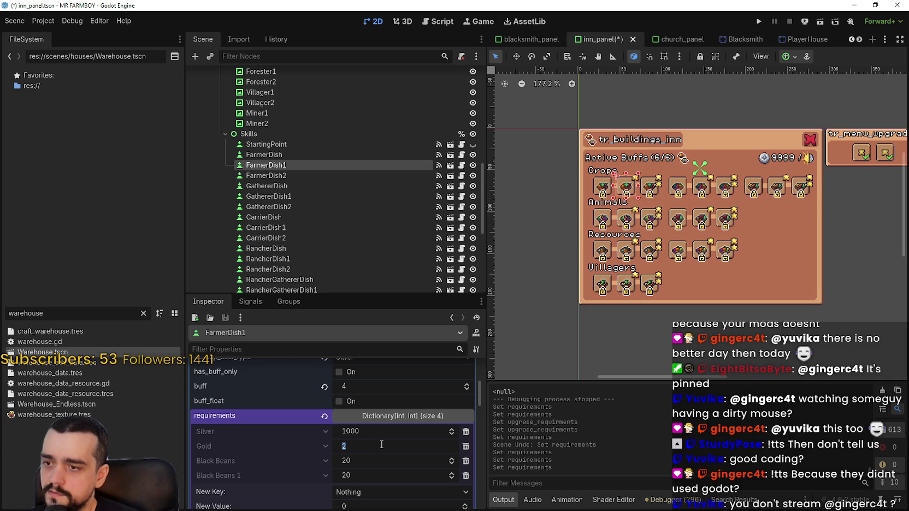
pyautogui.write('3')
pyautogui.press('Return')
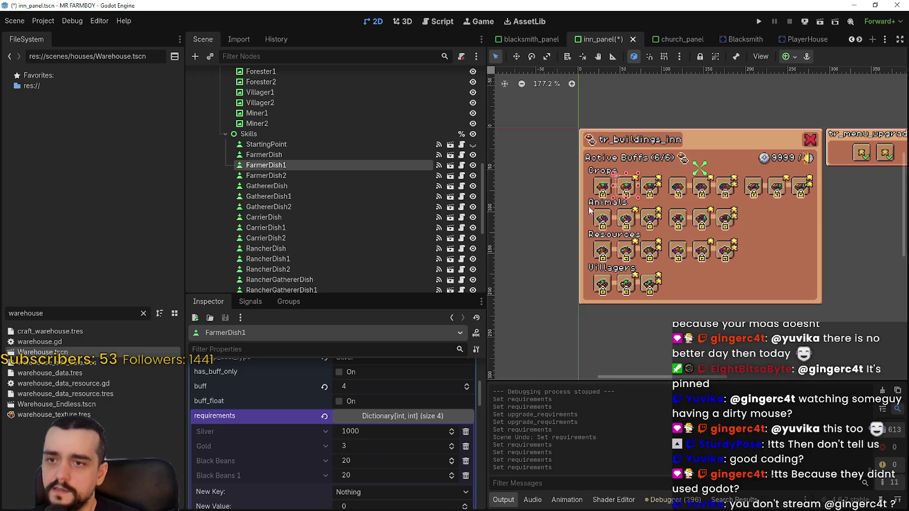
pyautogui.click(601, 183)
pyautogui.click(362, 392)
pyautogui.write('1')
pyautogui.press('Return')
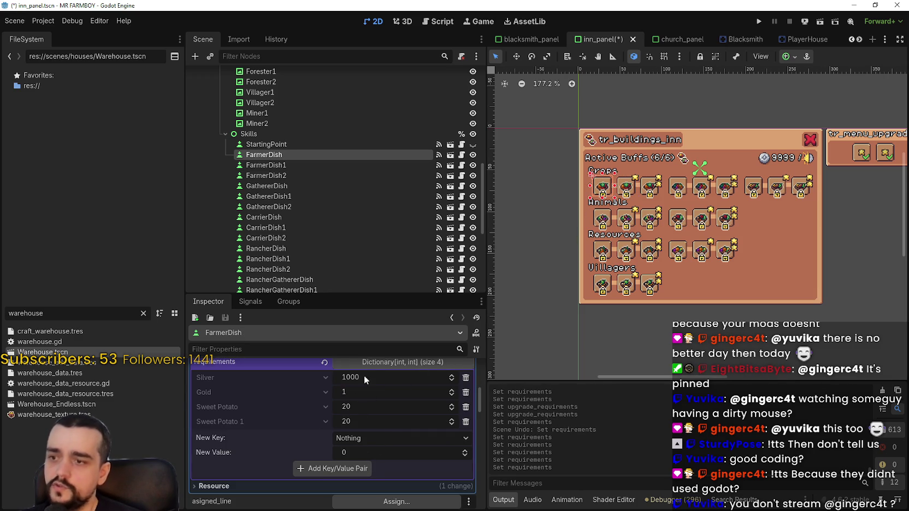
pyautogui.scroll(5, 613, 204)
pyautogui.scroll(1, 415, 381)
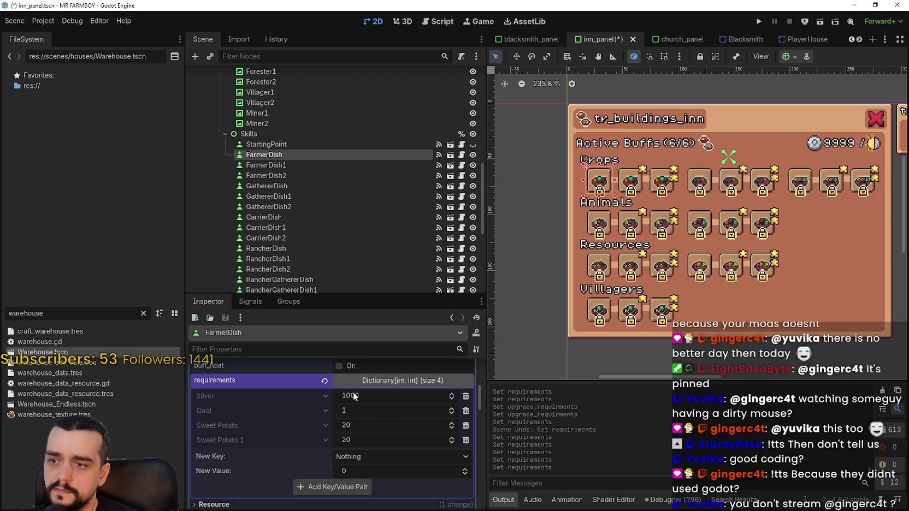
pyautogui.click(636, 184)
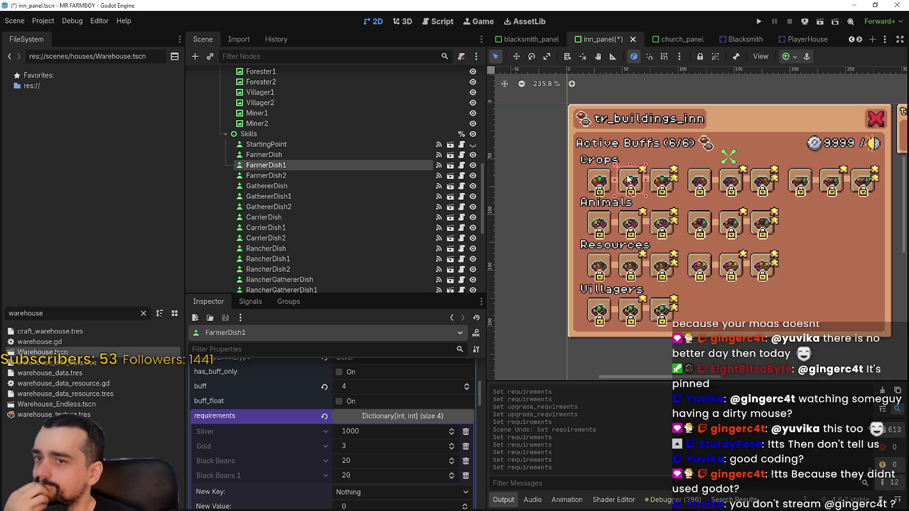
pyautogui.scroll(1, 391, 454)
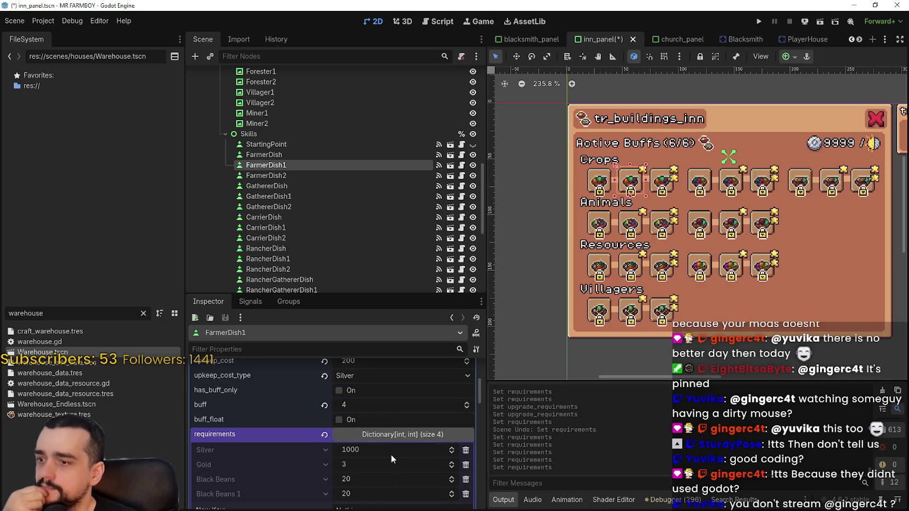
pyautogui.scroll(1, 392, 454)
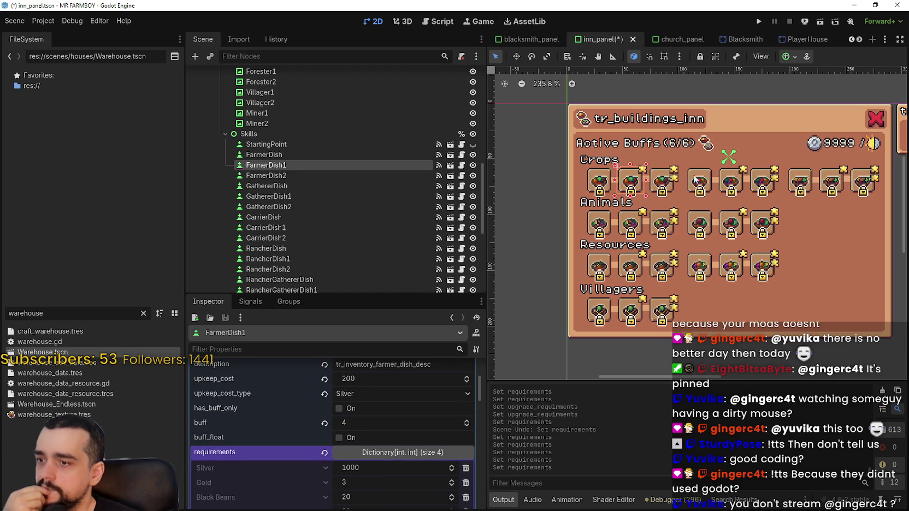
pyautogui.click(654, 184)
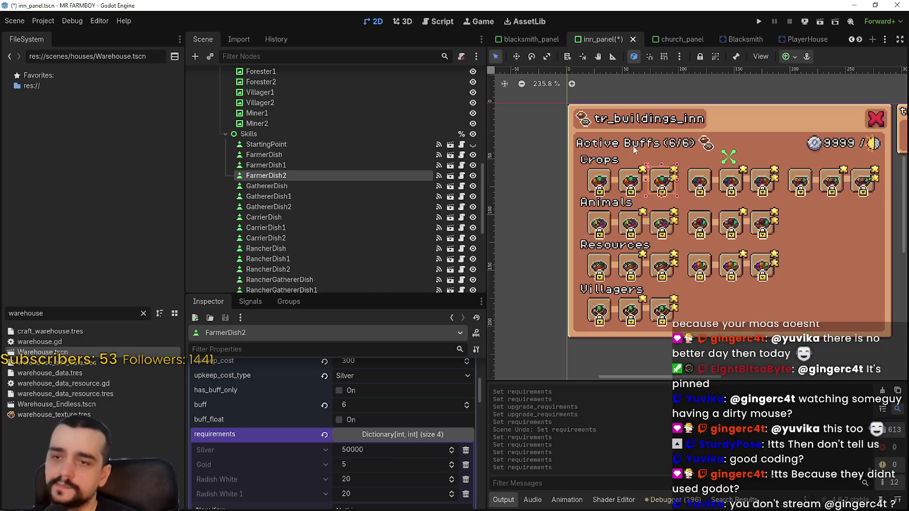
pyautogui.click(590, 187)
pyautogui.click(447, 393)
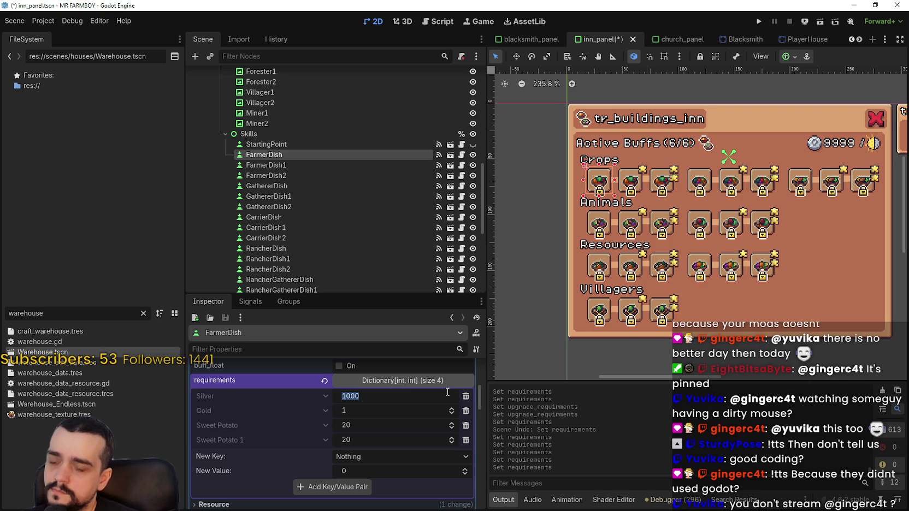
# Step: Lower FarmerDish's Silver requirement to 100
pyautogui.write('300')
pyautogui.press('Return')
pyautogui.click(447, 392)
pyautogui.write('200')
pyautogui.press('Return')
pyautogui.doubleClick(360, 398)
pyautogui.write('100')
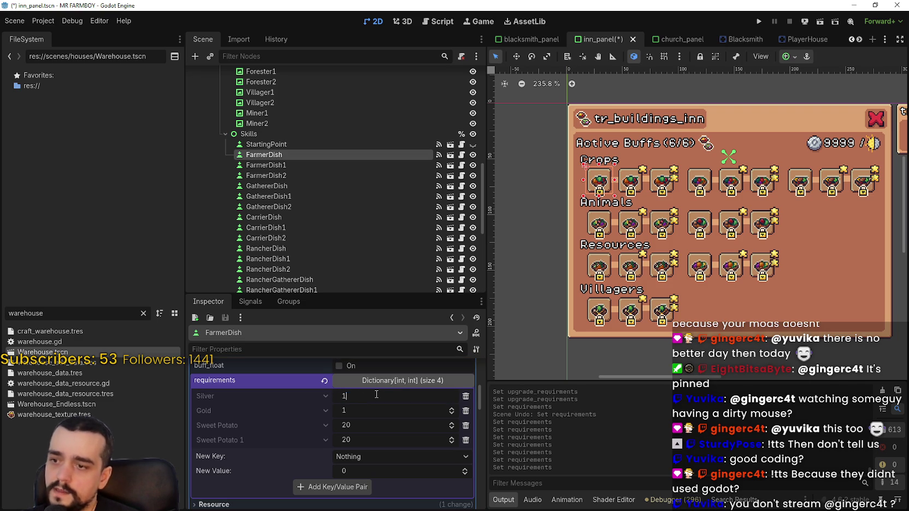
pyautogui.press('Return')
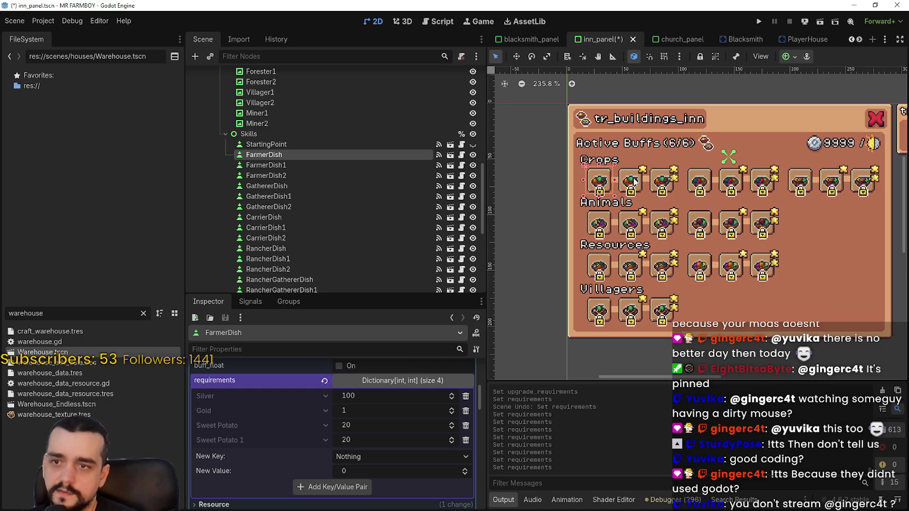
pyautogui.click(365, 400)
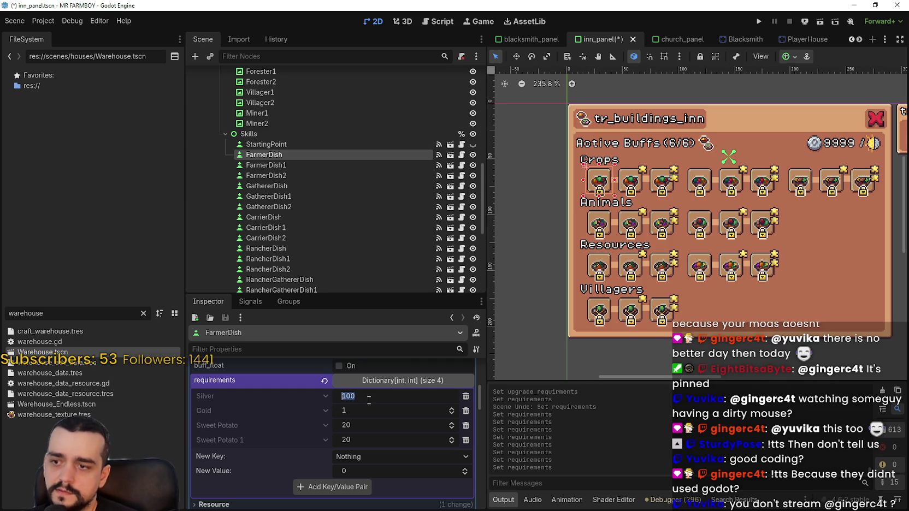
pyautogui.press('Return')
pyautogui.click(378, 399)
pyautogui.press('Return')
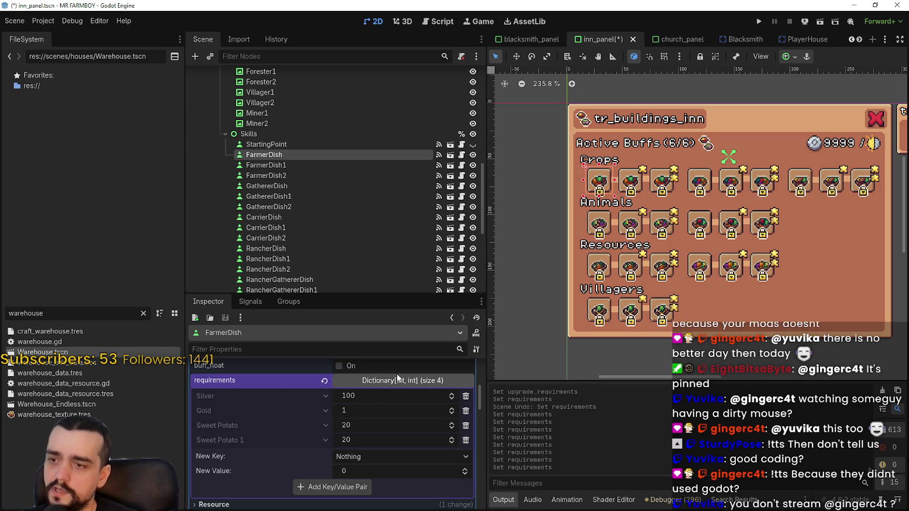
# Step: Set FarmerDish1's Silver requirement to 300
pyautogui.click(620, 190)
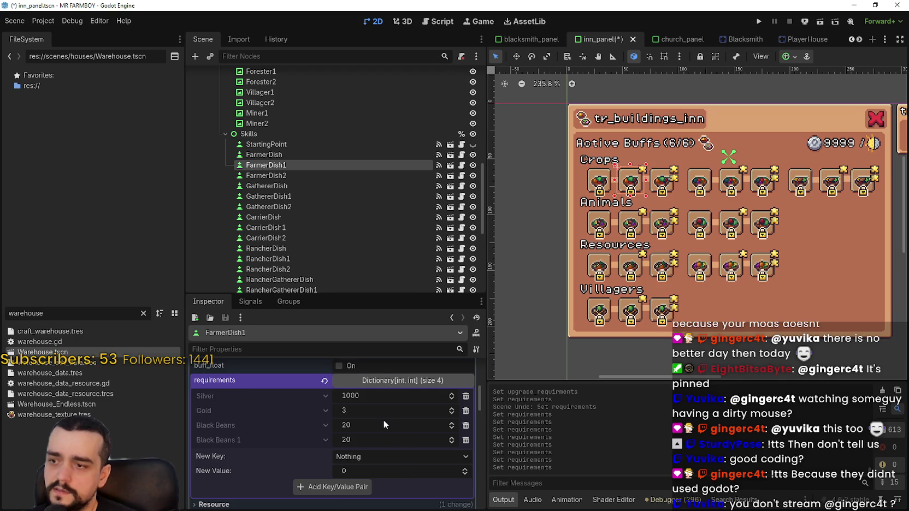
pyautogui.click(372, 468)
pyautogui.write('300')
pyautogui.press('Return')
# Step: Set FarmerDish2's Silver requirement to 500 and save the inn panel scene
pyautogui.click(660, 180)
pyautogui.scroll(-1, 377, 449)
pyautogui.click(383, 432)
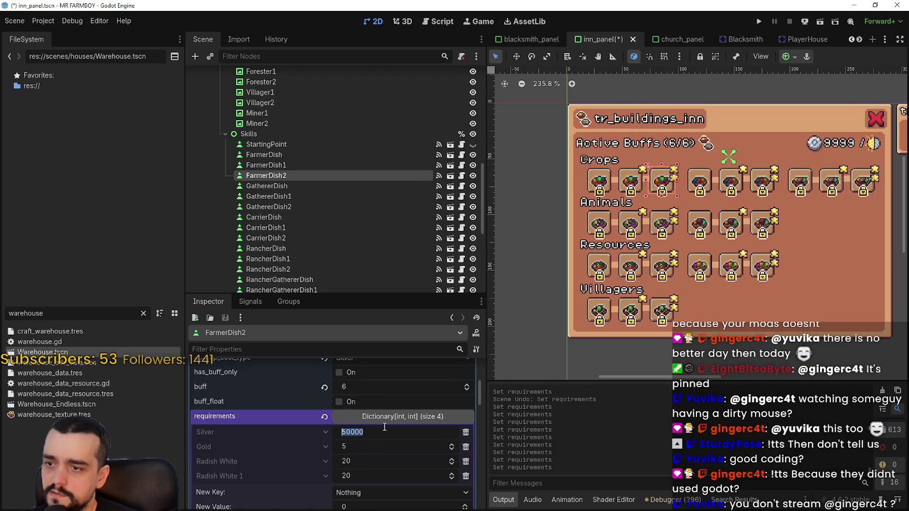
pyautogui.write('500')
pyautogui.press('Return')
pyautogui.hotkey('ctrl', 's')
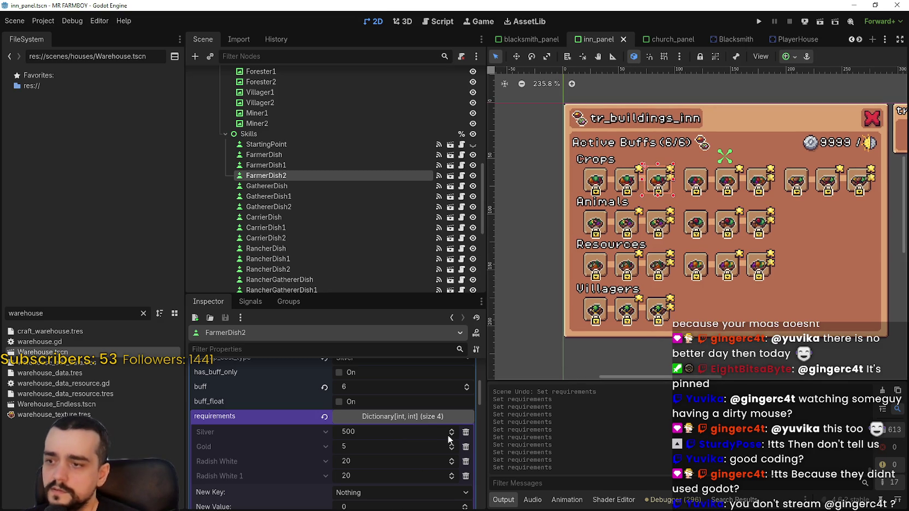
# Step: Compare the GathererDish and FarmerDish upgrade requirements
pyautogui.click(693, 184)
pyautogui.scroll(-5, 394, 449)
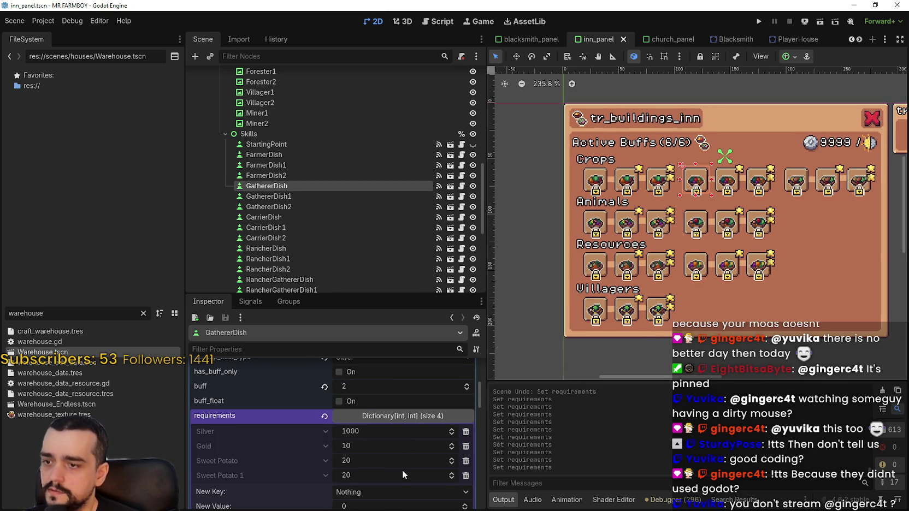
pyautogui.click(596, 180)
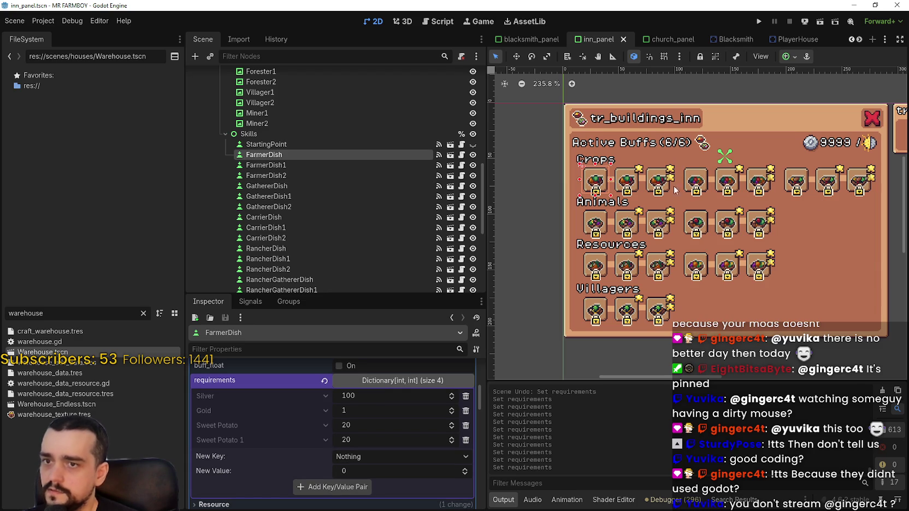
pyautogui.click(701, 184)
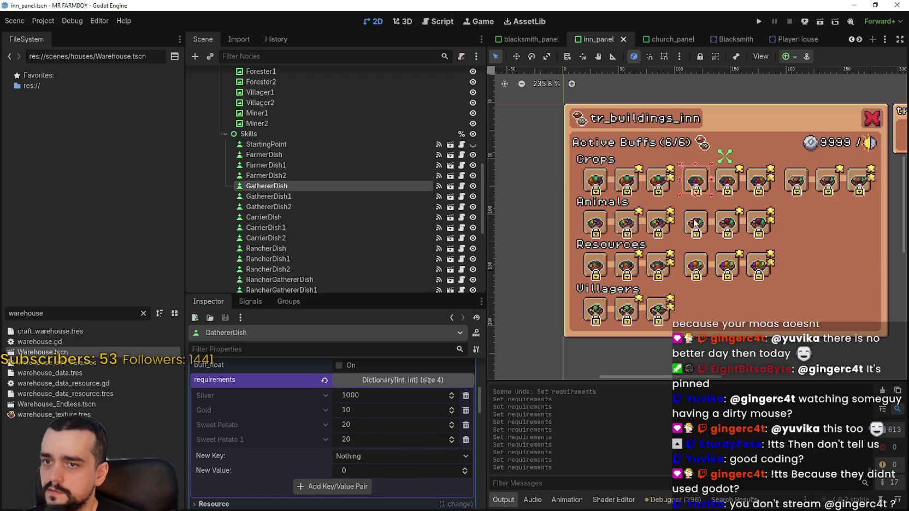
# Step: Copy FarmerDish's 100 Silver, 1 Gold requirements
pyautogui.click(694, 223)
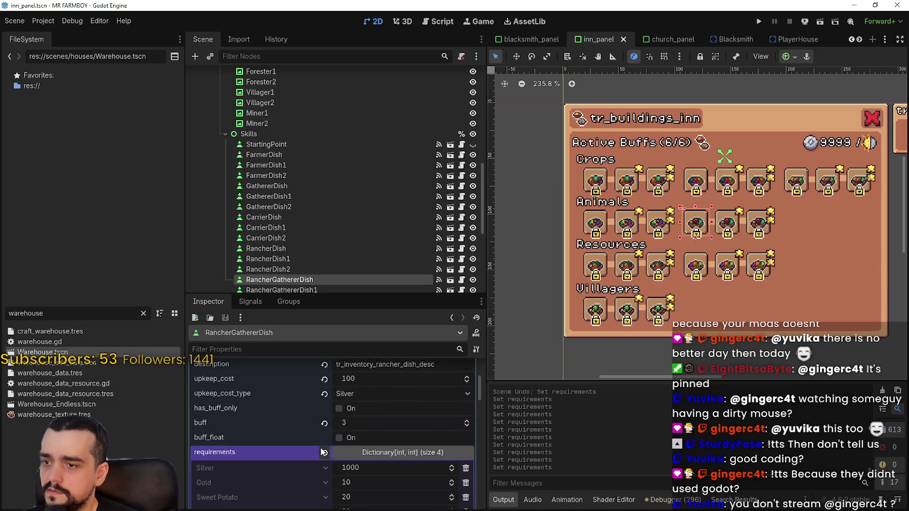
pyautogui.click(589, 185)
pyautogui.rightClick(269, 381)
pyautogui.click(317, 390)
# Step: Paste the 100 Silver, 1 Gold requirements into RancherDish and ForesterDish
pyautogui.click(601, 225)
pyautogui.scroll(-5, 327, 437)
pyautogui.rightClick(278, 417)
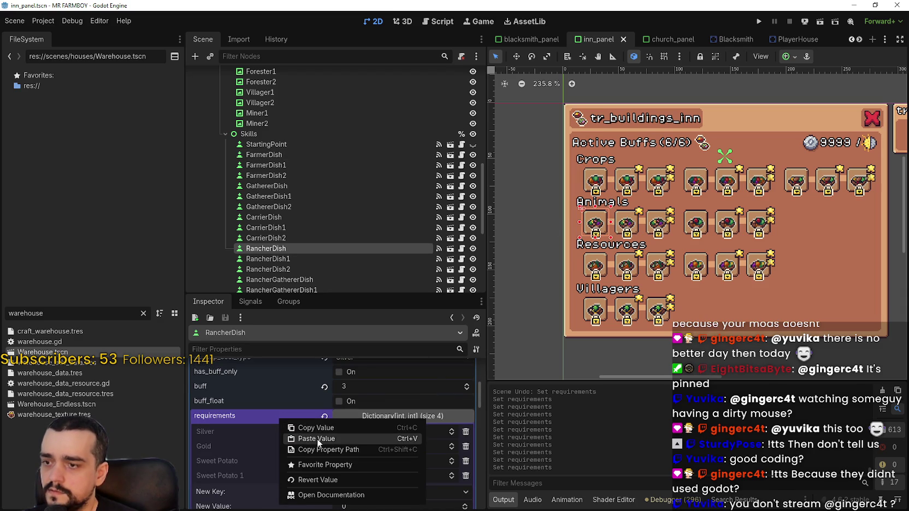
pyautogui.click(316, 439)
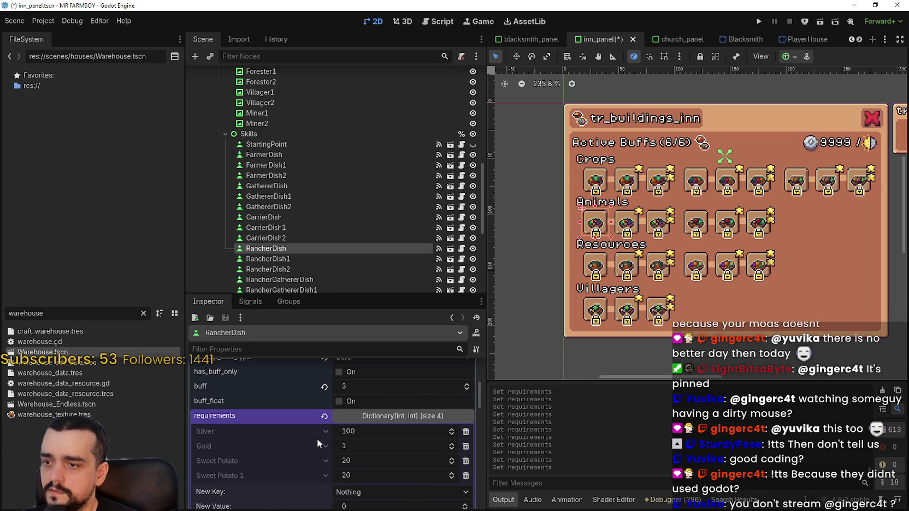
pyautogui.click(593, 266)
pyautogui.scroll(-5, 275, 449)
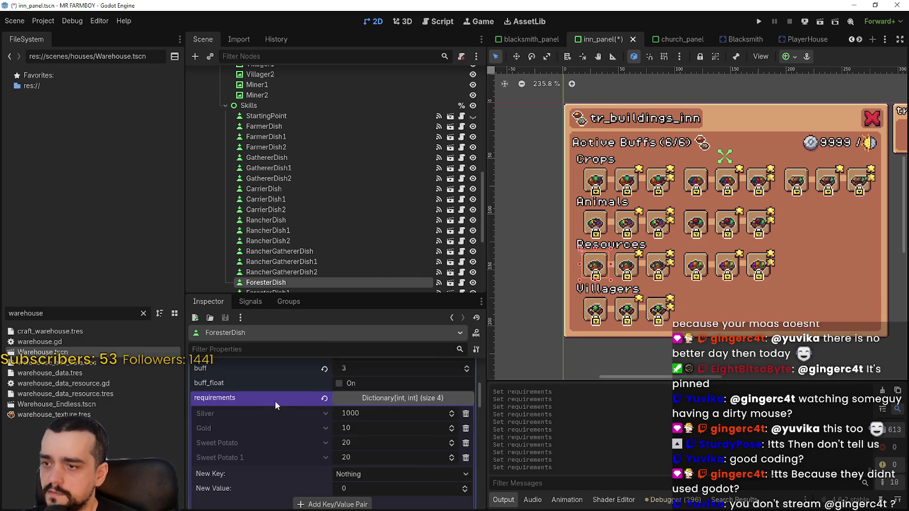
pyautogui.rightClick(276, 402)
pyautogui.click(305, 419)
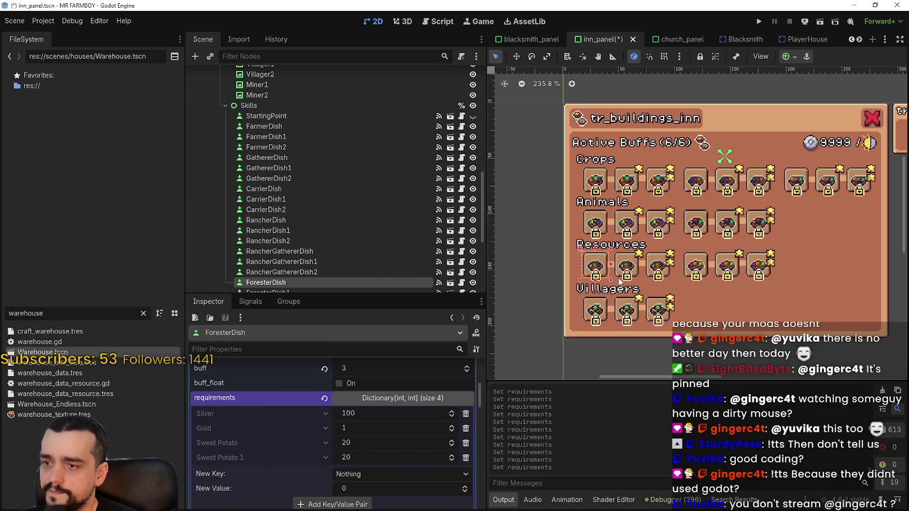
# Step: Paste the 100 Silver, 1 Gold requirements into VillagerDish and GathererDish
pyautogui.click(590, 302)
pyautogui.scroll(-5, 294, 467)
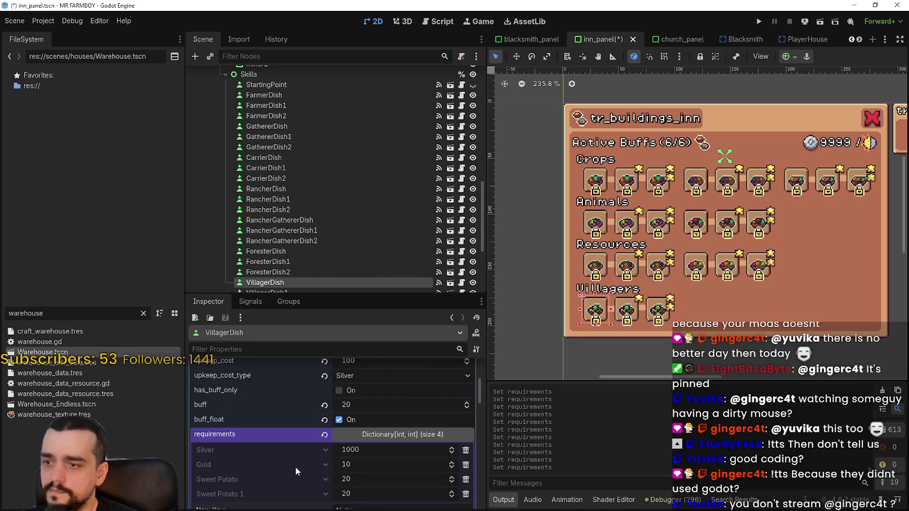
pyautogui.rightClick(279, 412)
pyautogui.click(315, 434)
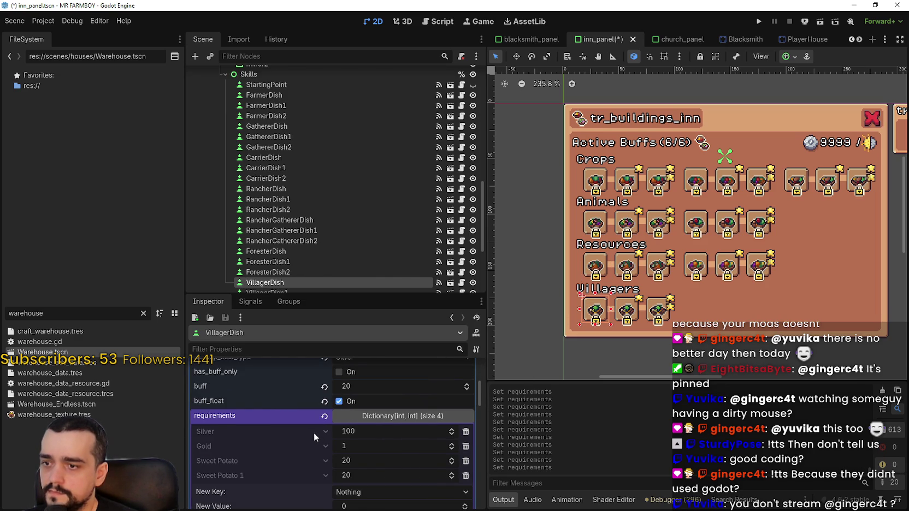
pyautogui.click(694, 182)
pyautogui.scroll(-3, 321, 437)
pyautogui.scroll(4, 301, 446)
pyautogui.rightClick(269, 383)
pyautogui.click(293, 405)
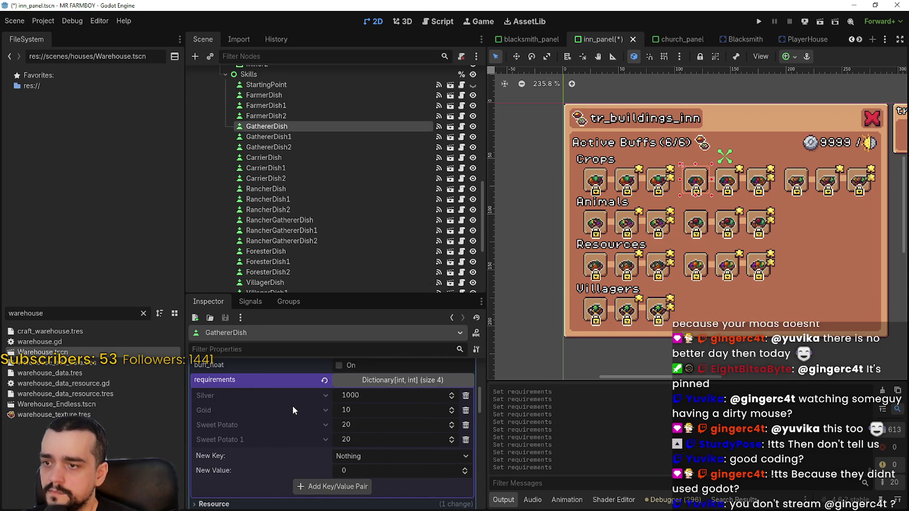
# Step: Paste the 100 Silver, 1 Gold requirements into RancherGathererDish and MinerDish
pyautogui.click(701, 223)
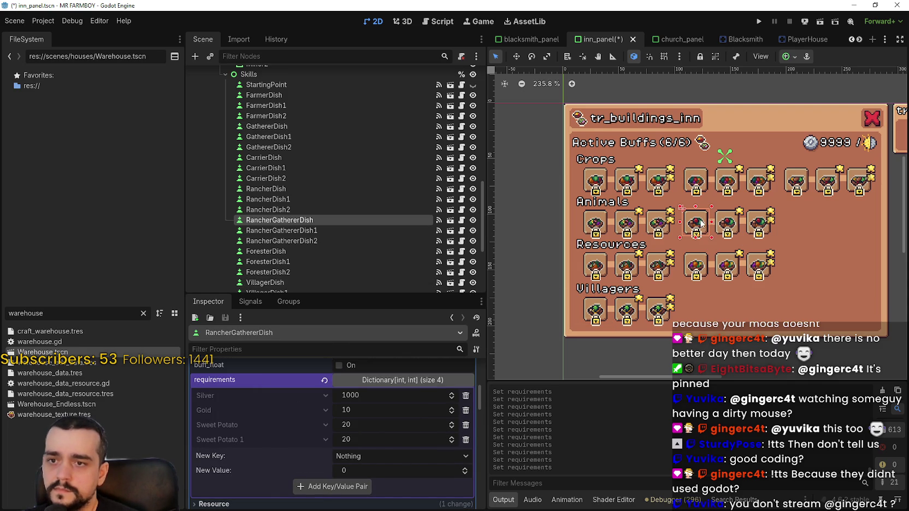
pyautogui.rightClick(289, 382)
pyautogui.click(315, 408)
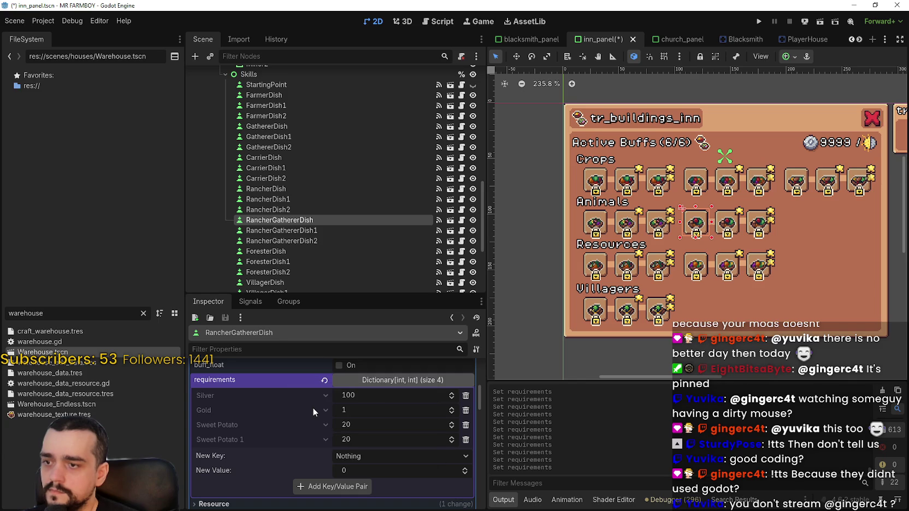
pyautogui.click(706, 260)
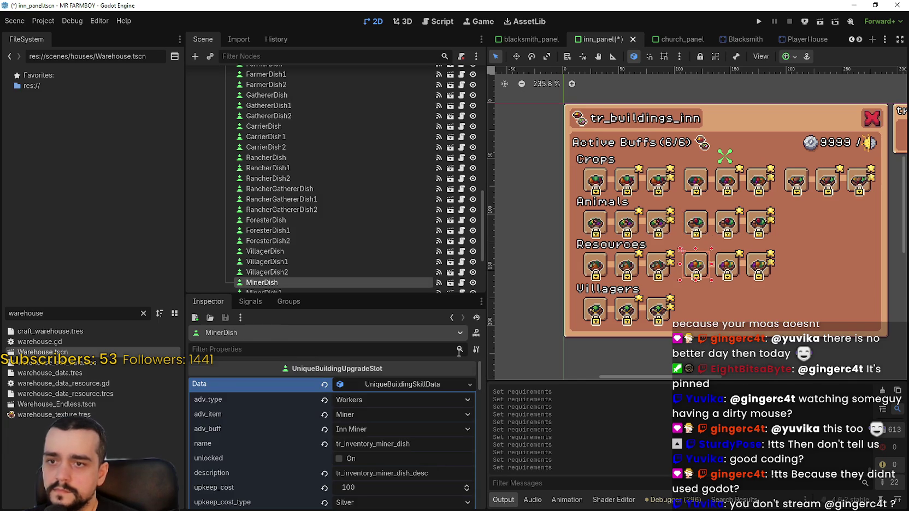
pyautogui.scroll(-5, 271, 414)
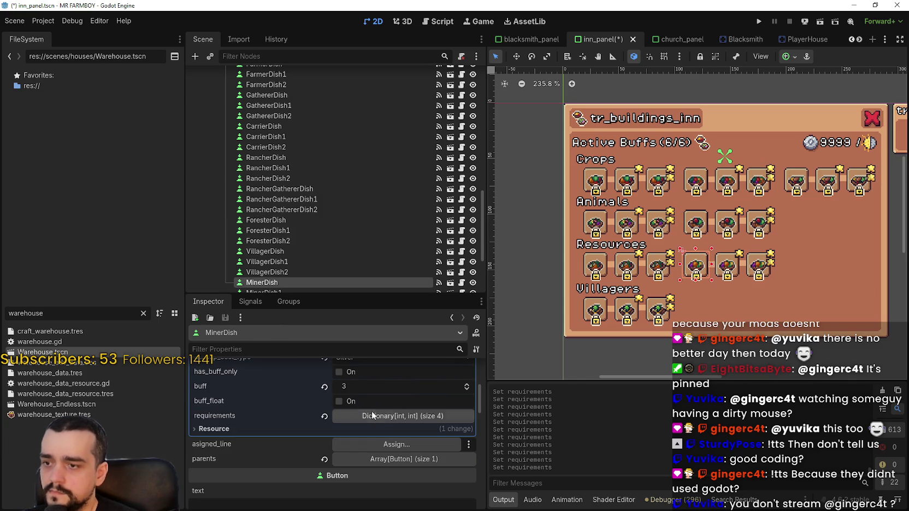
pyautogui.click(378, 416)
pyautogui.rightClick(273, 416)
pyautogui.click(304, 438)
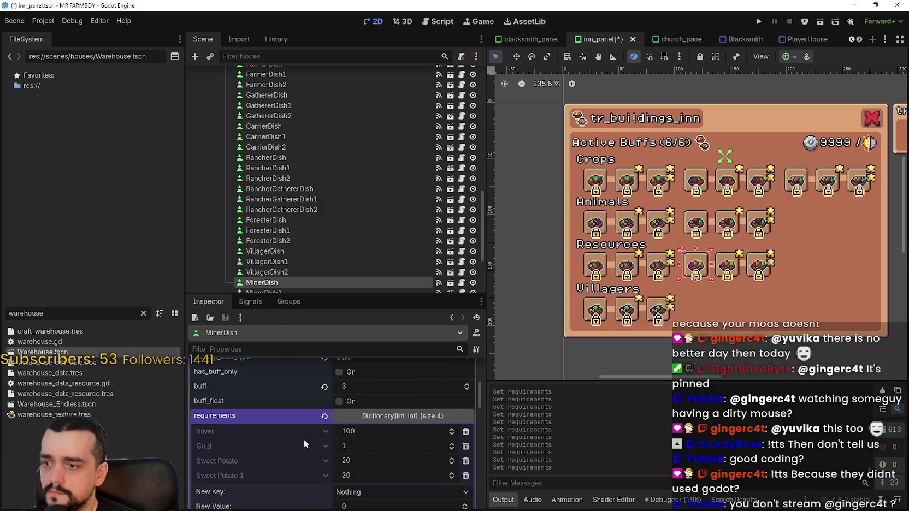
# Step: Paste the 100 Silver, 1 Gold requirements into CarrierDish and save inn_panel
pyautogui.click(802, 179)
pyautogui.rightClick(298, 364)
pyautogui.click(321, 382)
pyautogui.hotkey('ctrl', 's')
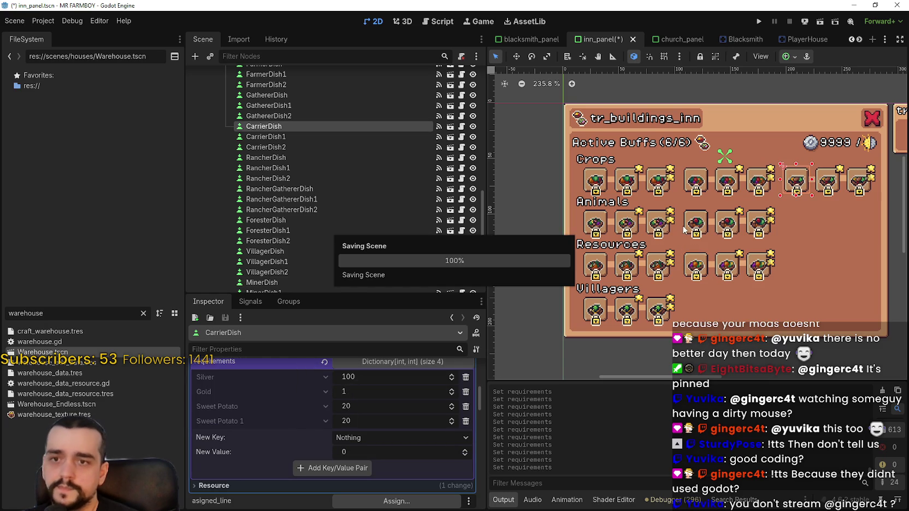
pyautogui.click(628, 183)
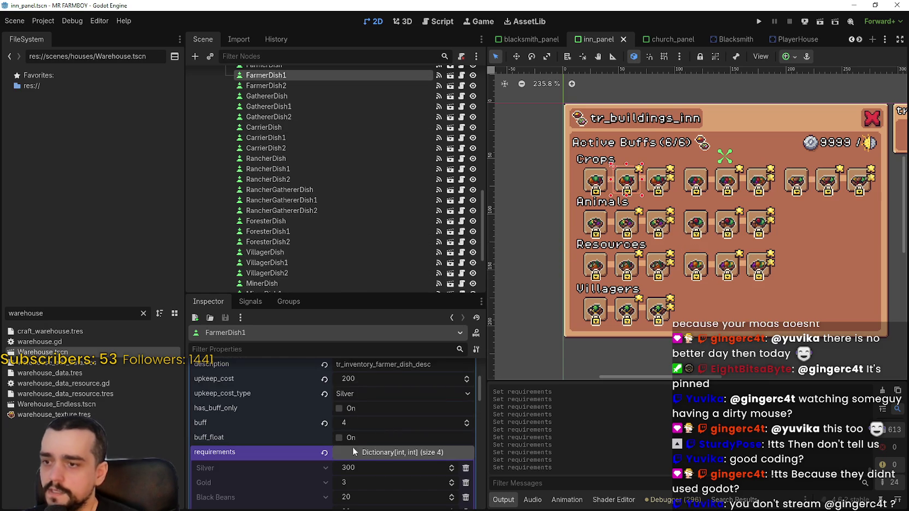
# Step: Copy FarmerDish1's 300 Silver, 3 Gold requirements into GathererDish1 and save
pyautogui.rightClick(295, 380)
pyautogui.click(331, 390)
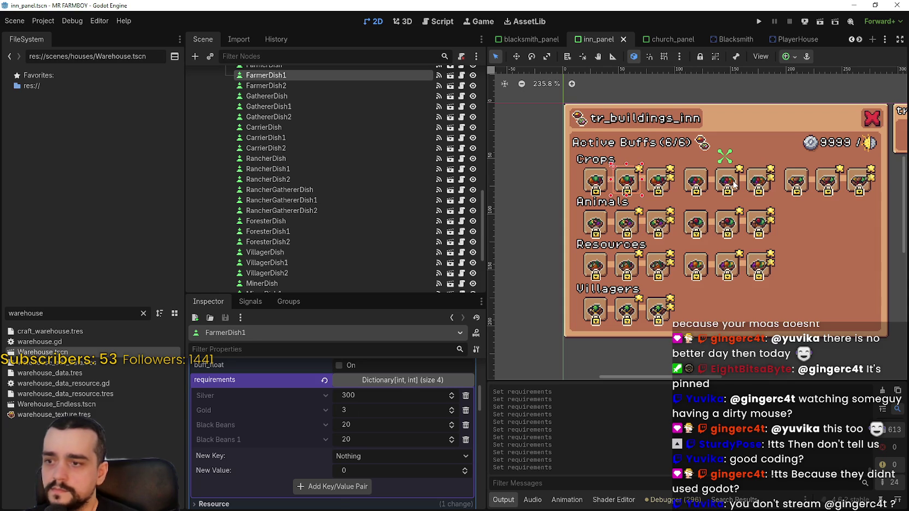
pyautogui.click(734, 184)
pyautogui.scroll(-5, 371, 441)
pyautogui.rightClick(295, 383)
pyautogui.click(323, 402)
pyautogui.hotkey('ctrl', 's')
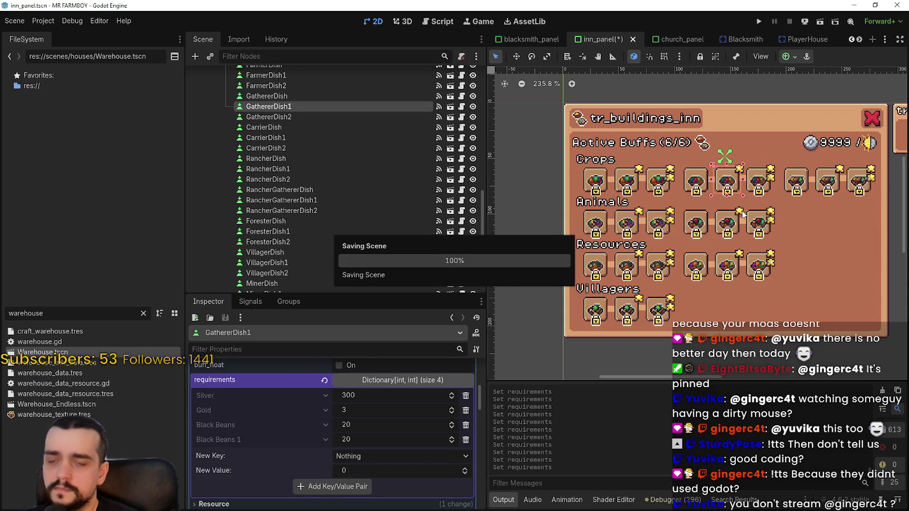
# Step: Paste 300 Silver, 3 Gold into CarrierDish1 and RancherDish1, saving each
pyautogui.click(826, 184)
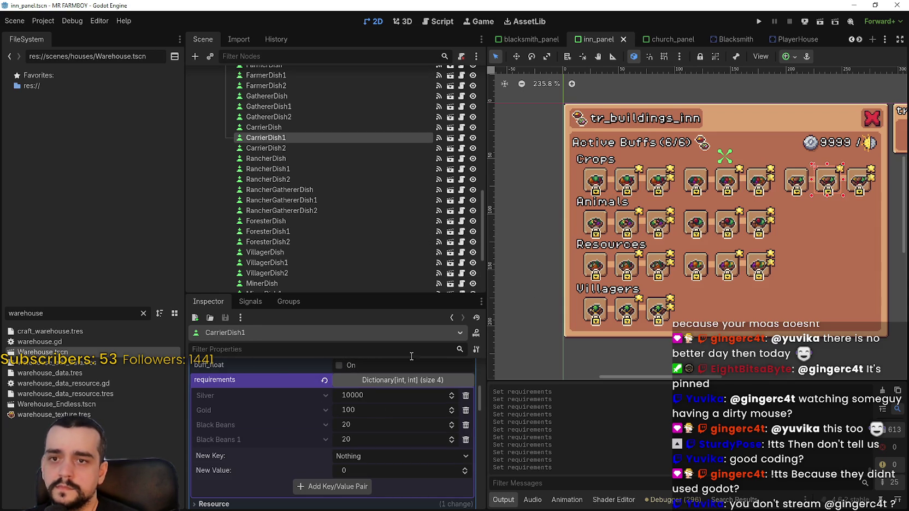
pyautogui.rightClick(270, 376)
pyautogui.click(287, 397)
pyautogui.hotkey('ctrl', 's')
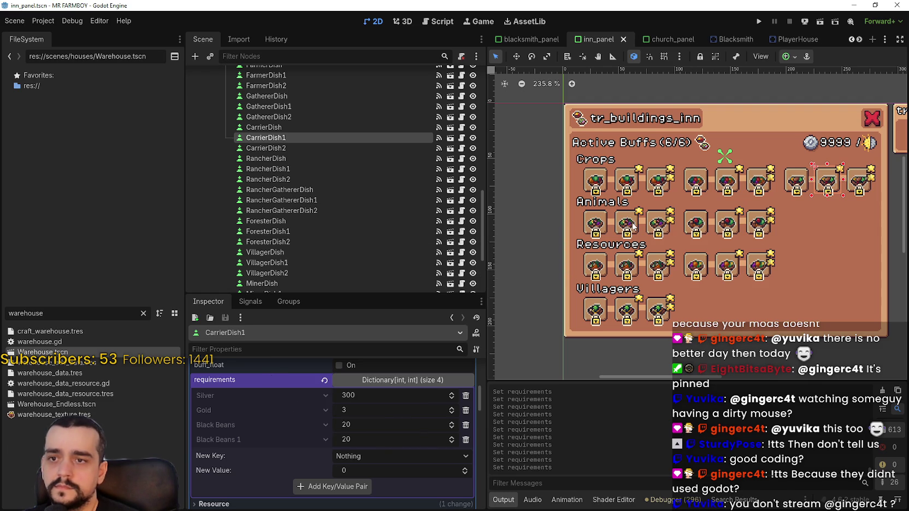
pyautogui.click(633, 224)
pyautogui.scroll(-5, 377, 409)
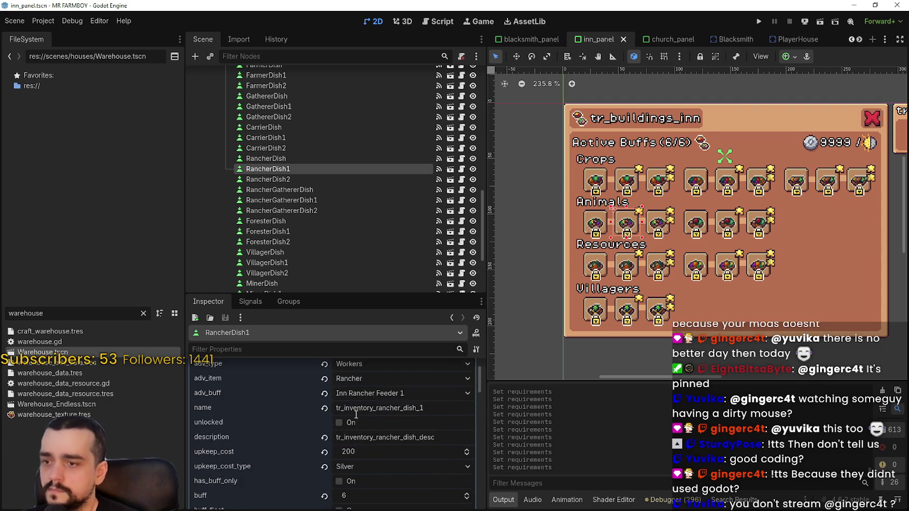
pyautogui.rightClick(295, 400)
pyautogui.click(322, 420)
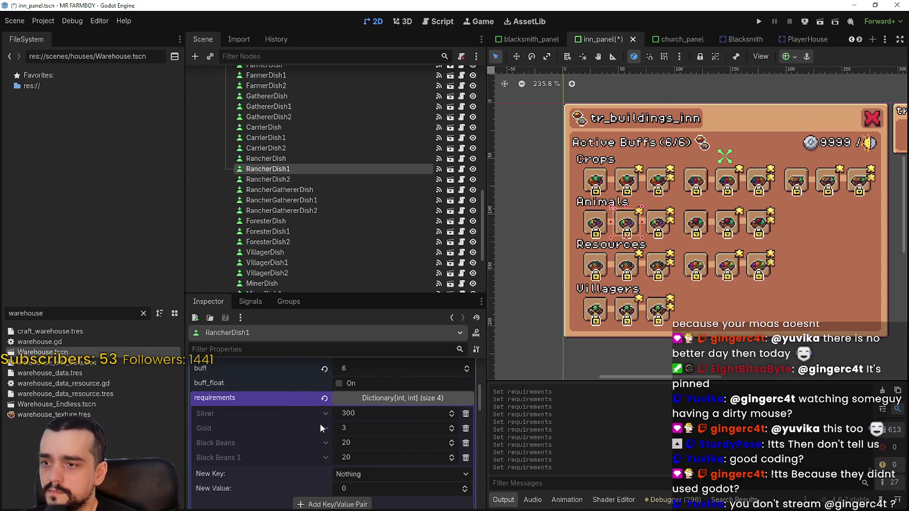
pyautogui.hotkey('ctrl', 's')
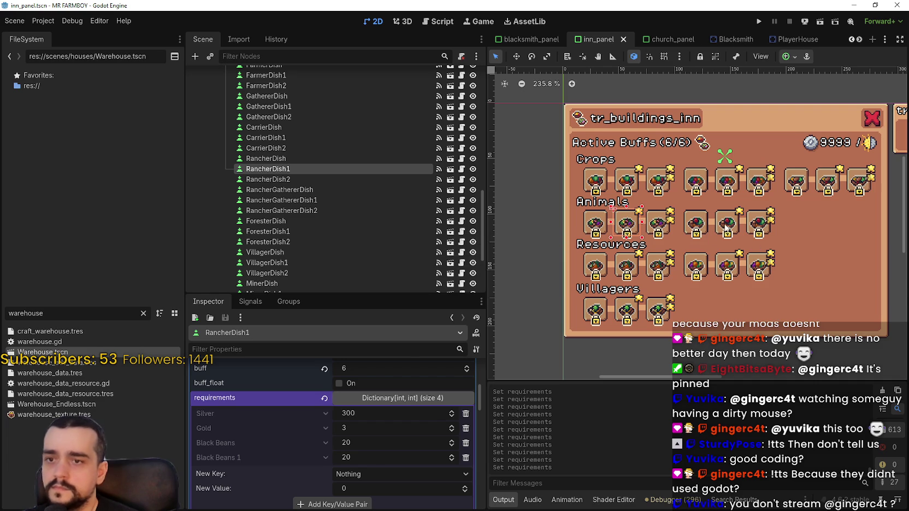
# Step: Paste 300 Silver, 3 Gold into RancherGathererDish1 and ForesterDish1, saving each
pyautogui.click(723, 228)
pyautogui.scroll(-5, 349, 437)
pyautogui.rightClick(286, 403)
pyautogui.click(311, 424)
pyautogui.hotkey('ctrl', 's')
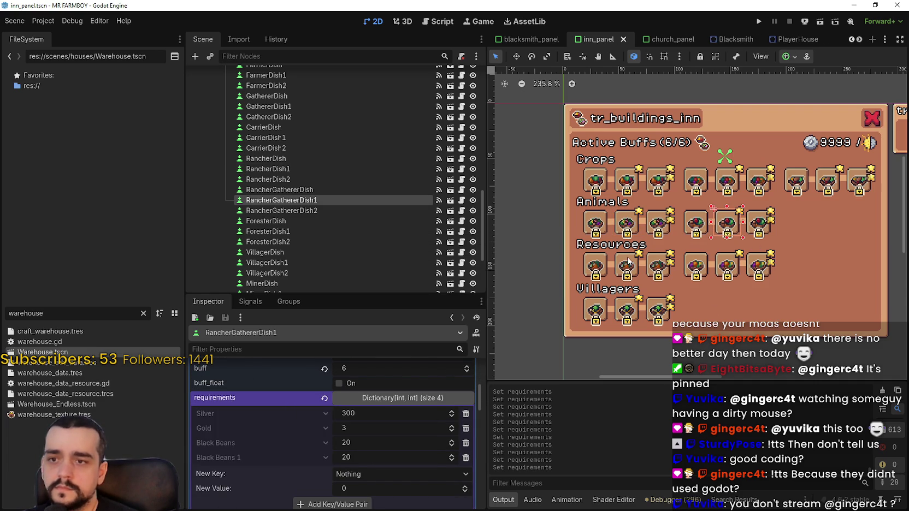
pyautogui.click(628, 262)
pyautogui.scroll(-5, 322, 434)
pyautogui.scroll(-5, 323, 434)
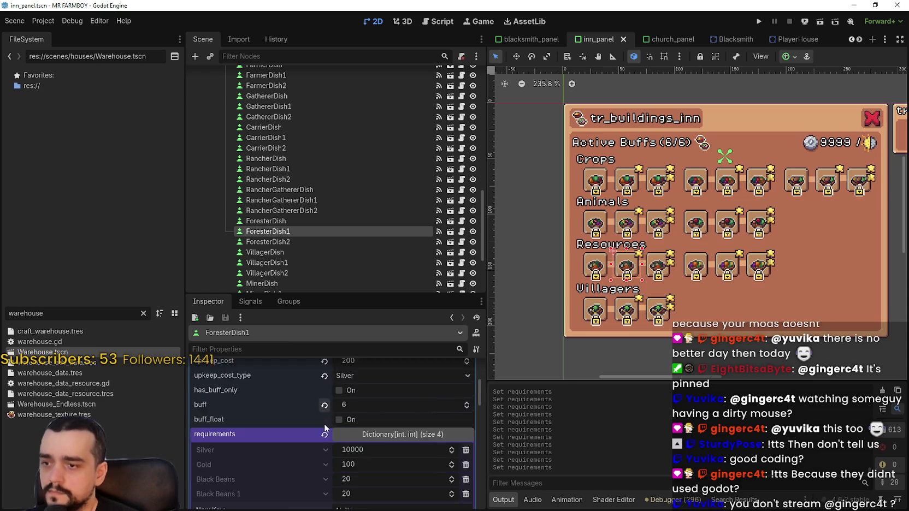
pyautogui.rightClick(293, 398)
pyautogui.click(314, 418)
pyautogui.hotkey('ctrl', 's')
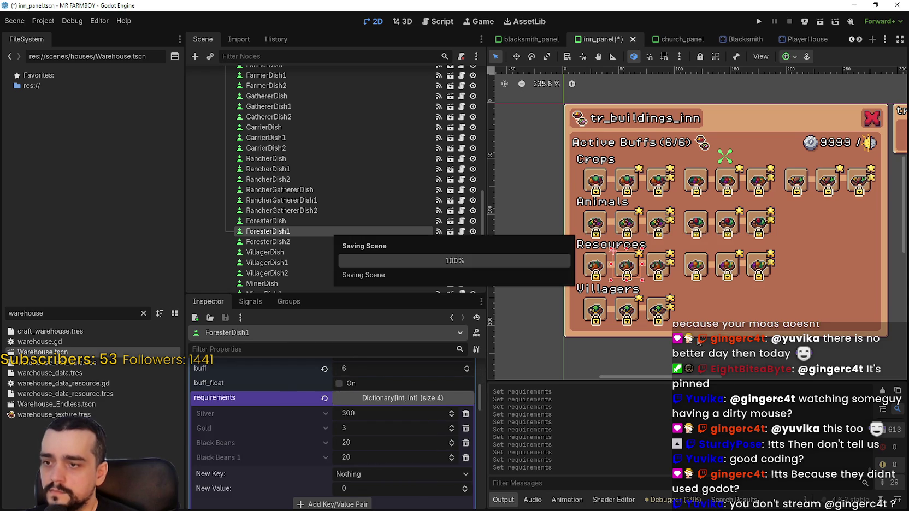
# Step: Paste 300 Silver, 3 Gold into MinerDish1 and VillagerDish1, saving each
pyautogui.click(728, 266)
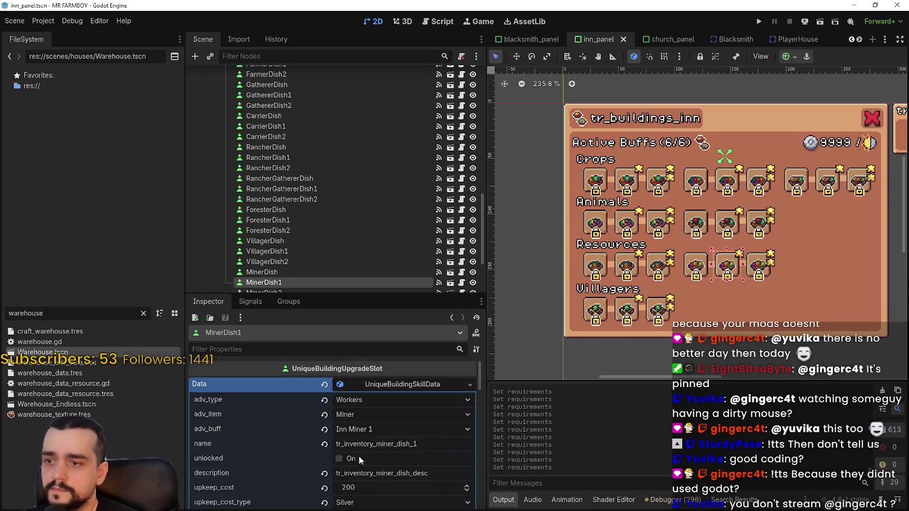
pyautogui.scroll(-5, 357, 457)
pyautogui.click(272, 452)
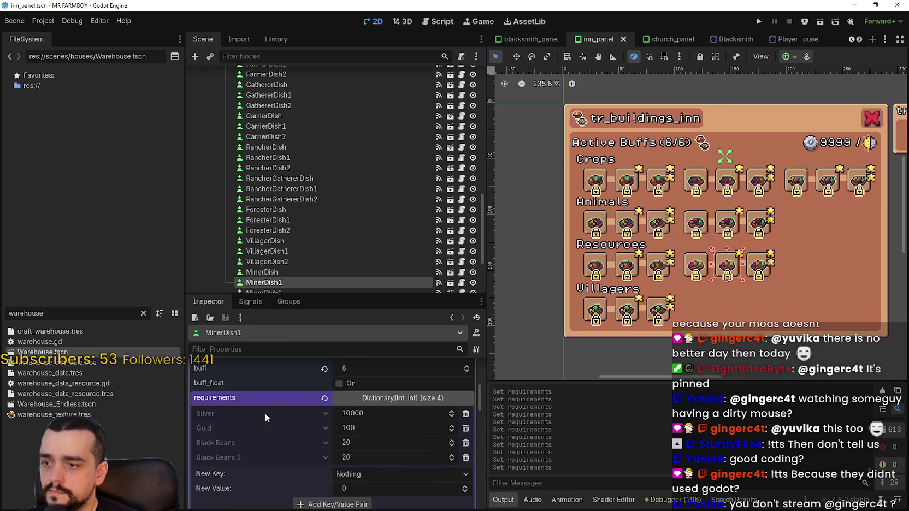
pyautogui.rightClick(267, 399)
pyautogui.click(304, 423)
pyautogui.hotkey('ctrl', 's')
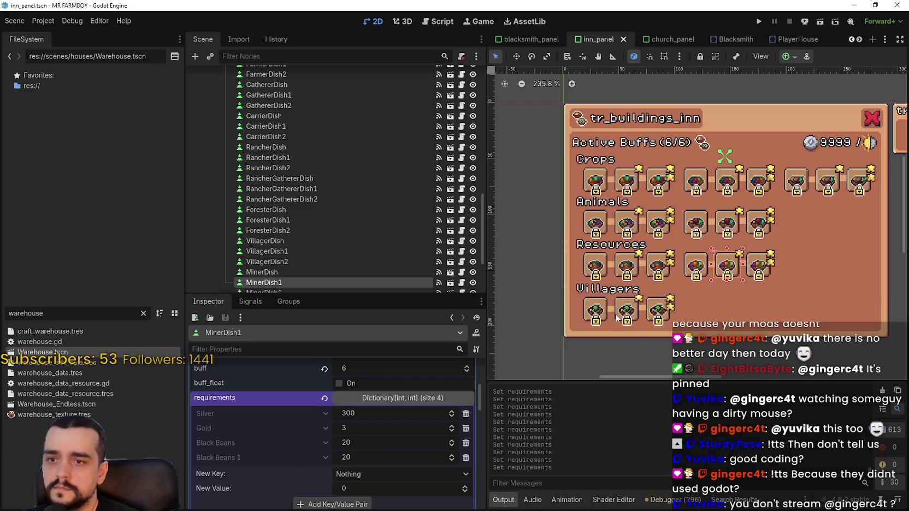
pyautogui.click(624, 311)
pyautogui.scroll(-5, 393, 423)
pyautogui.rightClick(290, 377)
pyautogui.click(317, 397)
pyautogui.hotkey('ctrl', 's')
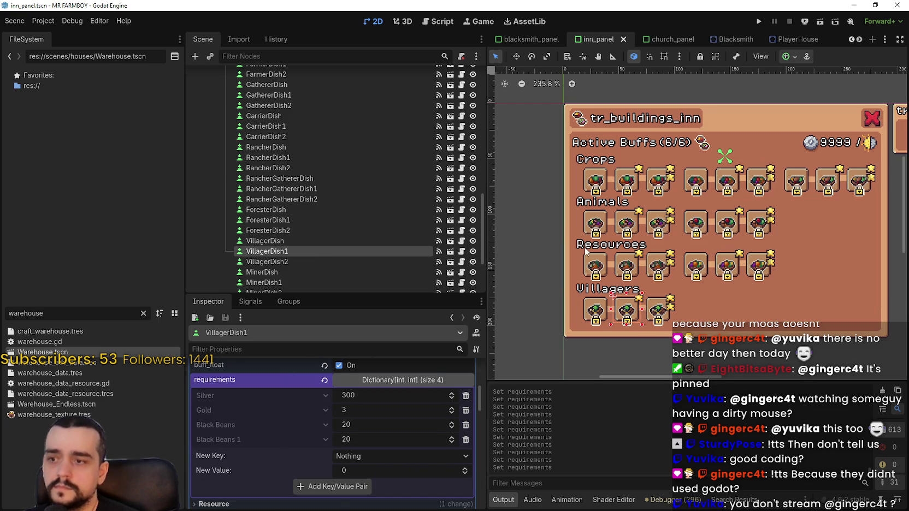
# Step: Copy FarmerDish2's 500 Silver, 5 Gold requirements
pyautogui.click(658, 180)
pyautogui.scroll(-2, 298, 399)
pyautogui.rightClick(289, 380)
pyautogui.click(336, 392)
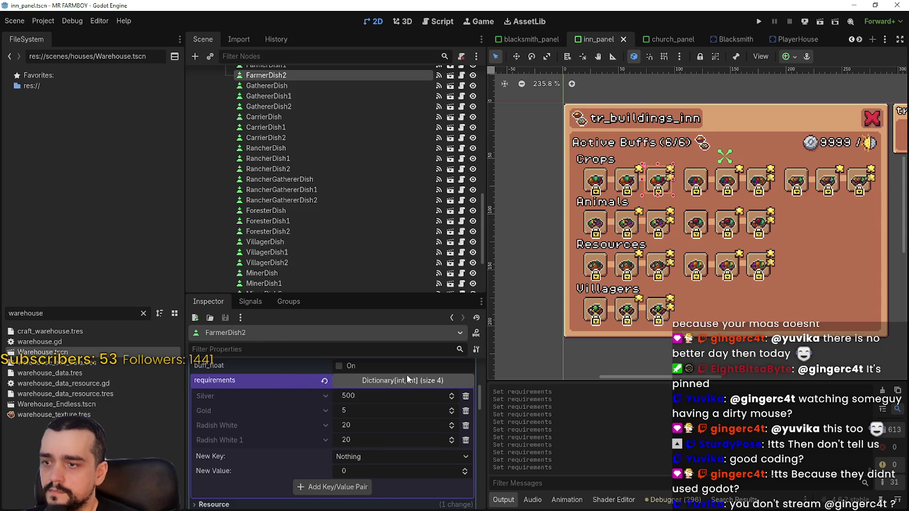
# Step: Paste 500 Silver, 5 Gold into RancherDish2 and ForesterDish2, saving each
pyautogui.click(665, 224)
pyautogui.scroll(-5, 329, 448)
pyautogui.rightClick(303, 431)
pyautogui.click(328, 449)
pyautogui.hotkey('ctrl', 's')
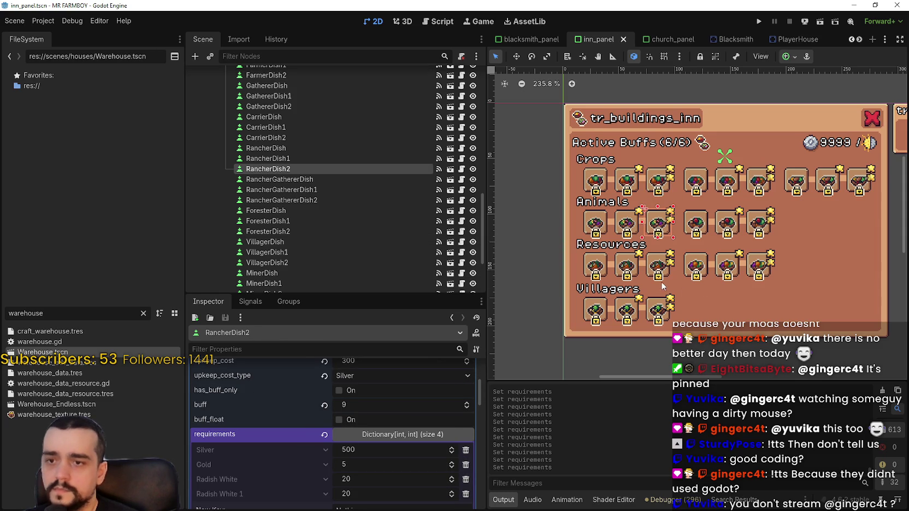
pyautogui.click(663, 264)
pyautogui.scroll(-6, 390, 392)
pyautogui.rightClick(305, 419)
pyautogui.click(328, 440)
pyautogui.hotkey('ctrl', 's')
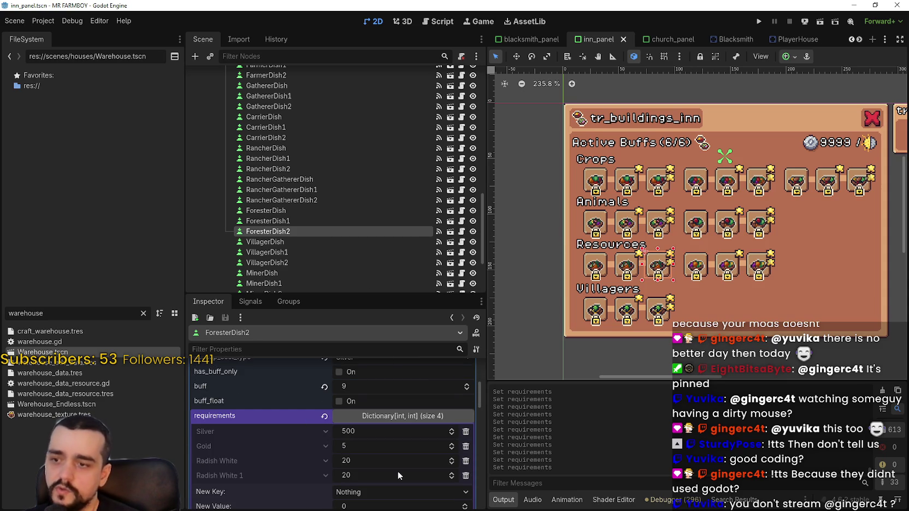
# Step: Paste 500 Silver, 5 Gold into VillagerDish2 and GathererDish2, saving each
pyautogui.click(658, 311)
pyautogui.scroll(-6, 312, 454)
pyautogui.rightClick(291, 402)
pyautogui.click(310, 422)
pyautogui.hotkey('ctrl', 's')
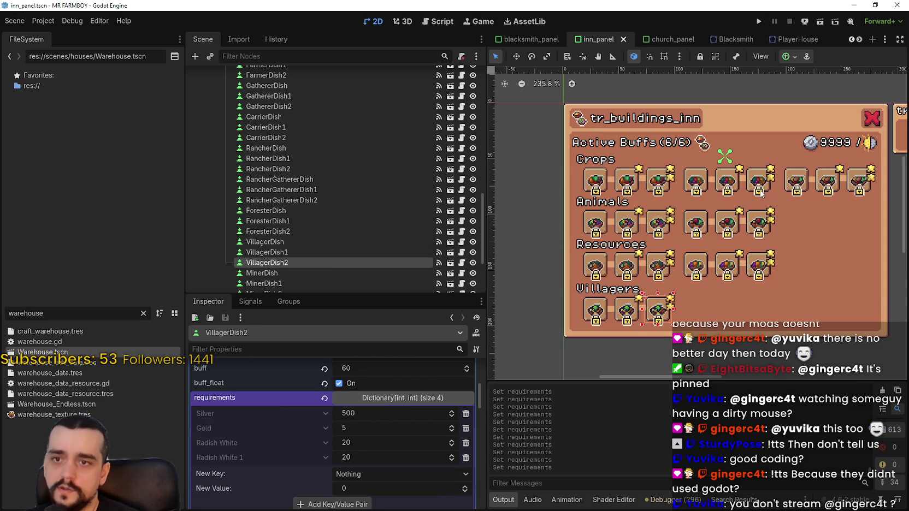
pyautogui.click(764, 188)
pyautogui.scroll(-6, 327, 437)
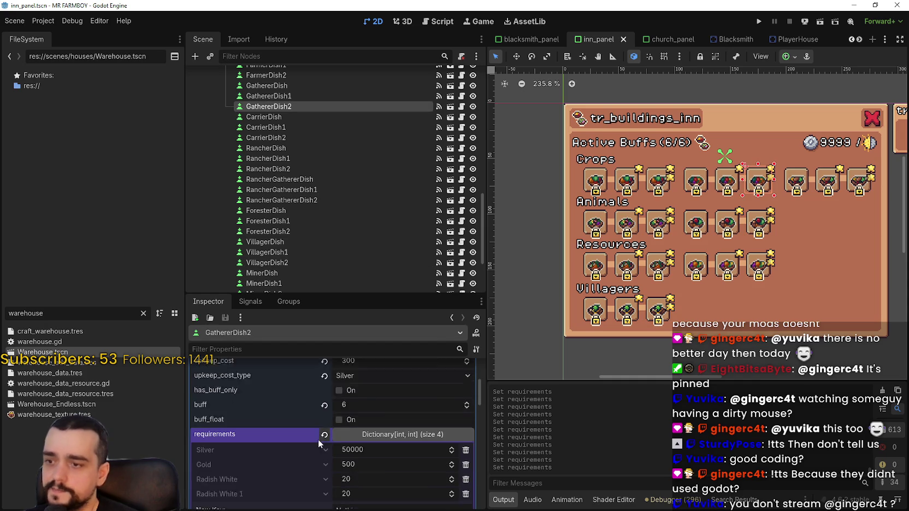
pyautogui.rightClick(293, 404)
pyautogui.click(306, 423)
pyautogui.hotkey('ctrl', 's')
# Step: Paste 500 Silver, 5 Gold into RancherGathererDish2 and MinerDish2, saving each
pyautogui.click(758, 232)
pyautogui.scroll(-6, 322, 421)
pyautogui.rightClick(295, 410)
pyautogui.click(320, 421)
pyautogui.hotkey('ctrl', 's')
pyautogui.click(763, 270)
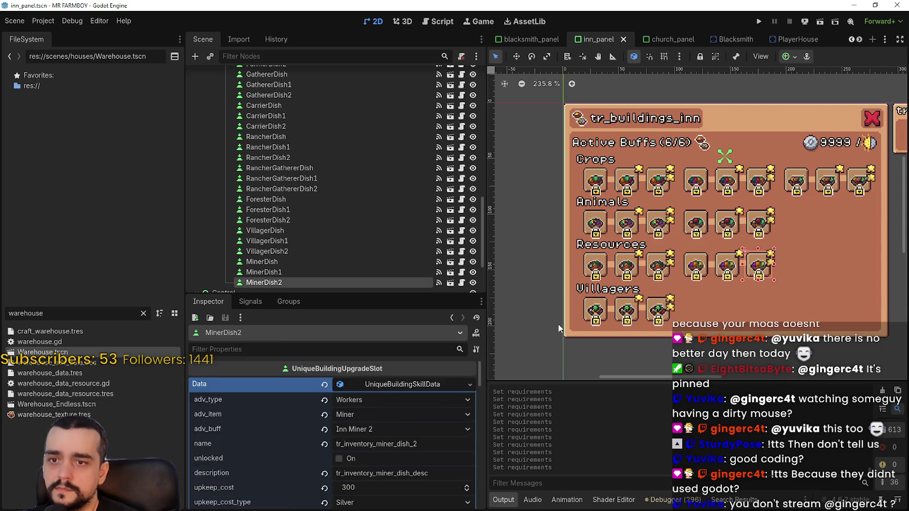
pyautogui.scroll(-5, 305, 433)
pyautogui.rightClick(301, 429)
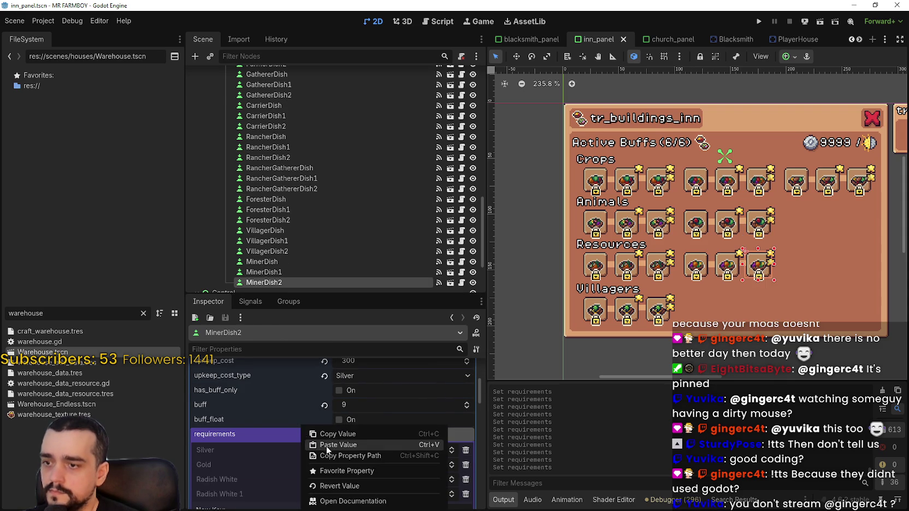
pyautogui.click(328, 445)
pyautogui.hotkey('ctrl', 's')
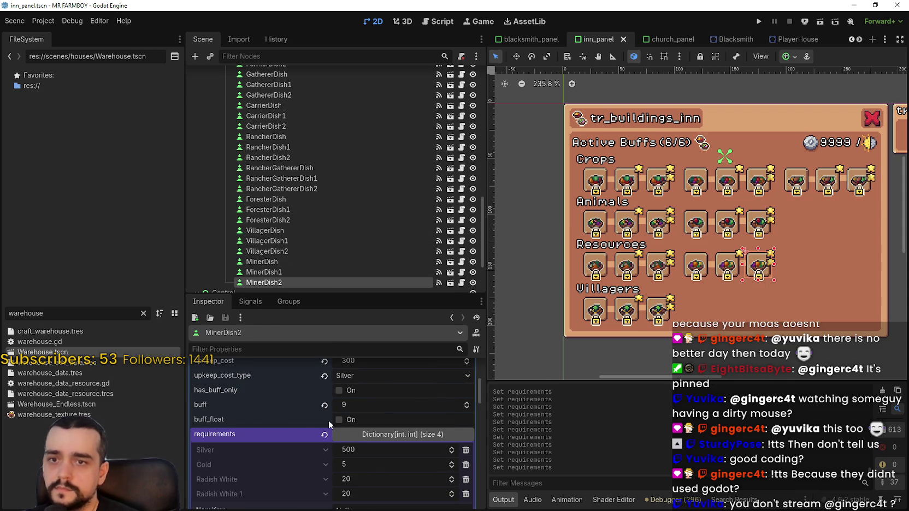
# Step: Paste 500 Silver, 5 Gold into CarrierDish2, replacing 50000 and 500, and save
pyautogui.hotkey('ctrl', 'z')
pyautogui.scroll(-5, 295, 413)
pyautogui.rightClick(283, 399)
pyautogui.click(306, 421)
pyautogui.hotkey('ctrl', 's')
pyautogui.scroll(-1, 792, 236)
pyautogui.scroll(-4, 792, 236)
pyautogui.hotkey('ctrl', 's')
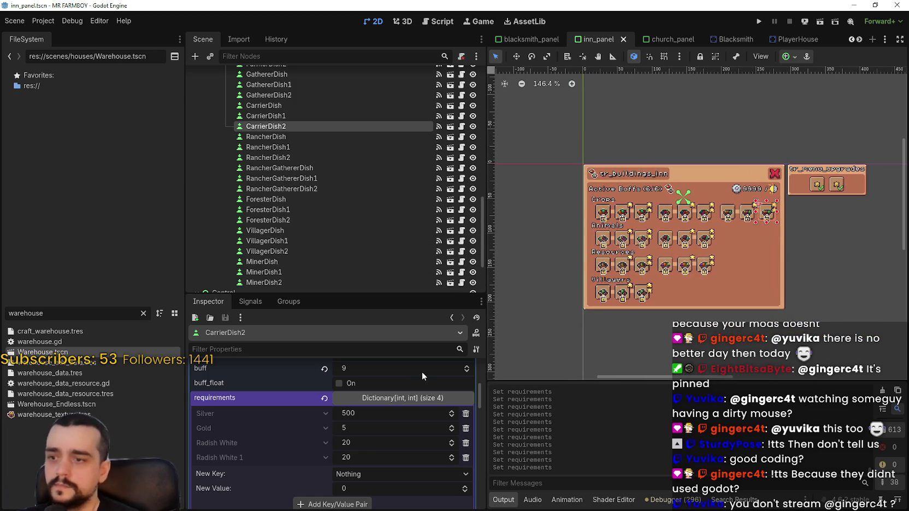
# Step: Switch to the church_panel scene and select the GoldCropsBlessing slot
pyautogui.click(666, 41)
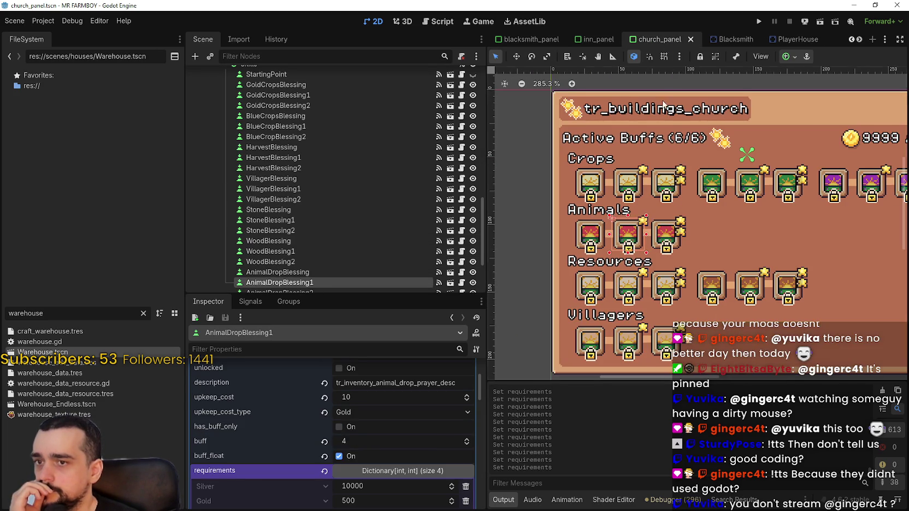
pyautogui.click(592, 174)
pyautogui.scroll(-5, 377, 449)
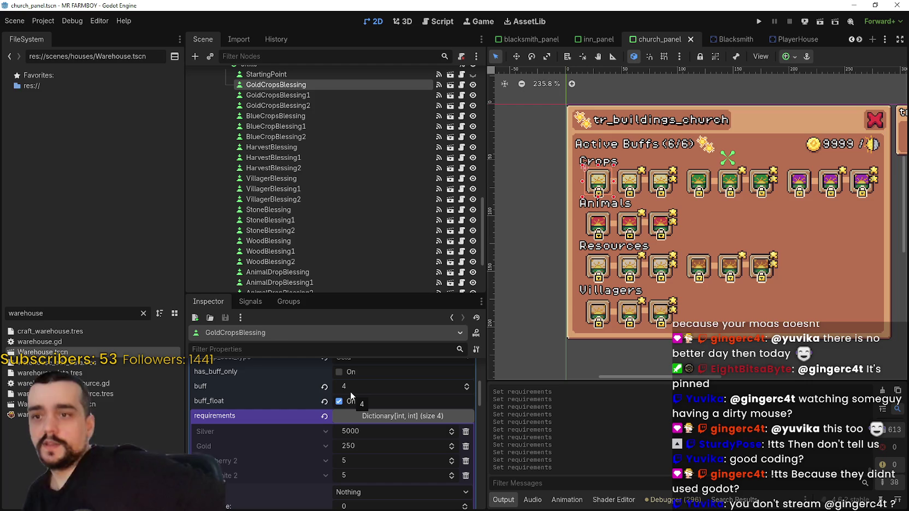
pyautogui.scroll(3, 386, 420)
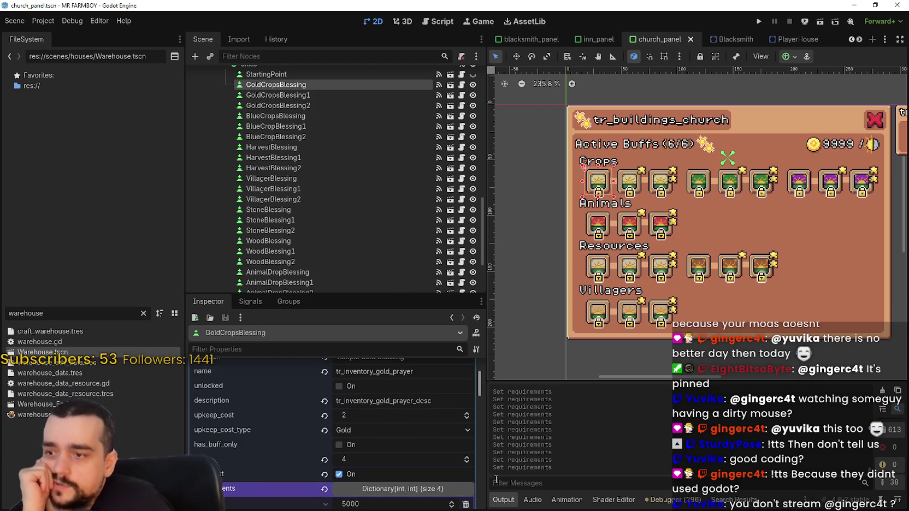
pyautogui.scroll(-3, 418, 455)
pyautogui.scroll(3, 409, 447)
pyautogui.scroll(-3, 402, 440)
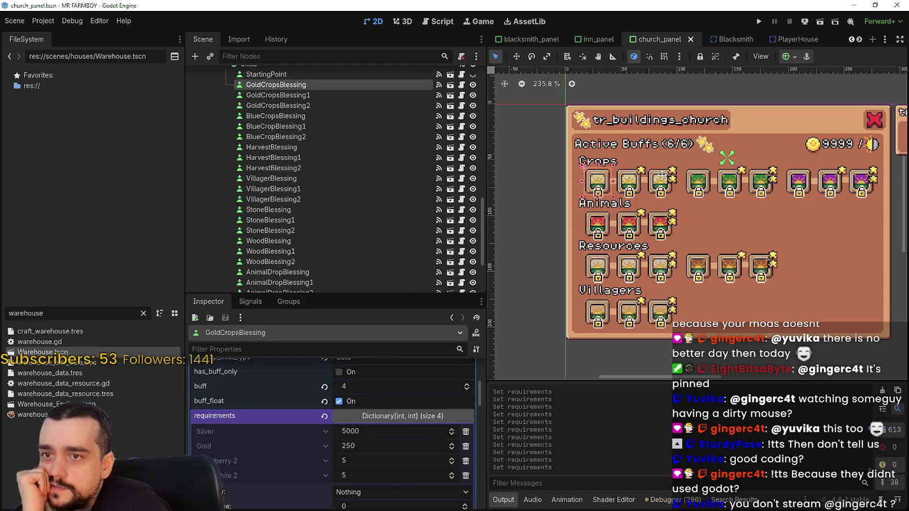
pyautogui.scroll(-1, 398, 447)
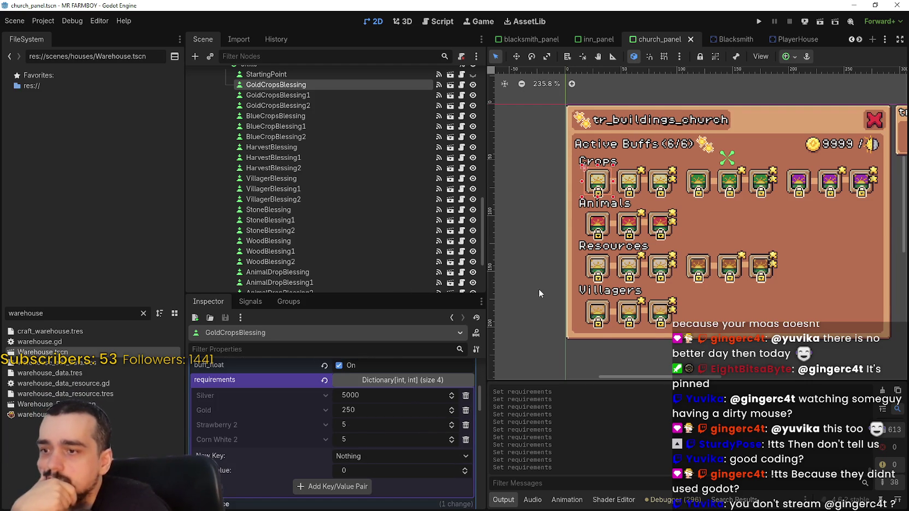
pyautogui.moveTo(661, 206); pyautogui.dragTo(643, 200)
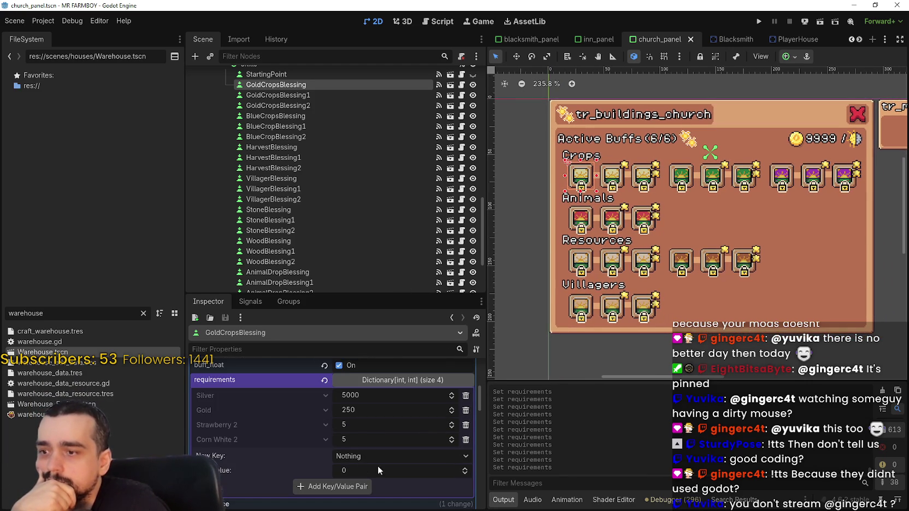
# Step: Cut GoldCropsBlessing's requirements to 5 Gold and 500 Silver, then save the scene
pyautogui.click(363, 414)
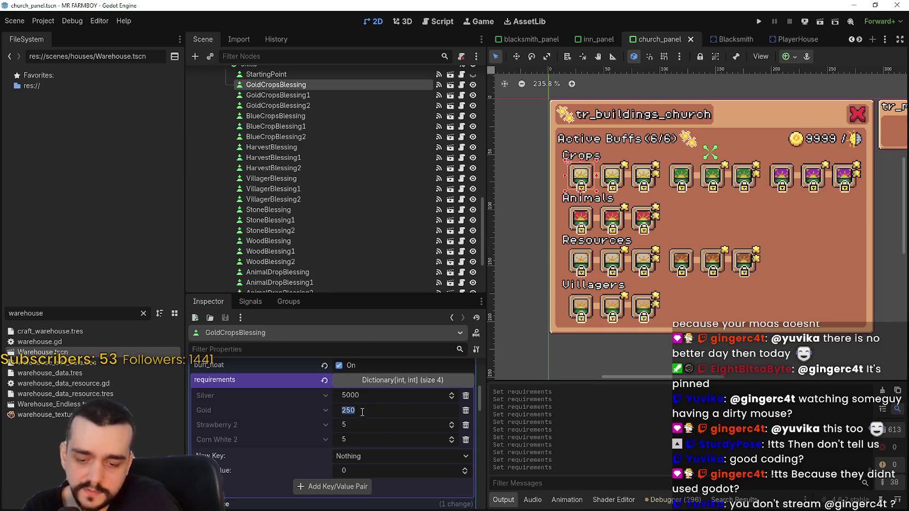
pyautogui.write('5')
pyautogui.press('Return')
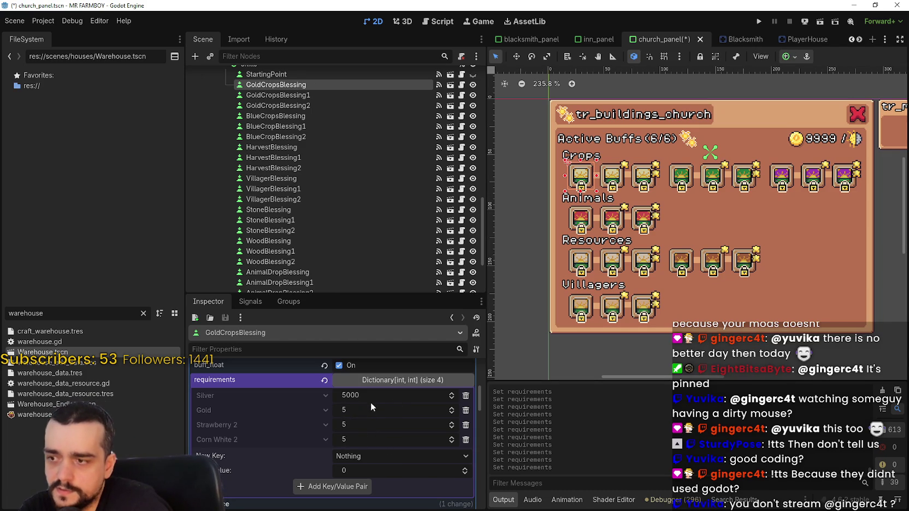
pyautogui.click(371, 394)
pyautogui.press('BackSpace')
pyautogui.press('Return')
pyautogui.hotkey('ctrl', 's')
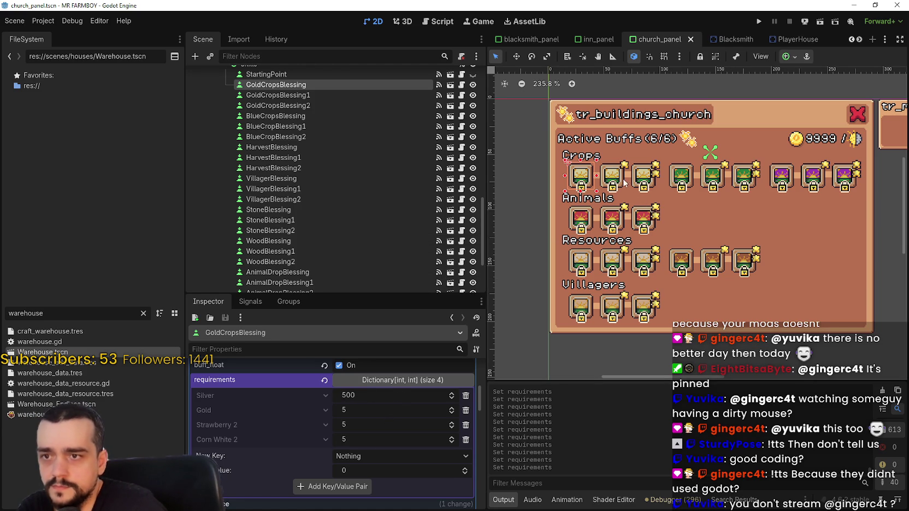
# Step: Set GoldCropsBlessing1's requirements to 10 Gold and 1000 Silver, then save the scene
pyautogui.click(619, 180)
pyautogui.scroll(-4, 369, 459)
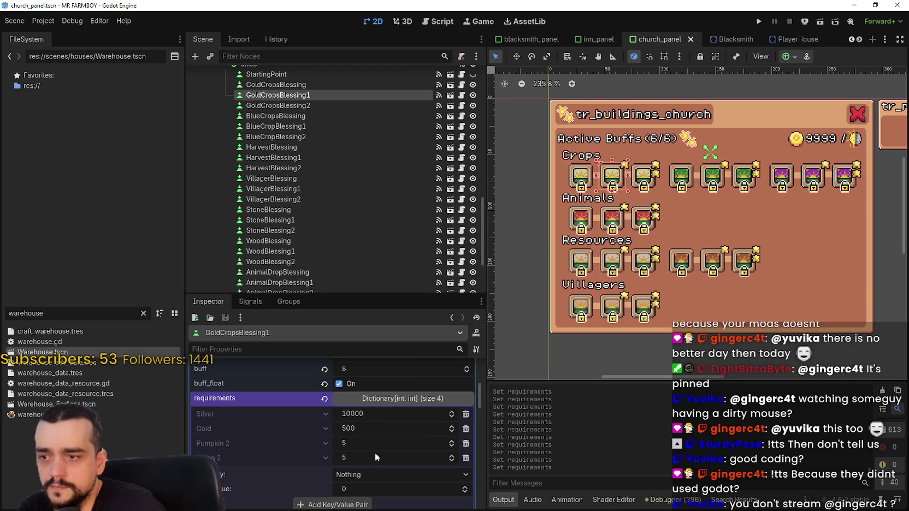
pyautogui.scroll(3, 376, 398)
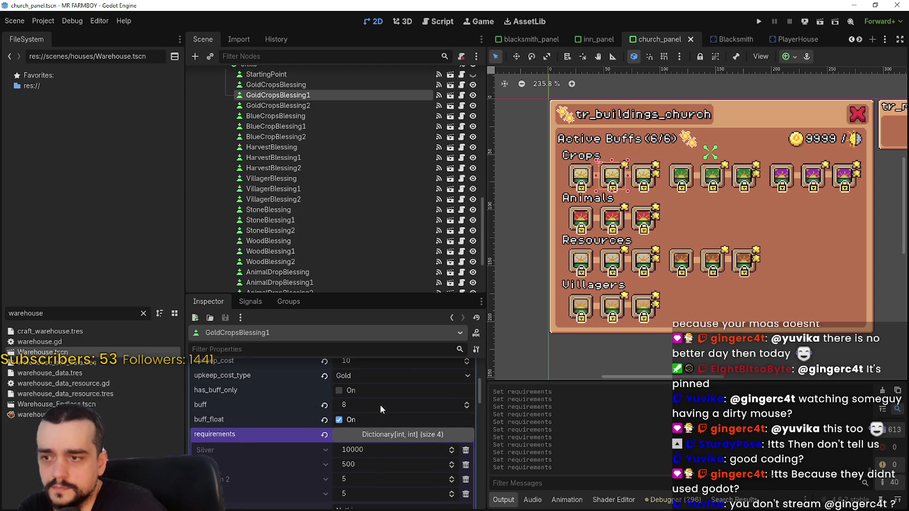
pyautogui.scroll(-2, 377, 415)
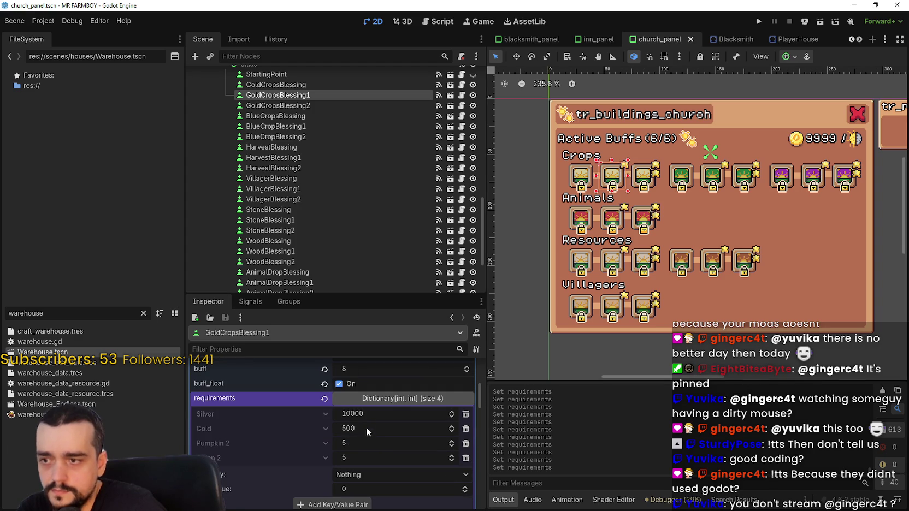
pyautogui.write('10')
pyautogui.press('Return')
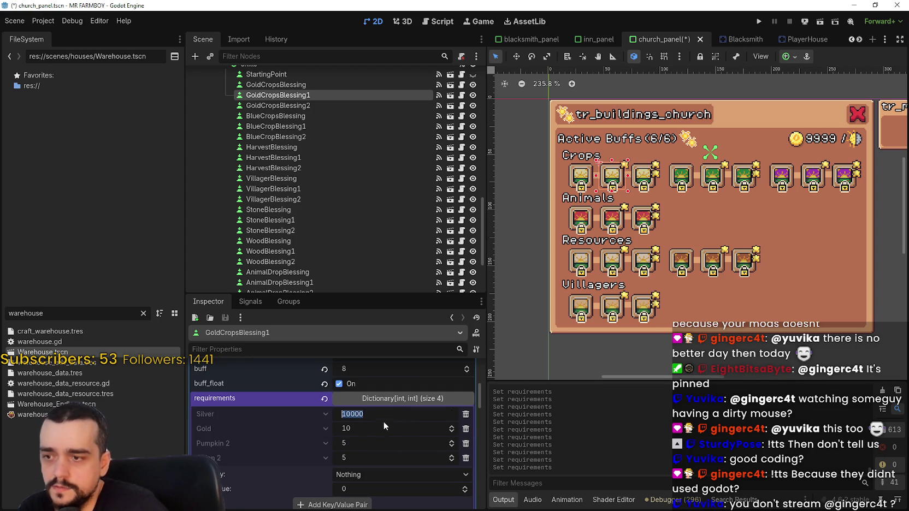
pyautogui.write('1000')
pyautogui.press('Return')
pyautogui.hotkey('ctrl', 's')
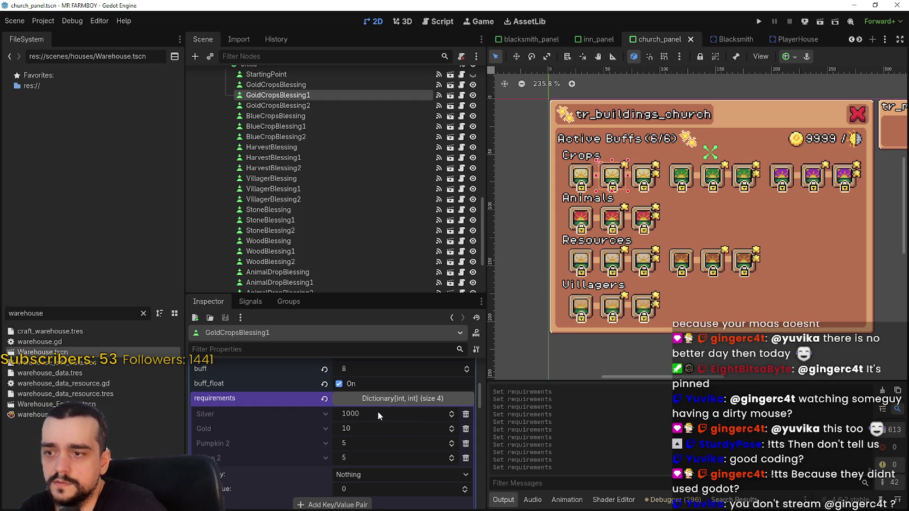
pyautogui.click(592, 41)
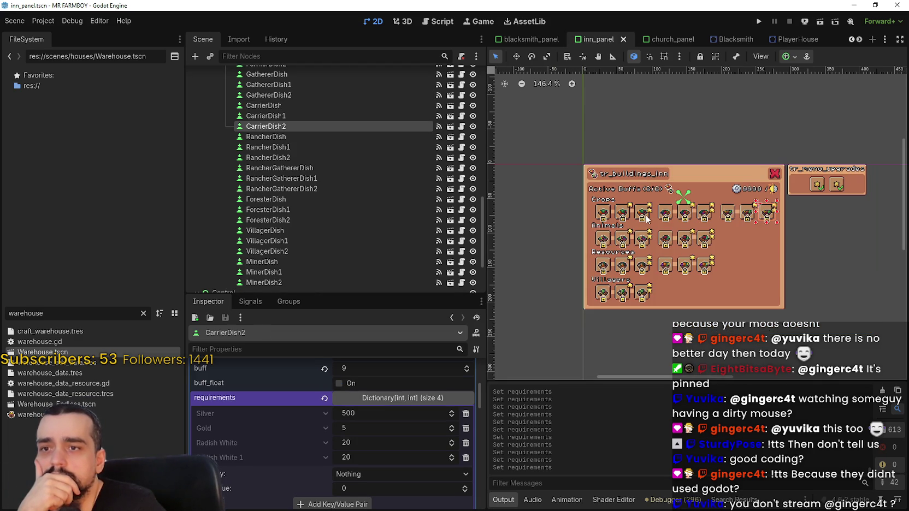
pyautogui.click(646, 219)
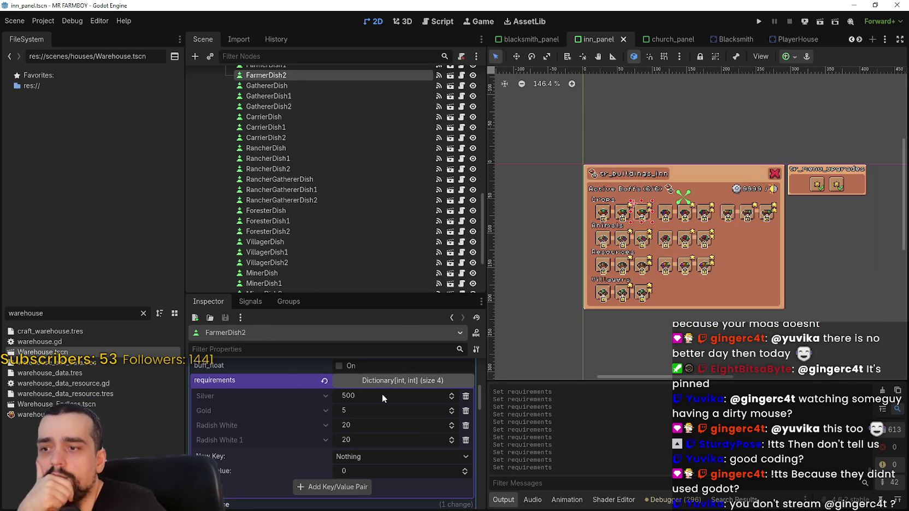
pyautogui.click(517, 41)
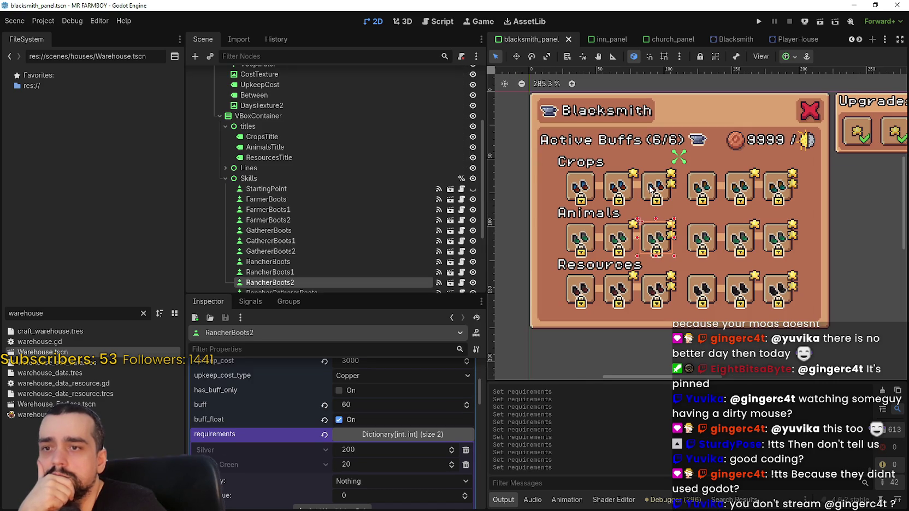
pyautogui.click(650, 188)
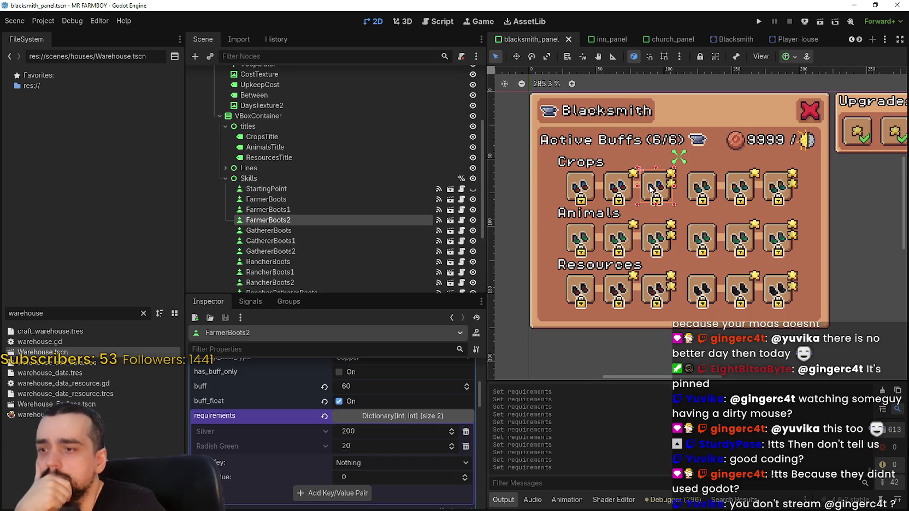
pyautogui.click(661, 39)
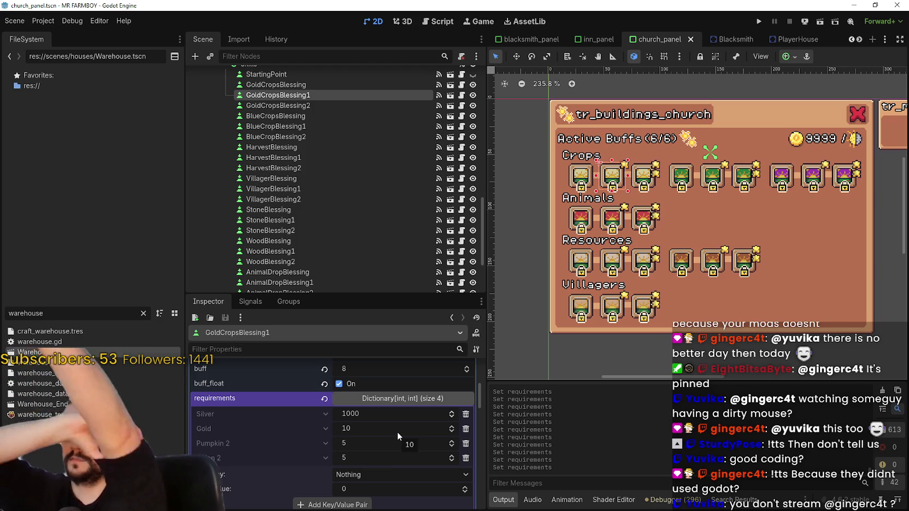
# Step: Compare the costs of GoldCropsBlessing, GoldCropsBlessing1 and GoldCropsBlessing2, ending on GoldCropsBlessing2
pyautogui.click(639, 173)
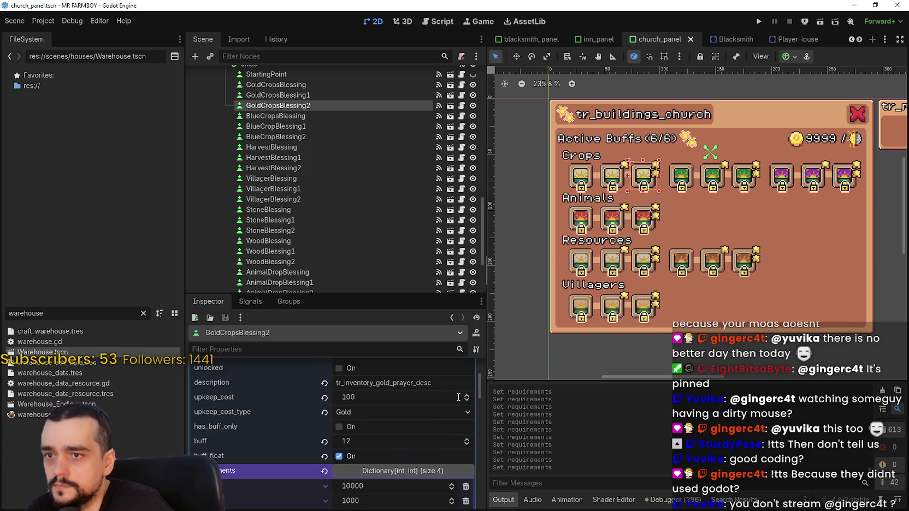
pyautogui.scroll(-5, 390, 463)
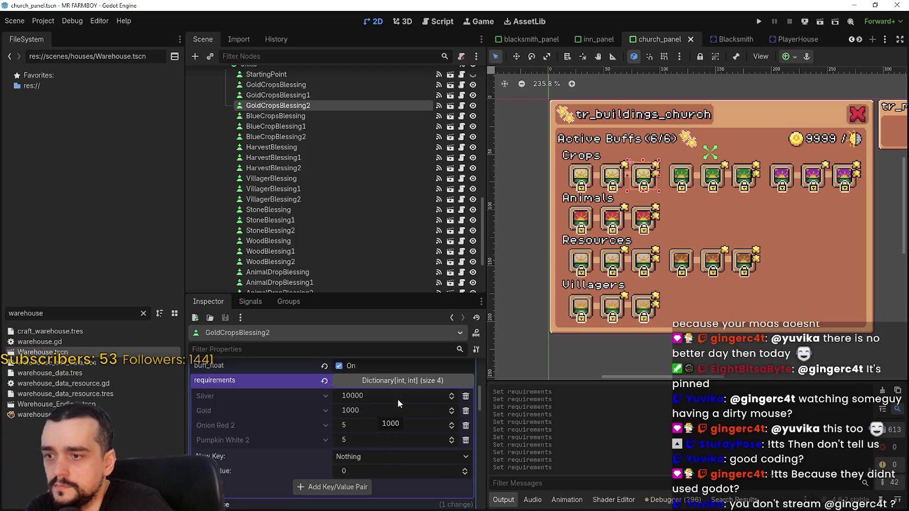
pyautogui.scroll(4, 381, 490)
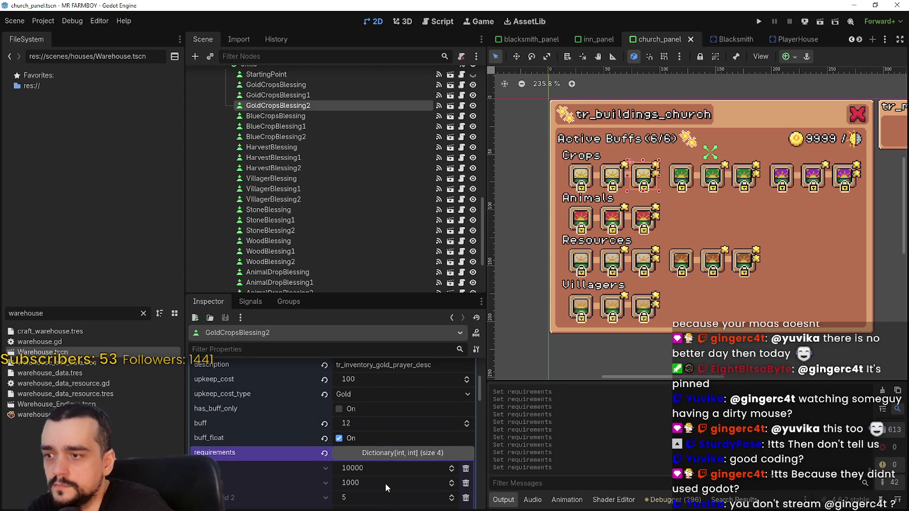
pyautogui.scroll(-1, 385, 479)
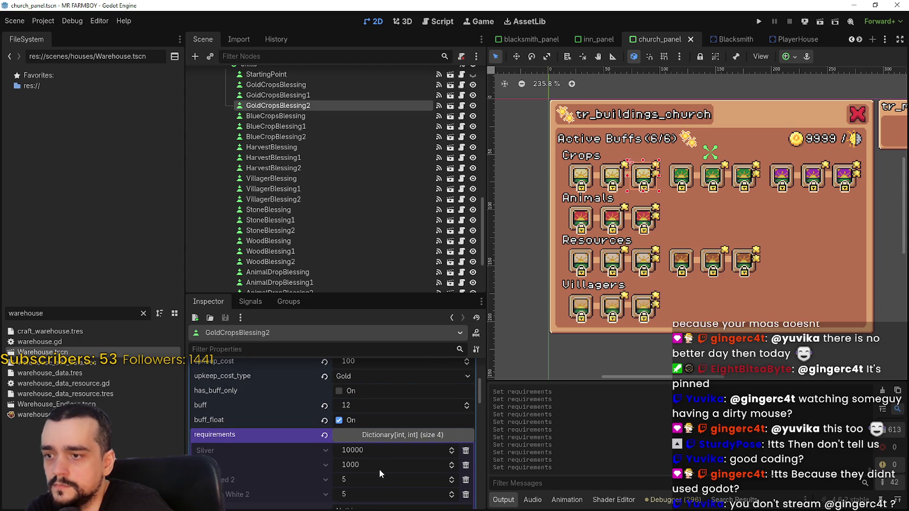
pyautogui.click(602, 183)
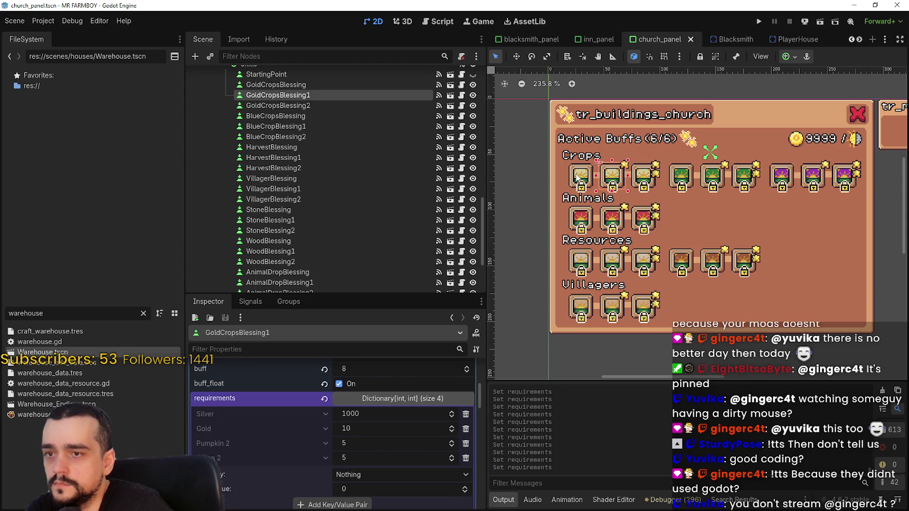
pyautogui.click(577, 176)
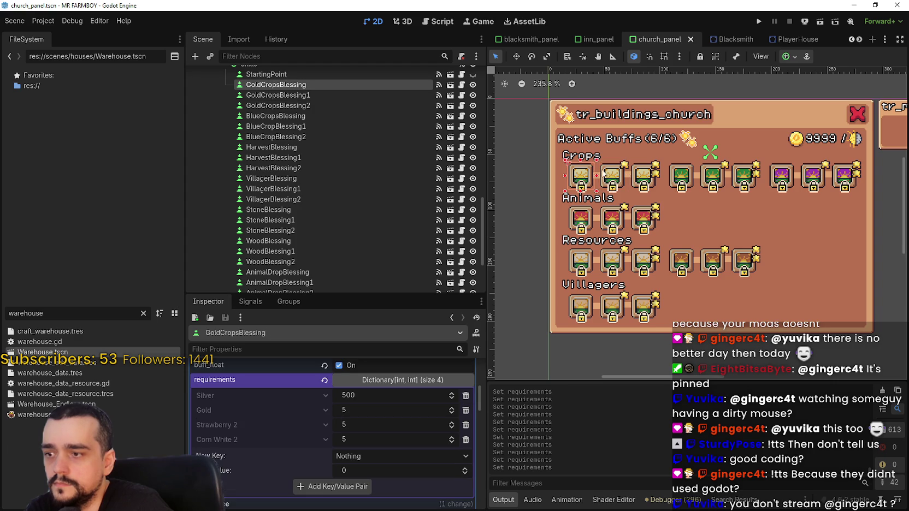
pyautogui.click(645, 180)
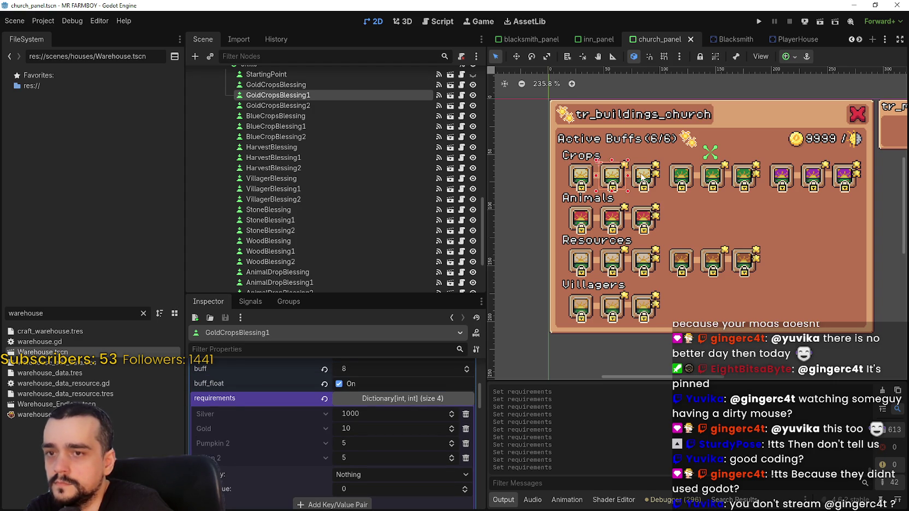
pyautogui.click(642, 178)
# Step: Set GoldCropsBlessing2's Gold requirement to 15, restoring the mistakenly edited third amount
pyautogui.click(381, 479)
pyautogui.write('15')
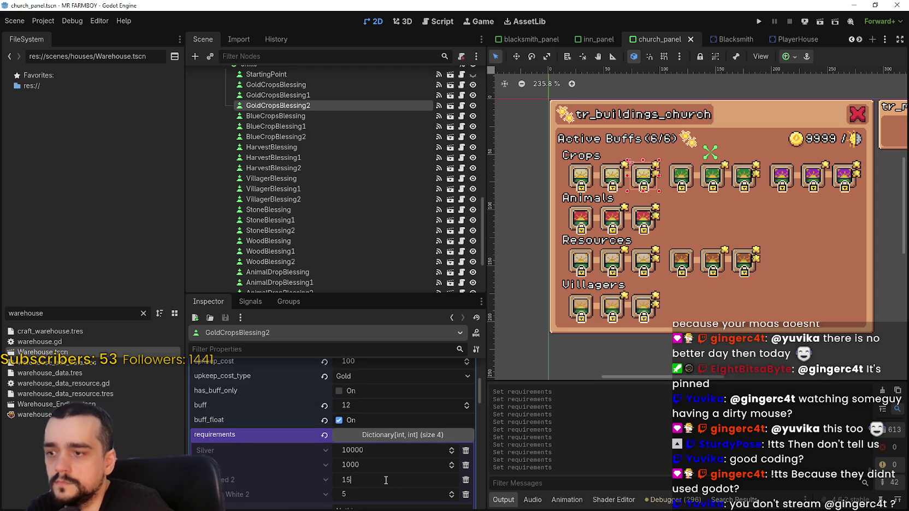
pyautogui.press('BackSpace')
pyautogui.press('BackSpace')
pyautogui.write('5')
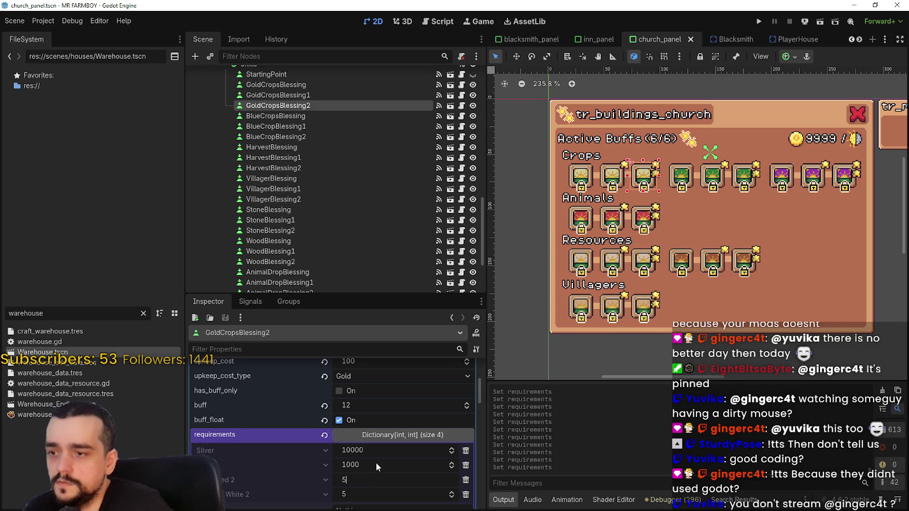
pyautogui.click(375, 463)
pyautogui.write('15')
pyautogui.press('Return')
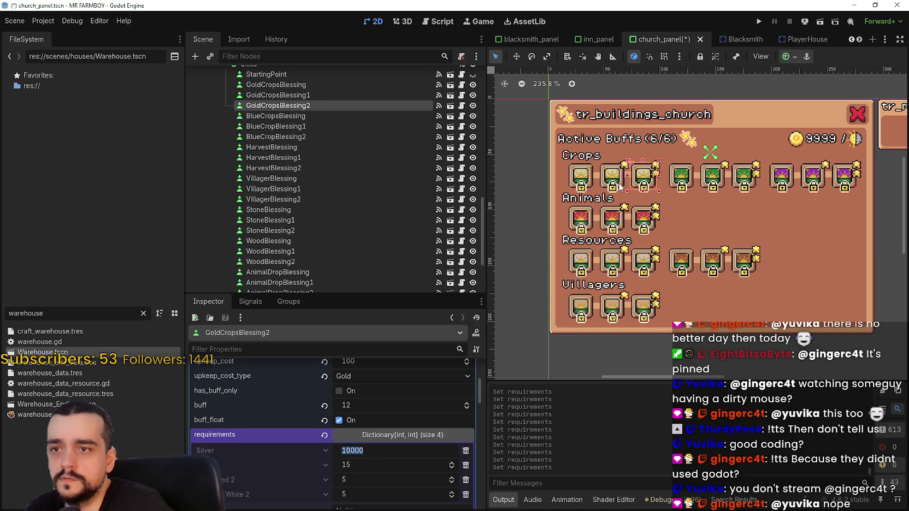
# Step: Set GoldCropsBlessing2's Silver requirement to 1500 and save the church panel scene
pyautogui.click(631, 176)
pyautogui.hotkey('ctrl', 'z')
pyautogui.click(367, 448)
pyautogui.write('1500')
pyautogui.press('Return')
pyautogui.hotkey('ctrl', 's')
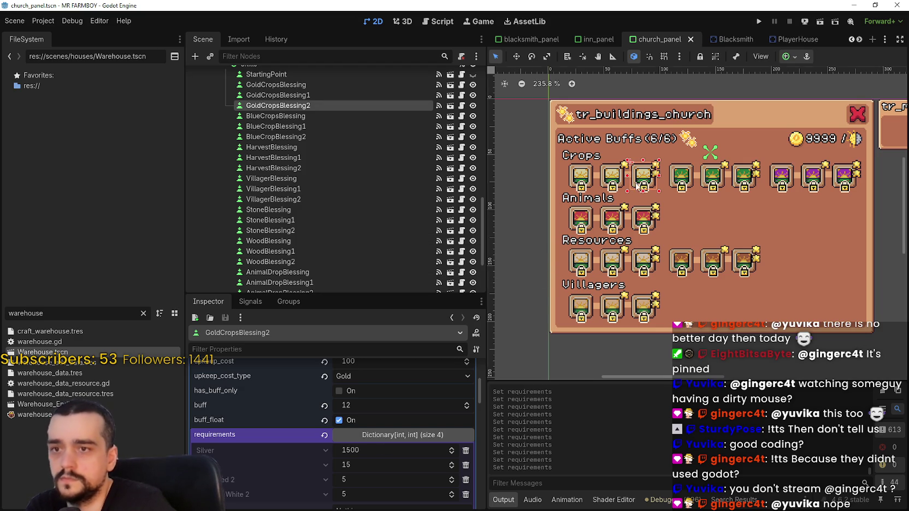
# Step: Copy GoldCropsBlessing's requirements onto AnimalDropBlessing and save the scene
pyautogui.click(588, 173)
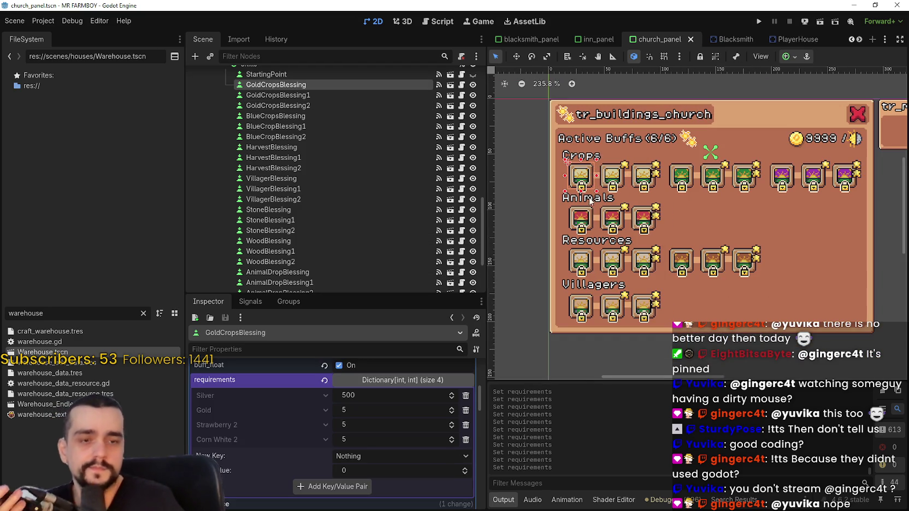
pyautogui.rightClick(278, 392)
pyautogui.click(286, 386)
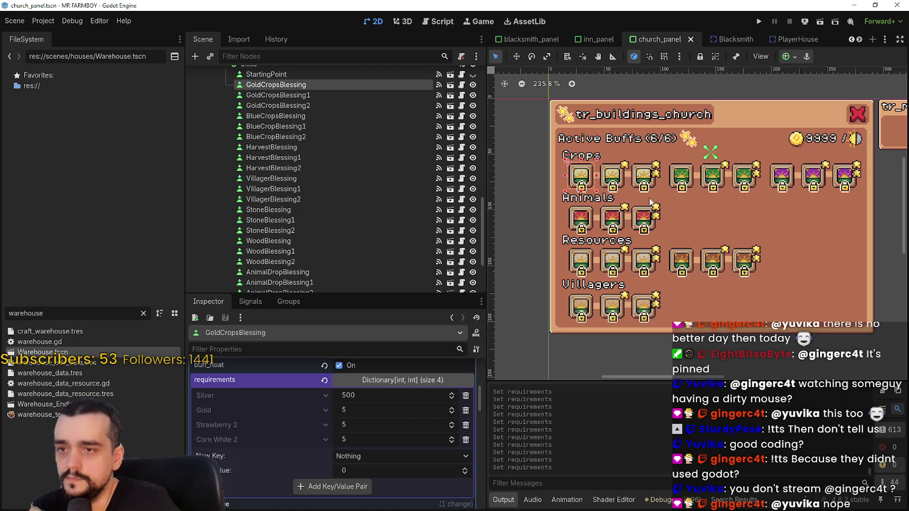
pyautogui.click(574, 215)
pyautogui.scroll(-1, 303, 370)
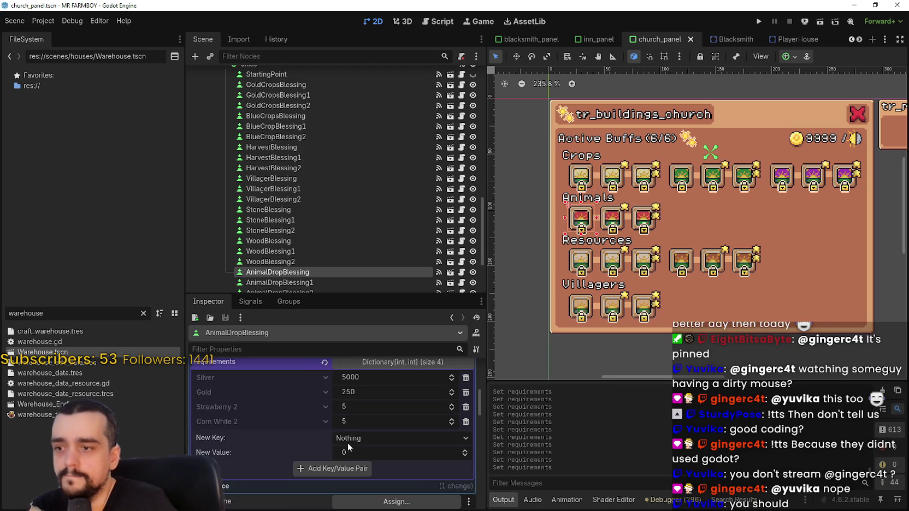
pyautogui.rightClick(302, 369)
pyautogui.click(322, 385)
pyautogui.hotkey('ctrl', 's')
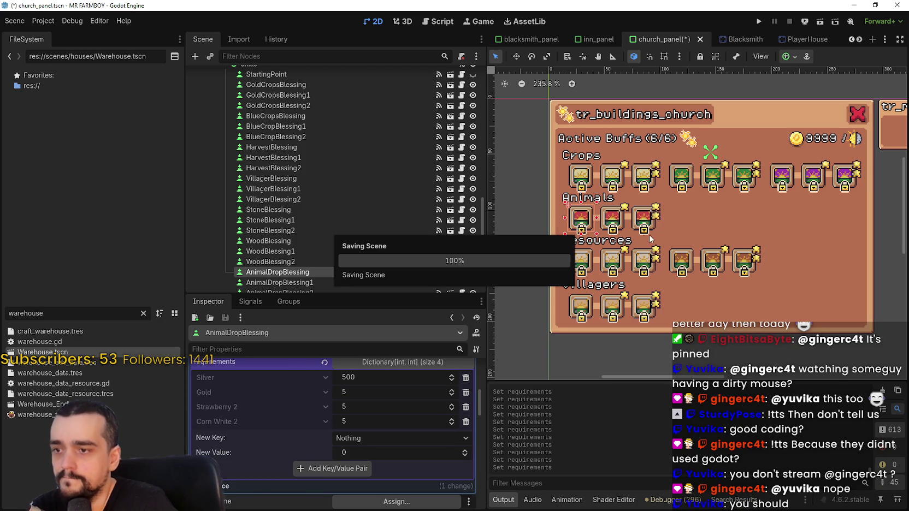
# Step: Paste the same 500 Silver, 5 Gold requirements onto WoodBlessing and VillagerBlessing, saving each
pyautogui.click(581, 257)
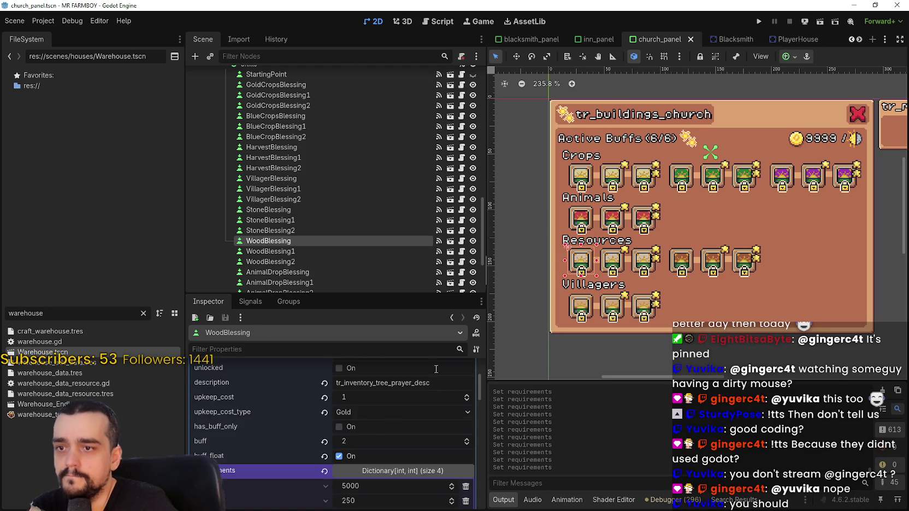
pyautogui.rightClick(276, 366)
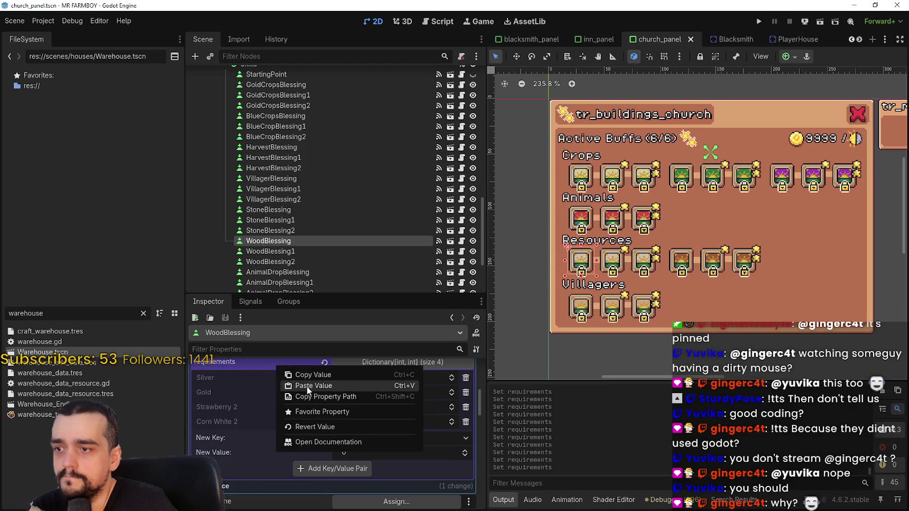
pyautogui.click(303, 385)
pyautogui.hotkey('ctrl', 's')
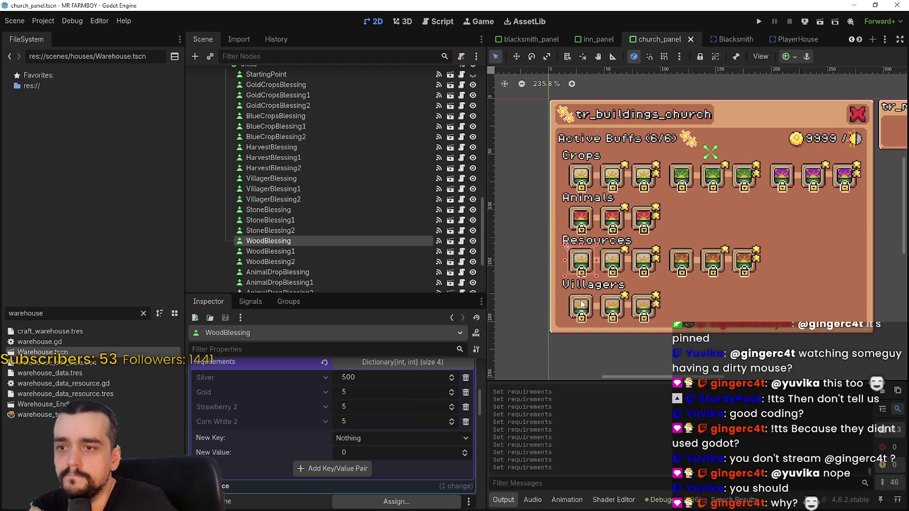
pyautogui.click(581, 304)
pyautogui.scroll(-3, 295, 415)
pyautogui.rightClick(292, 401)
pyautogui.click(306, 419)
pyautogui.hotkey('ctrl', 's')
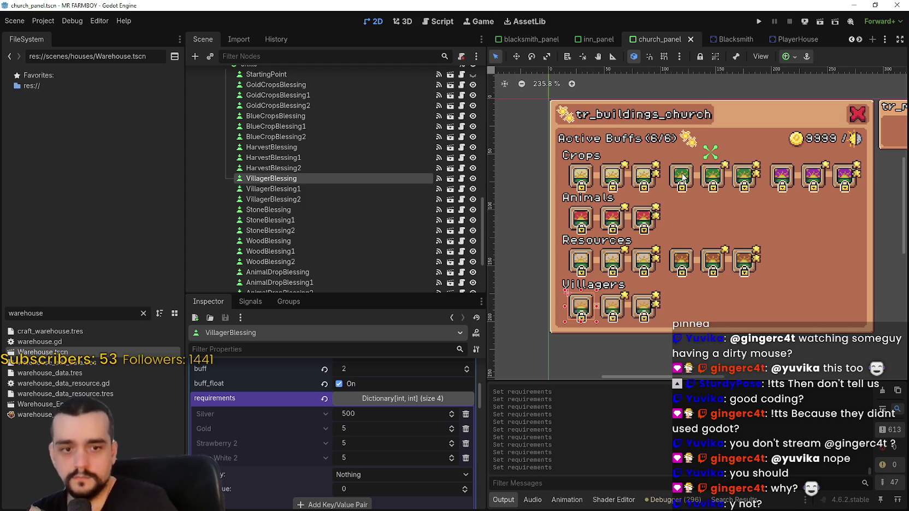
# Step: Copy GoldCropsBlessing1's 1000 Silver, 10 Gold requirements onto AnimalDropBlessing1 and save
pyautogui.click(682, 177)
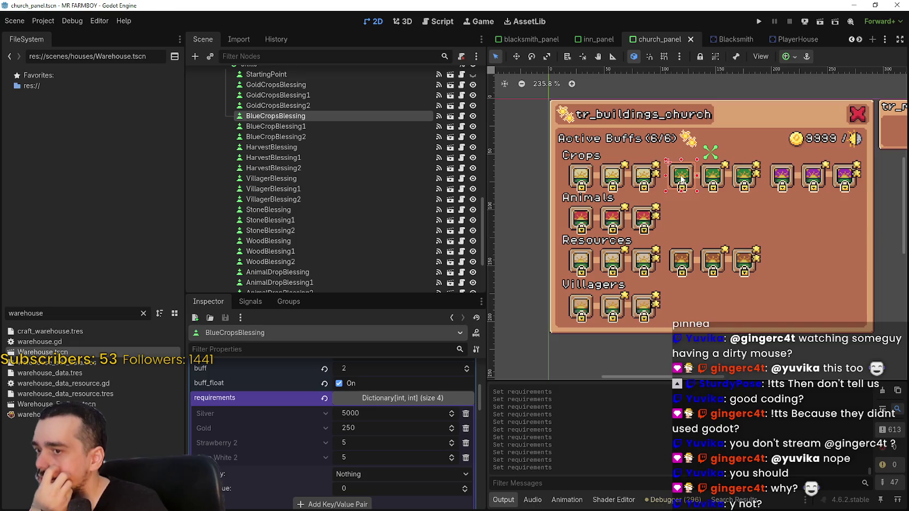
pyautogui.click(619, 177)
pyautogui.rightClick(276, 400)
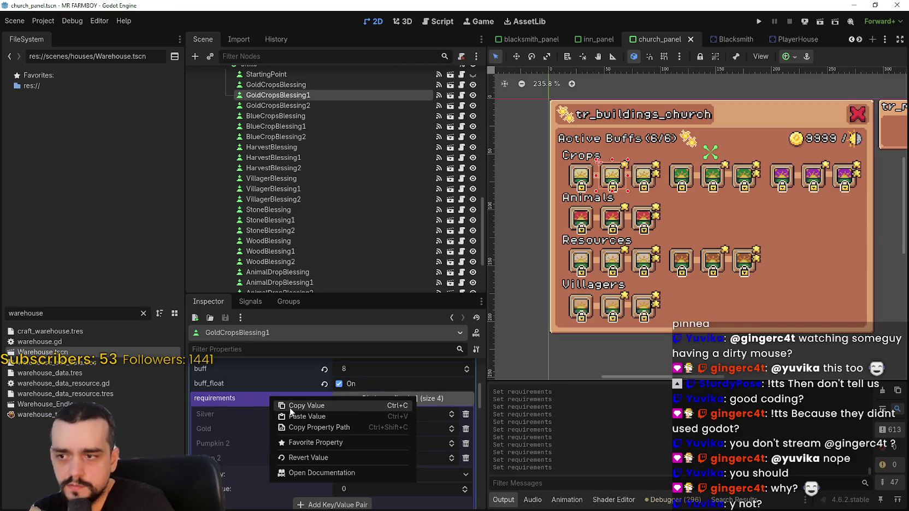
pyautogui.click(589, 234)
pyautogui.click(611, 221)
pyautogui.scroll(-5, 303, 444)
pyautogui.scroll(3, 289, 404)
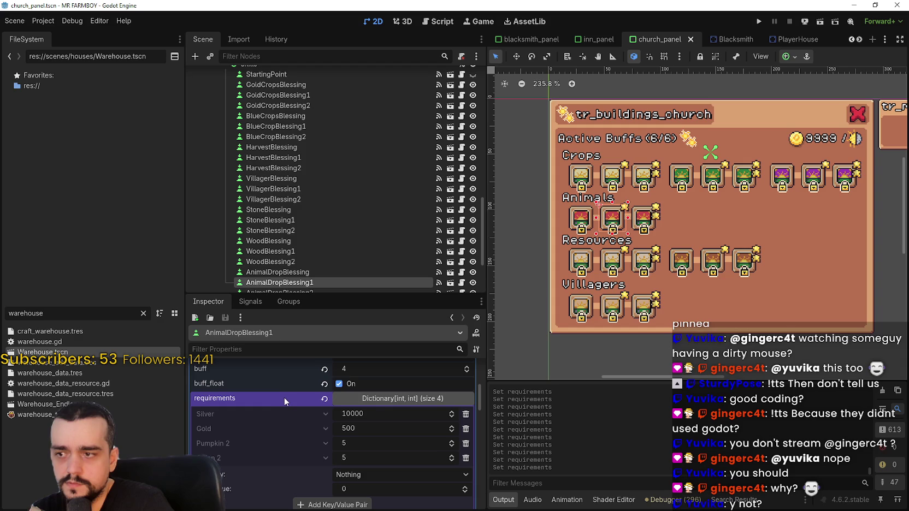
pyautogui.rightClick(284, 397)
pyautogui.click(309, 423)
pyautogui.hotkey('ctrl', 's')
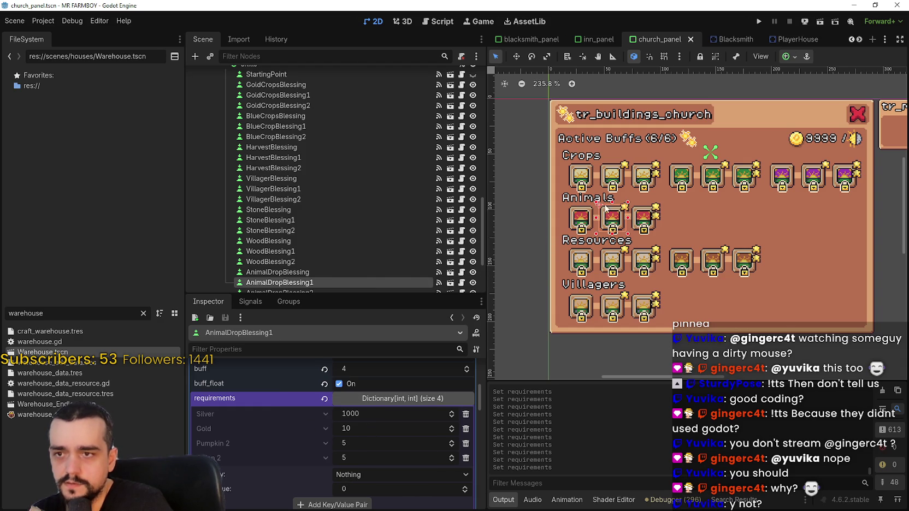
# Step: Review the new requirements on AnimalDropBlessing and GoldCropsBlessing
pyautogui.click(583, 219)
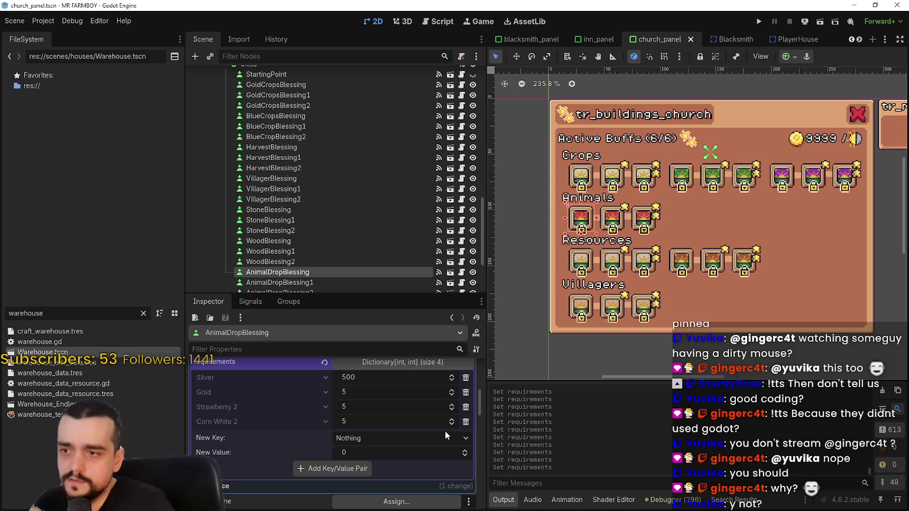
pyautogui.click(583, 181)
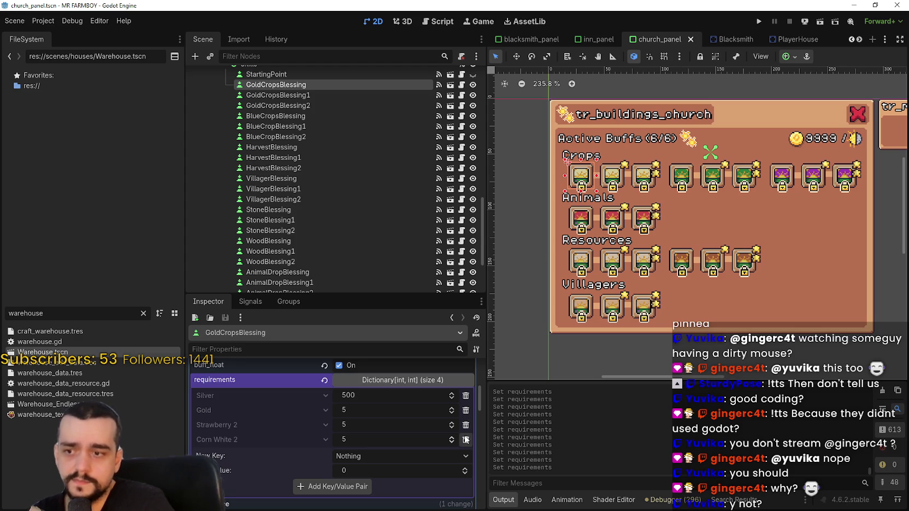
pyautogui.scroll(3, 462, 435)
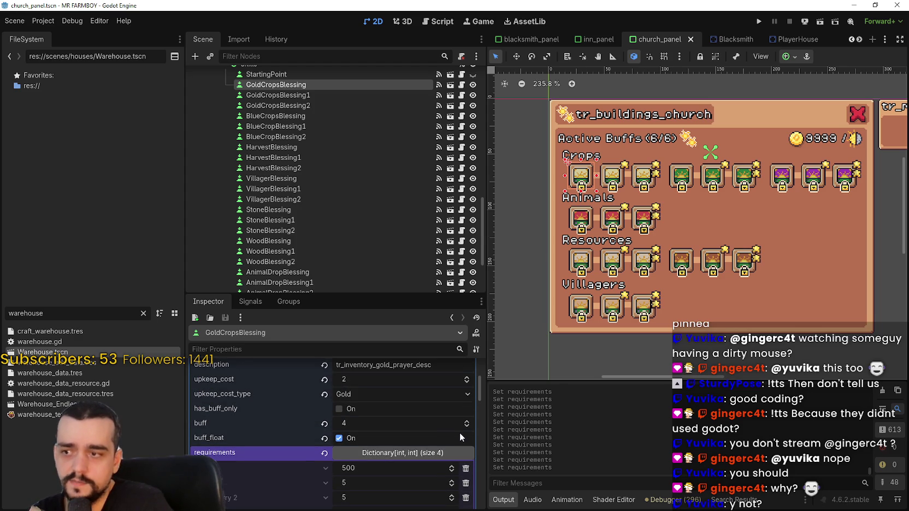
pyautogui.scroll(-2, 459, 433)
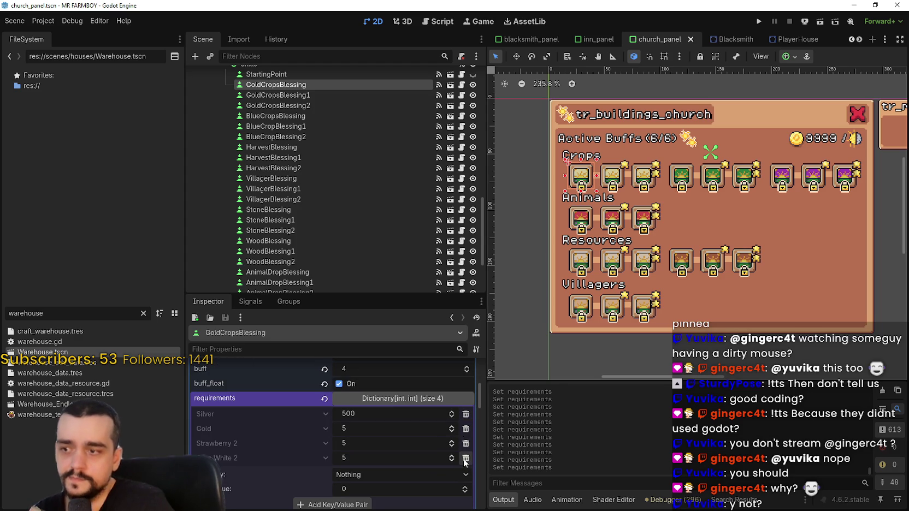
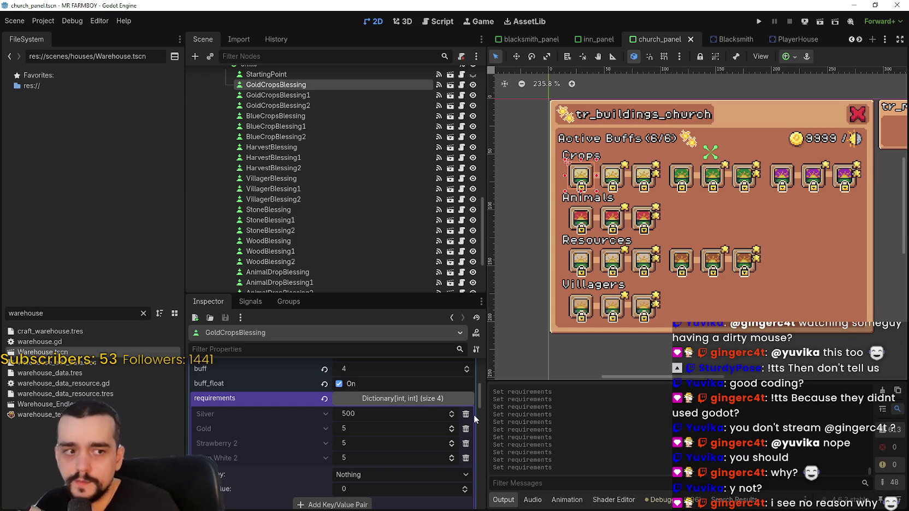
# Step: Remove the two extra ingredient requirements from GoldCropsBlessing and AnimalDropBlessing
pyautogui.click(465, 457)
pyautogui.click(465, 443)
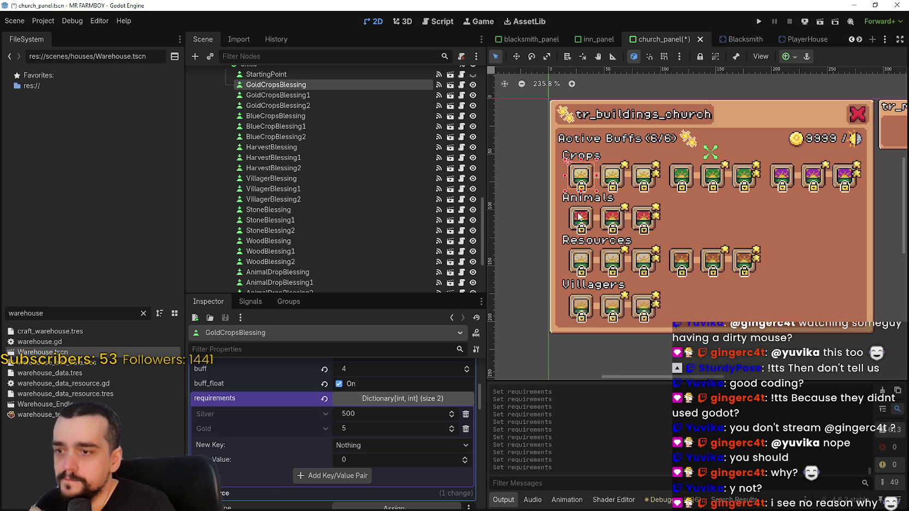
pyautogui.click(579, 216)
pyautogui.click(465, 440)
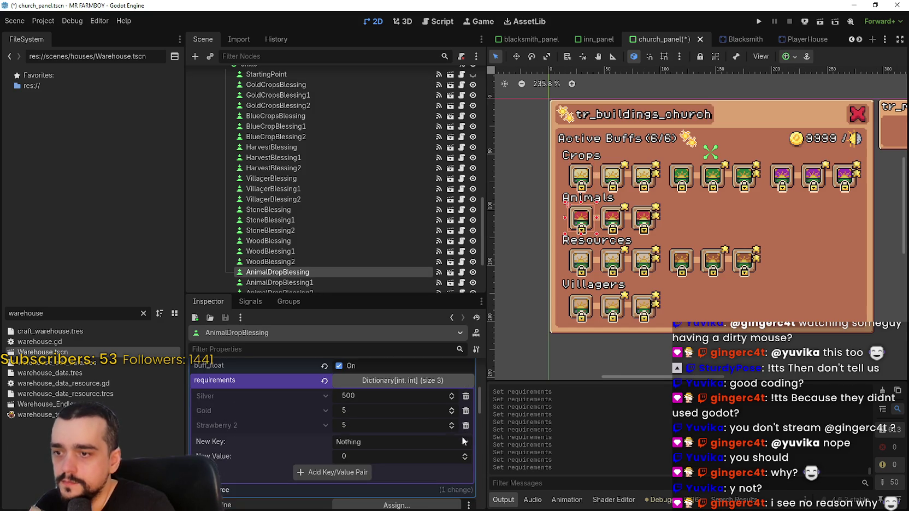
pyautogui.click(465, 425)
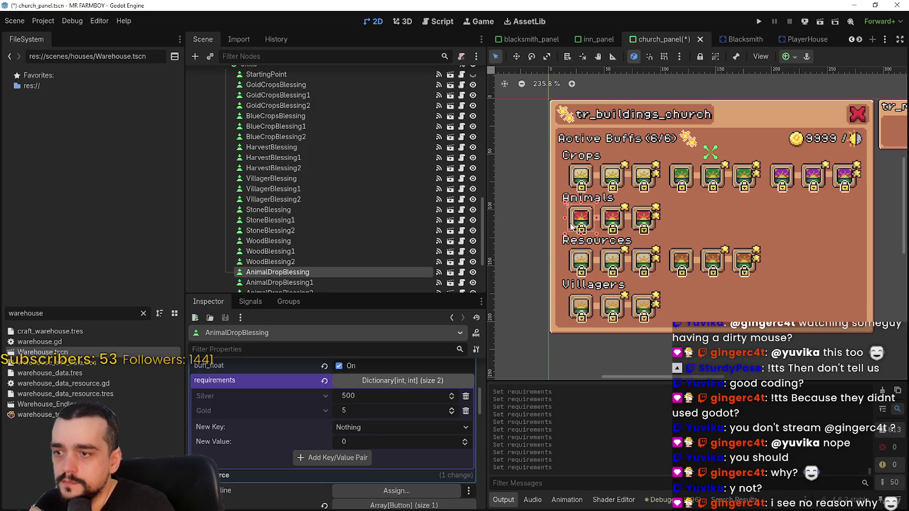
# Step: Trim WoodBlessing and VillagerBlessing to Silver 500 and Gold 5, then copy those requirements
pyautogui.click(569, 256)
pyautogui.scroll(-1, 465, 415)
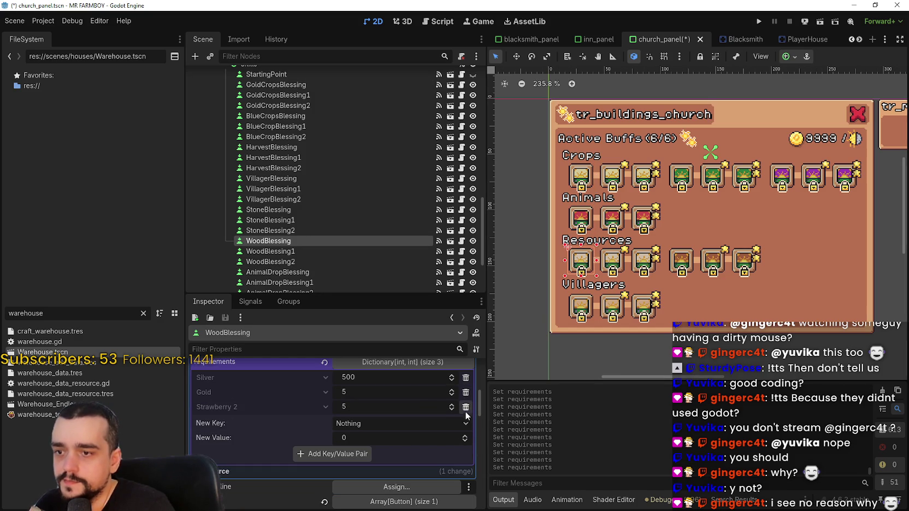
pyautogui.click(466, 407)
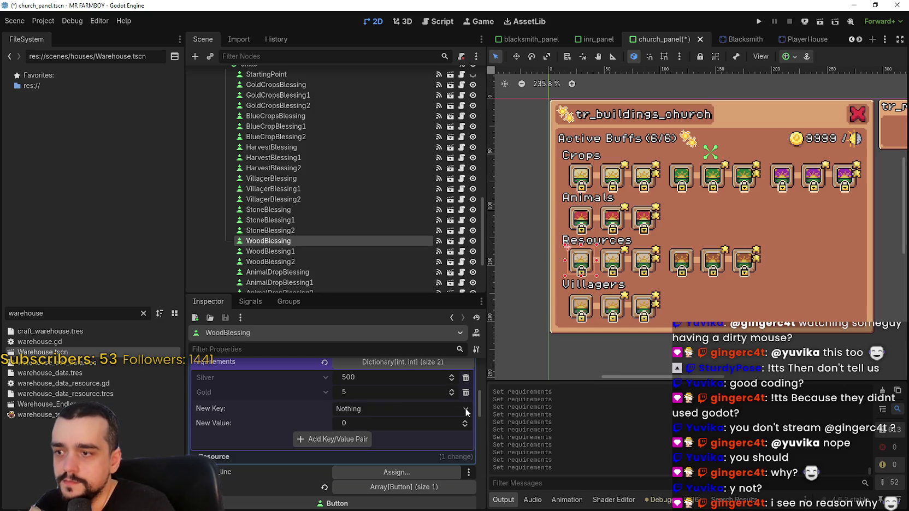
pyautogui.click(582, 314)
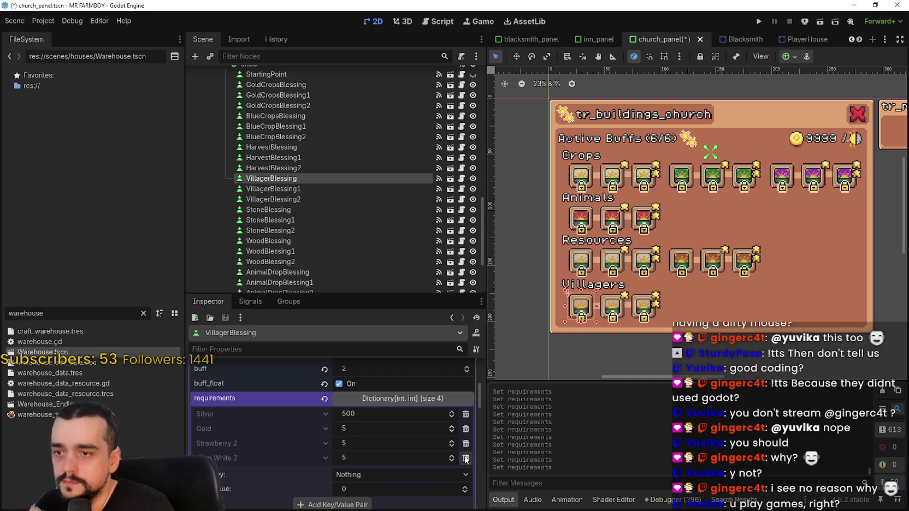
pyautogui.click(464, 444)
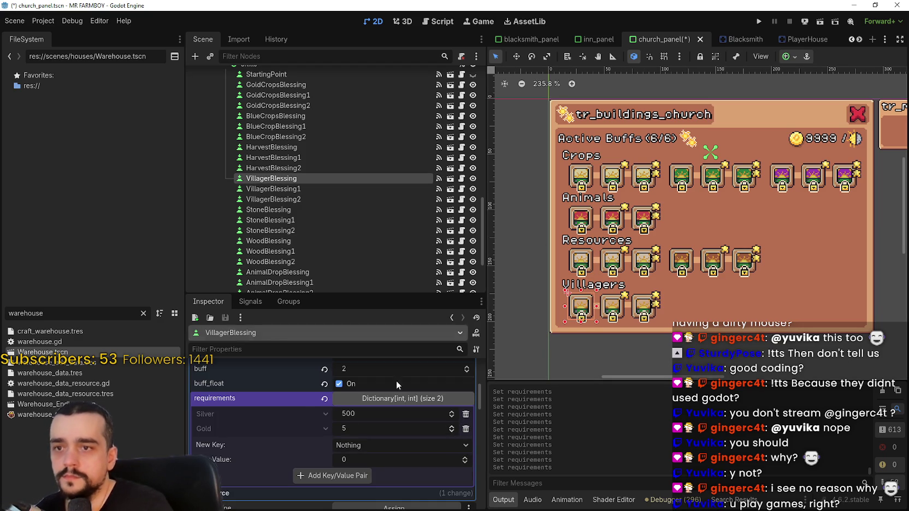
pyautogui.rightClick(303, 400)
pyautogui.click(326, 404)
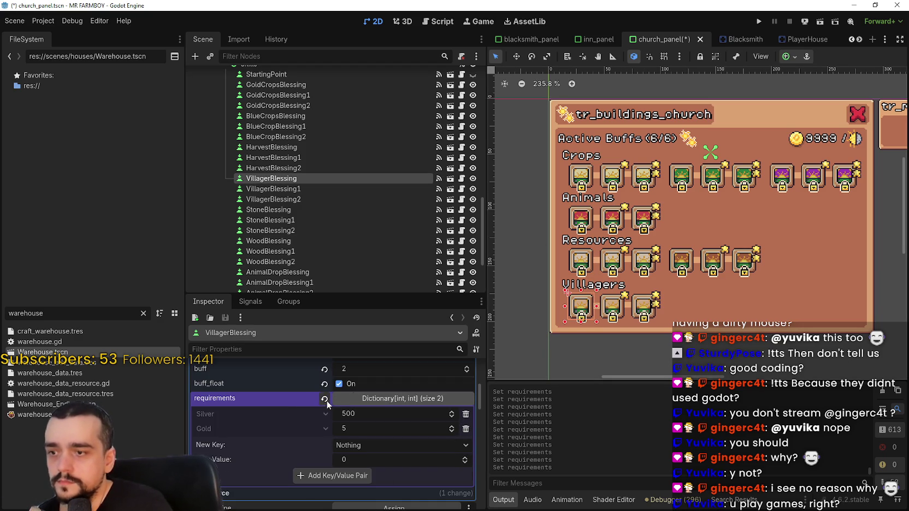
# Step: Paste the Silver 500, Gold 5 requirements into BlueCropsBlessing and StoneBlessing, then save
pyautogui.click(680, 178)
pyautogui.rightClick(227, 384)
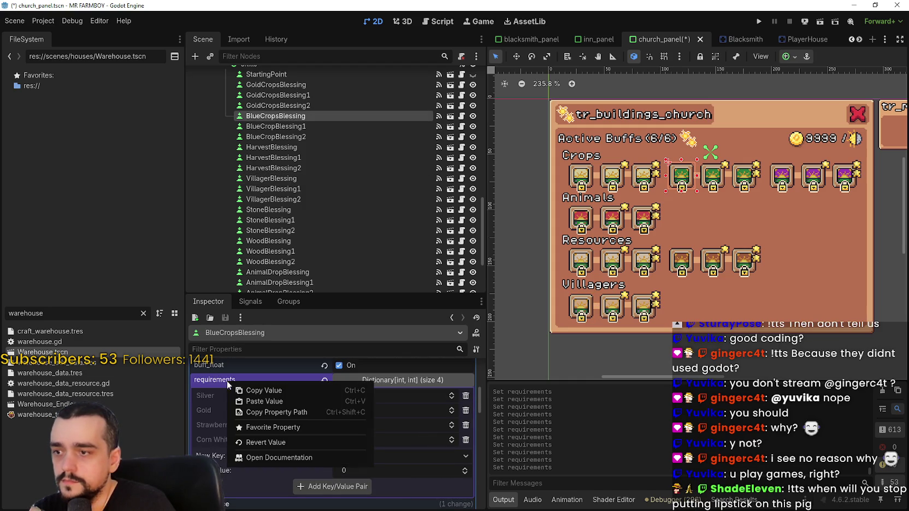
pyautogui.click(266, 401)
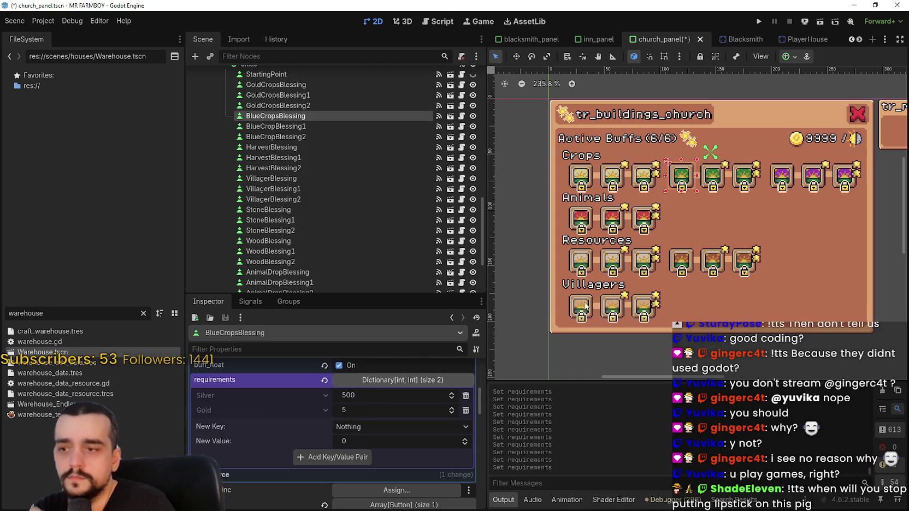
pyautogui.click(687, 263)
pyautogui.scroll(-2, 389, 421)
pyautogui.rightClick(290, 430)
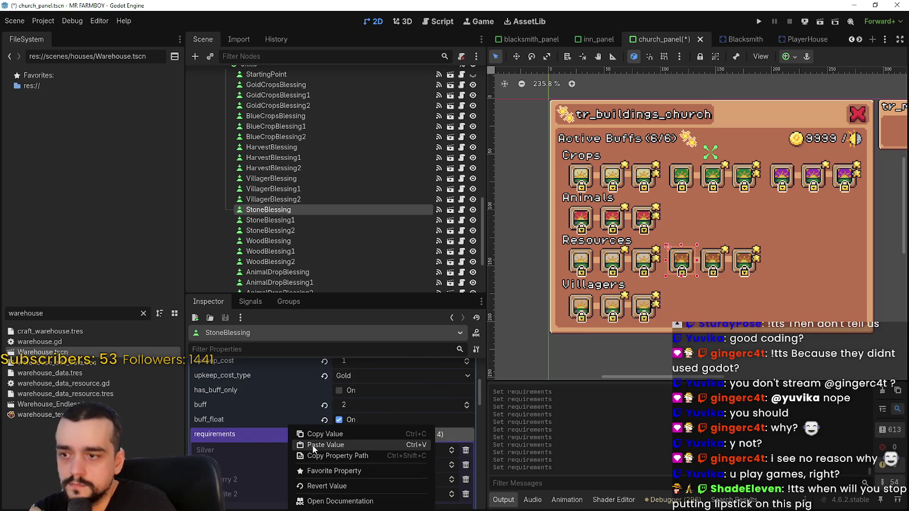
pyautogui.click(320, 448)
pyautogui.hotkey('ctrl', 's')
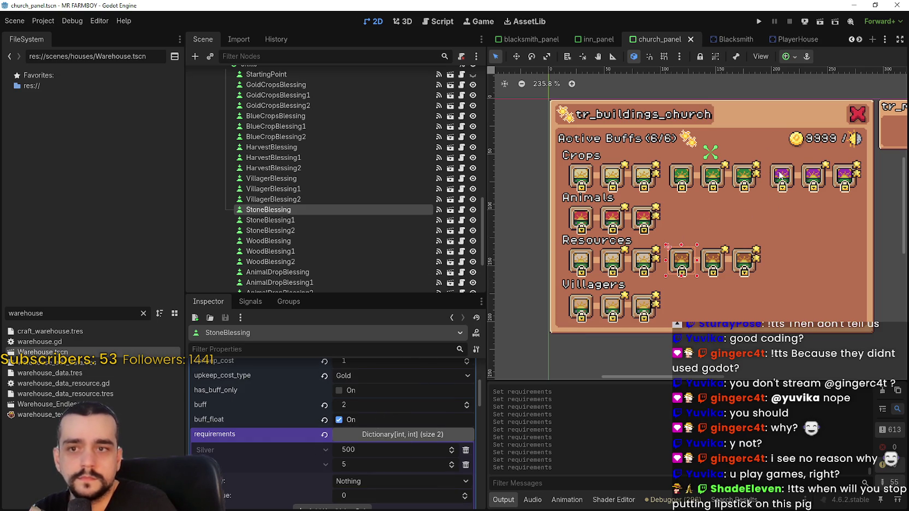
# Step: Paste the Silver 500, Gold 5 requirements into HarvestBlessing and save the church panel
pyautogui.click(781, 176)
pyautogui.scroll(-2, 270, 428)
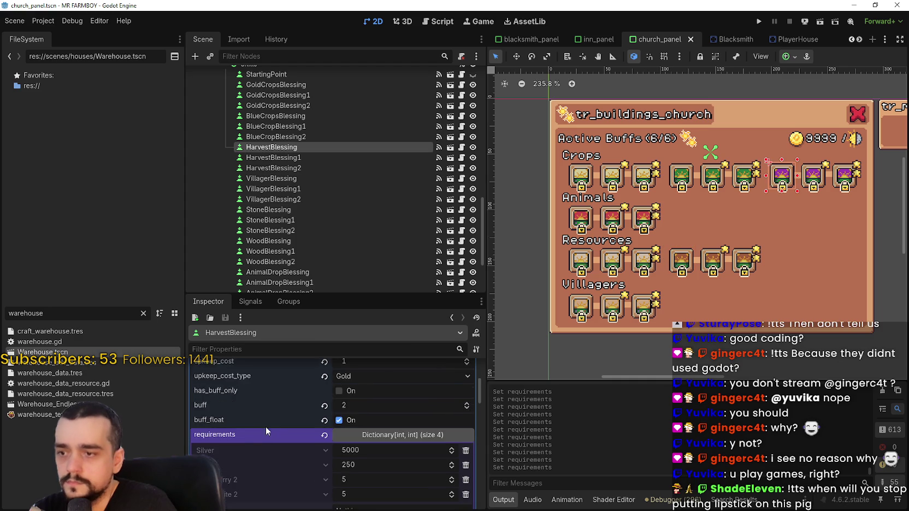
pyautogui.rightClick(282, 397)
pyautogui.click(307, 419)
pyautogui.hotkey('ctrl', 's')
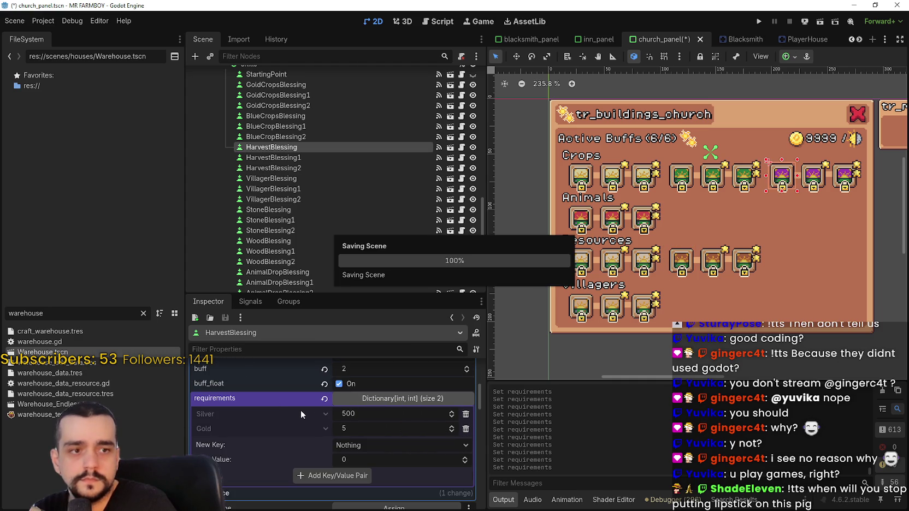
# Step: Copy GoldCropsBlessing1's second-tier requirements and paste them onto AnimalDropBlessing1, comparing both
pyautogui.click(613, 180)
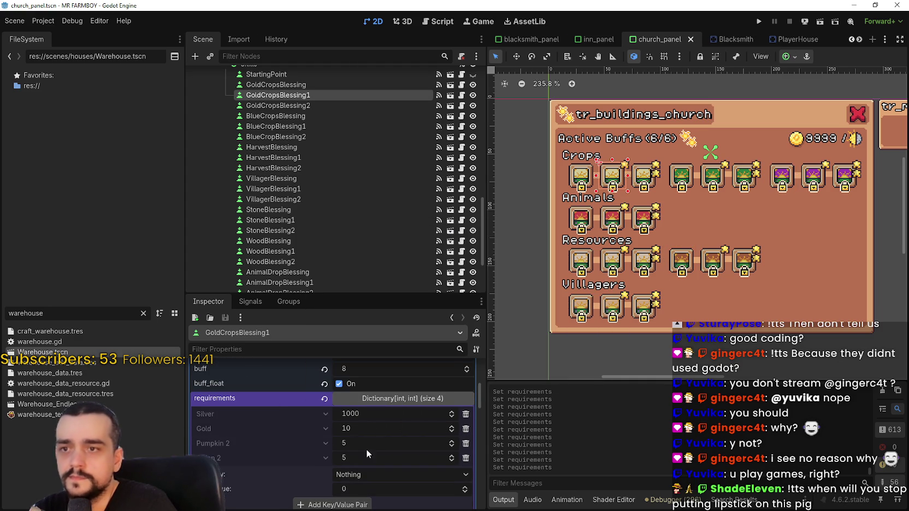
pyautogui.rightClick(295, 397)
pyautogui.click(327, 407)
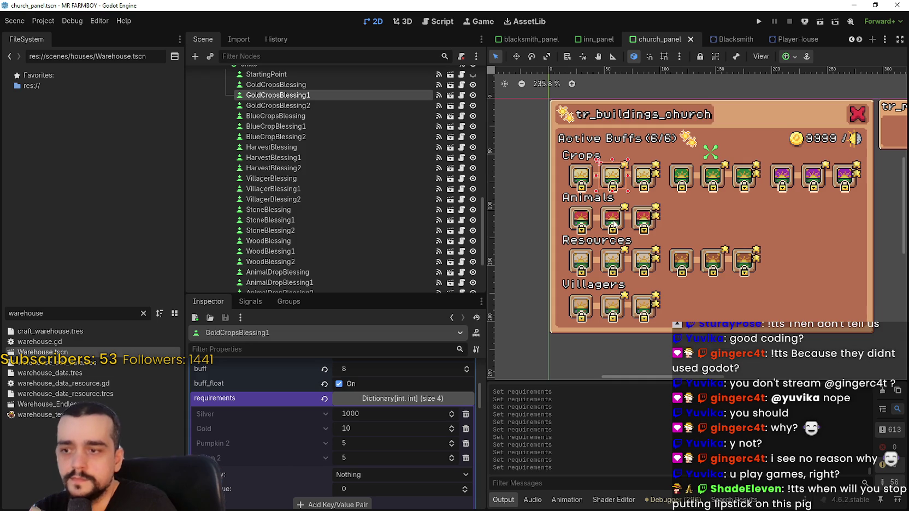
pyautogui.click(616, 223)
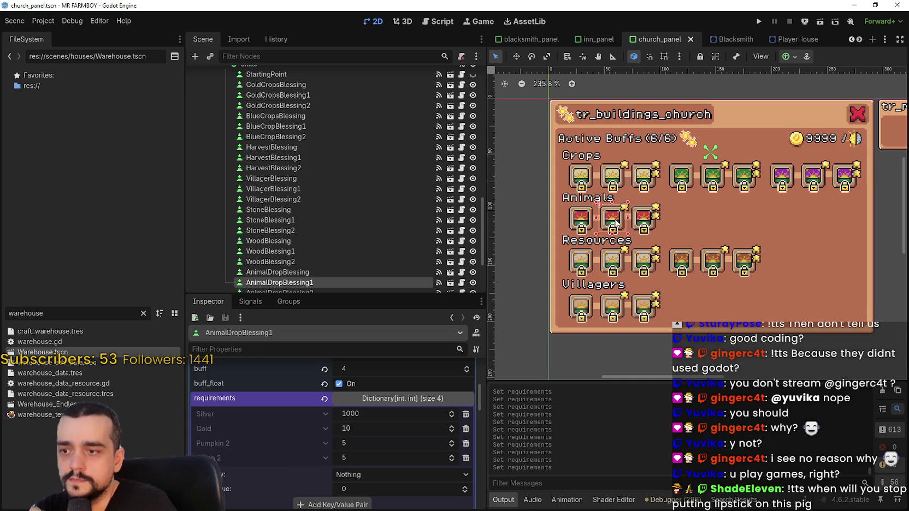
pyautogui.rightClick(275, 398)
pyautogui.click(259, 406)
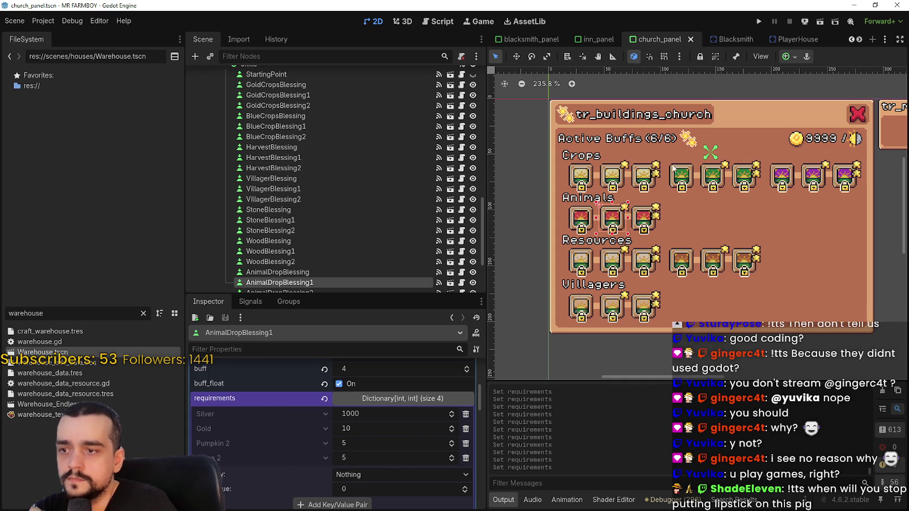
pyautogui.click(613, 183)
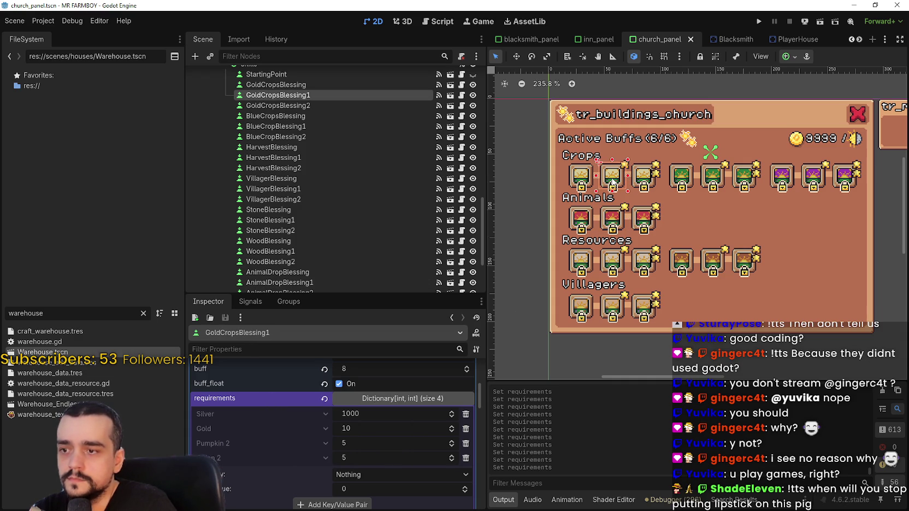
pyautogui.click(615, 219)
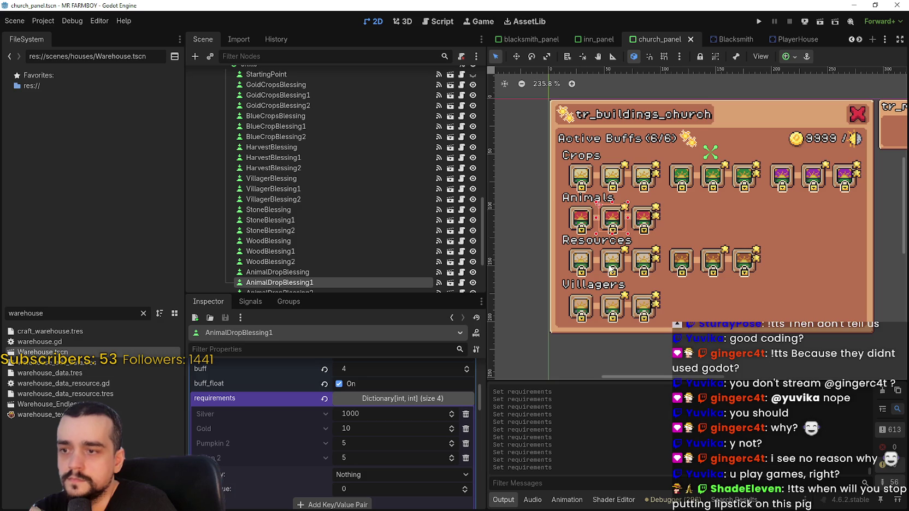
# Step: Paste the second-tier requirements into WoodBlessing1 and VillagerBlessing1, saving after each
pyautogui.click(610, 262)
pyautogui.scroll(-3, 328, 437)
pyautogui.rightClick(299, 398)
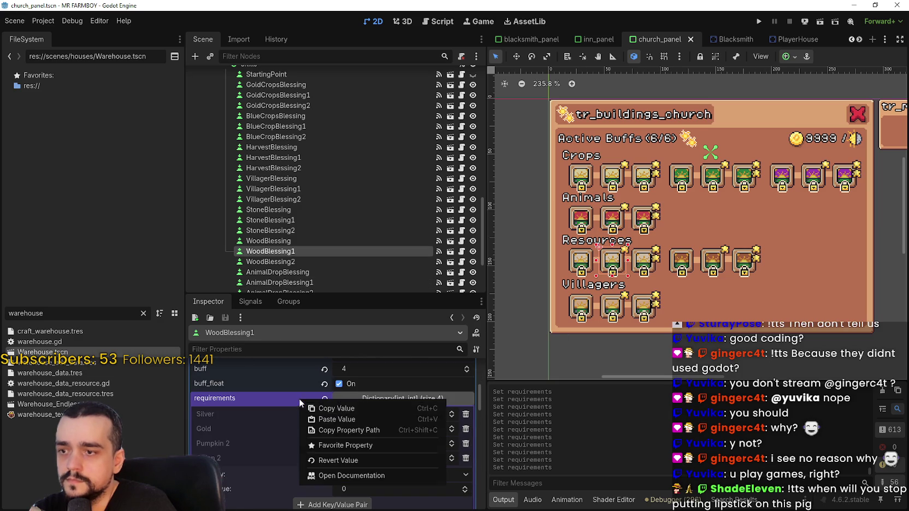
pyautogui.click(314, 419)
pyautogui.hotkey('ctrl', 's')
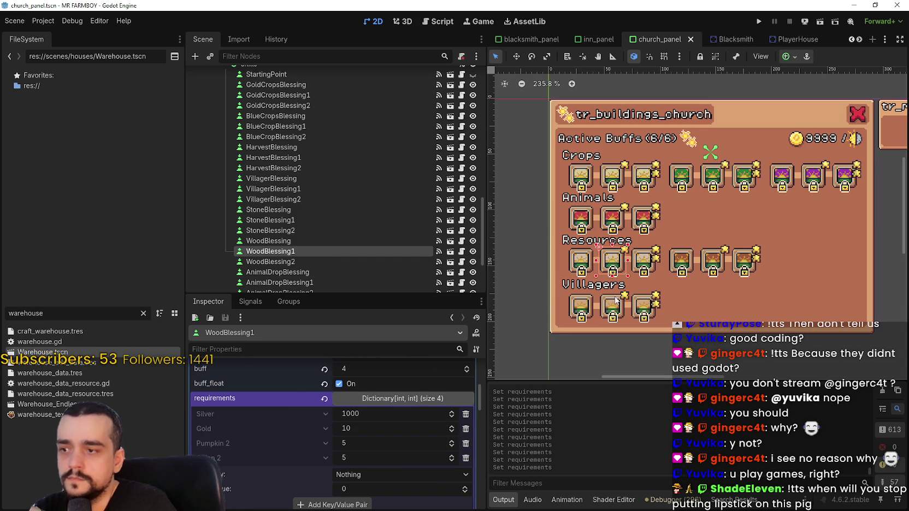
pyautogui.click(610, 303)
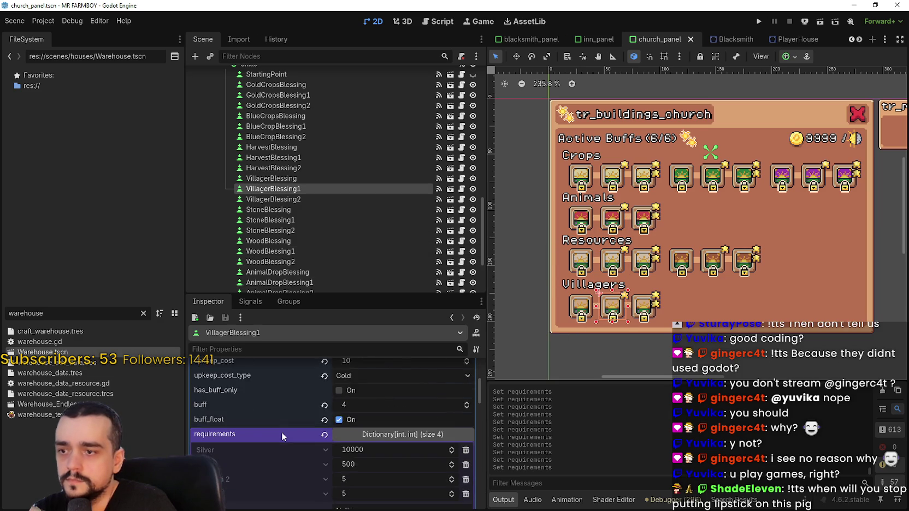
pyautogui.scroll(-3, 281, 432)
pyautogui.rightClick(283, 380)
pyautogui.click(293, 399)
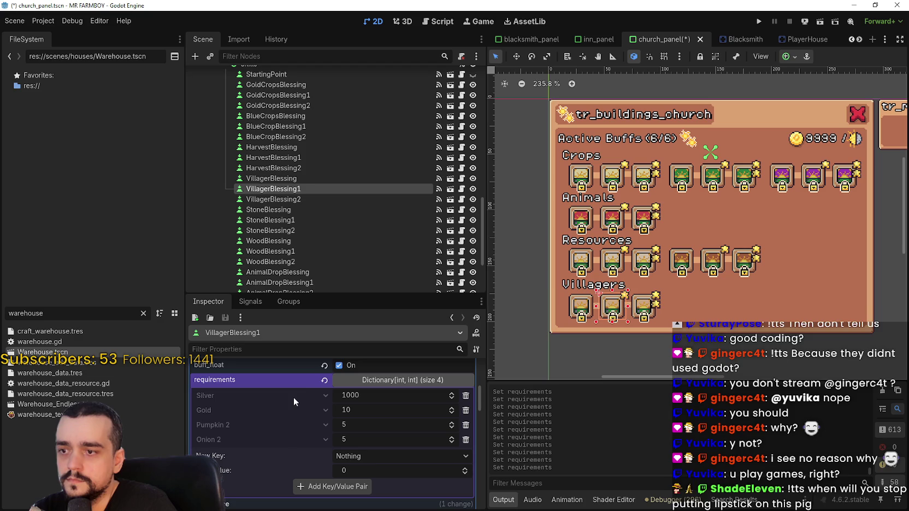
pyautogui.hotkey('ctrl', 's')
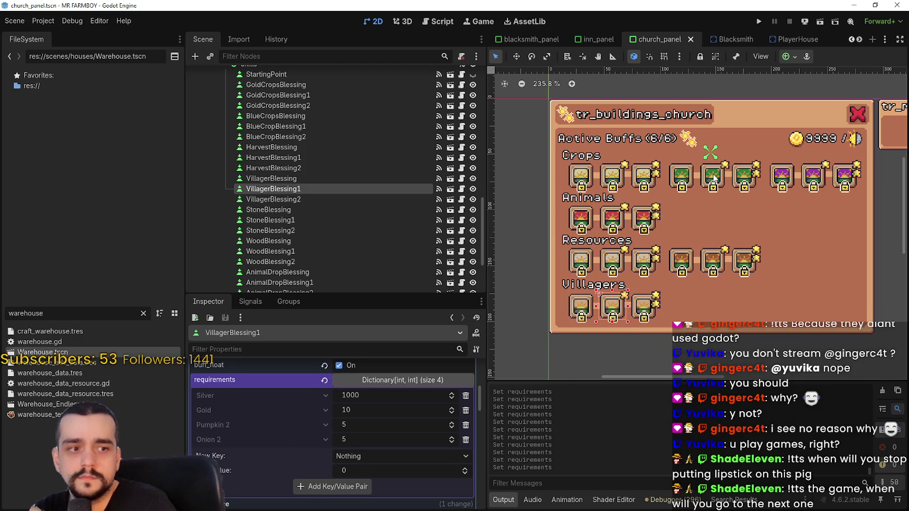
# Step: Give BlueCropBlessing1 Silver 1000, Gold 10, Pumpkin 2 ×5 and Onion 2 ×5, then save
pyautogui.click(713, 179)
pyautogui.scroll(-5, 404, 436)
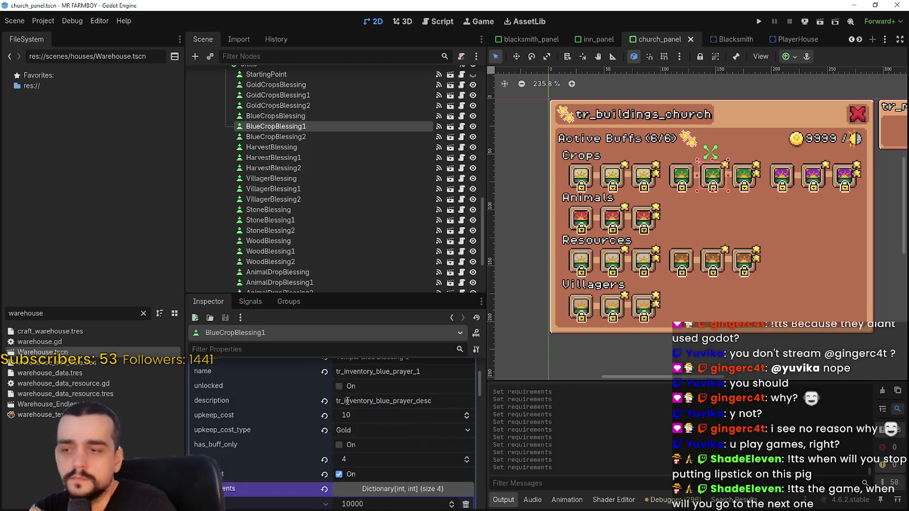
pyautogui.scroll(-3, 413, 453)
pyautogui.rightClick(281, 384)
pyautogui.click(295, 404)
pyautogui.hotkey('ctrl', 's')
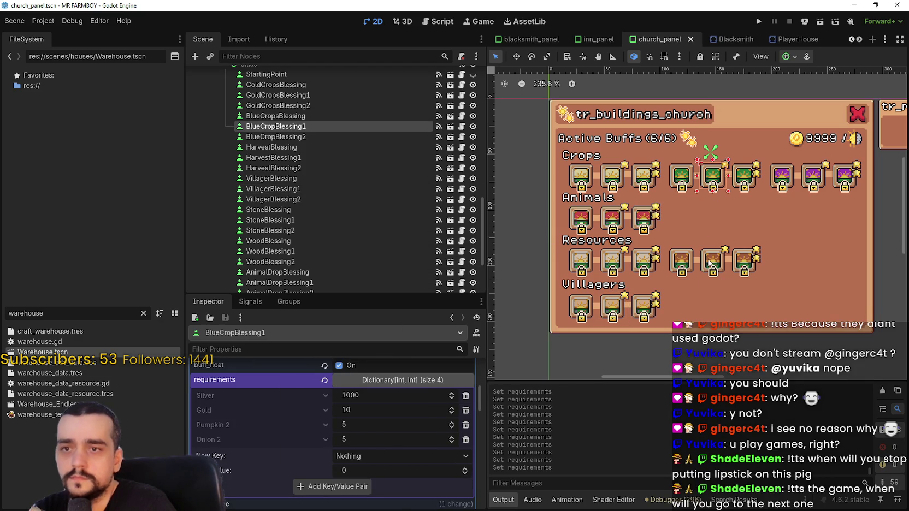
# Step: Paste the second-tier requirements into StoneBlessing1 and HarvestBlessing1, saving after each
pyautogui.click(708, 264)
pyautogui.scroll(-5, 311, 403)
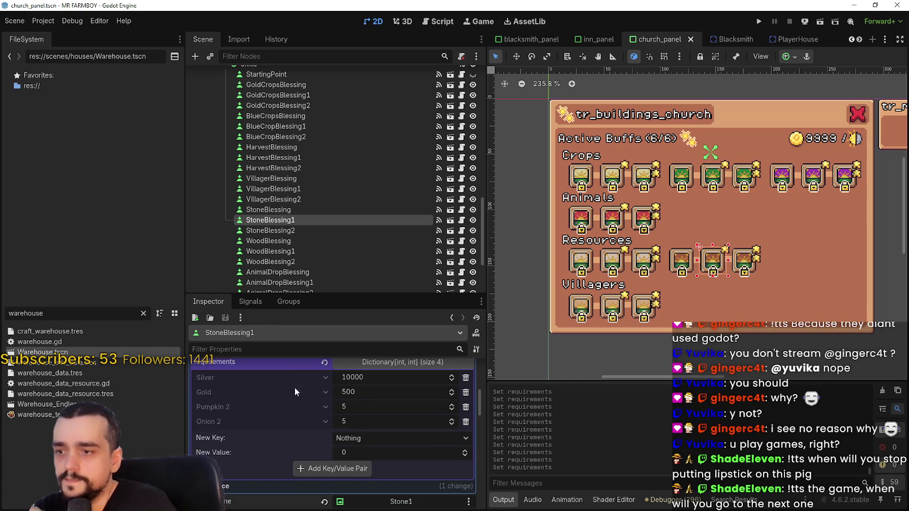
pyautogui.rightClick(287, 381)
pyautogui.click(305, 402)
pyautogui.hotkey('ctrl', 's')
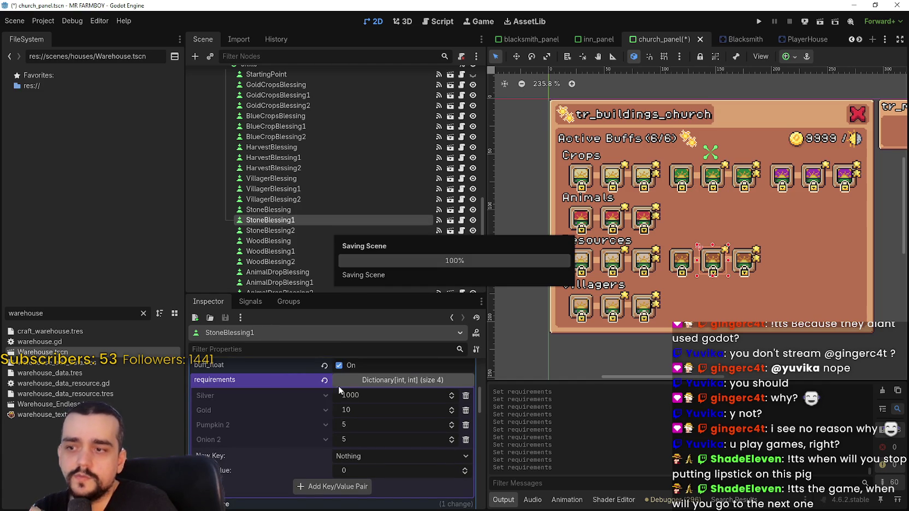
pyautogui.click(813, 179)
pyautogui.scroll(-3, 311, 426)
pyautogui.rightClick(270, 378)
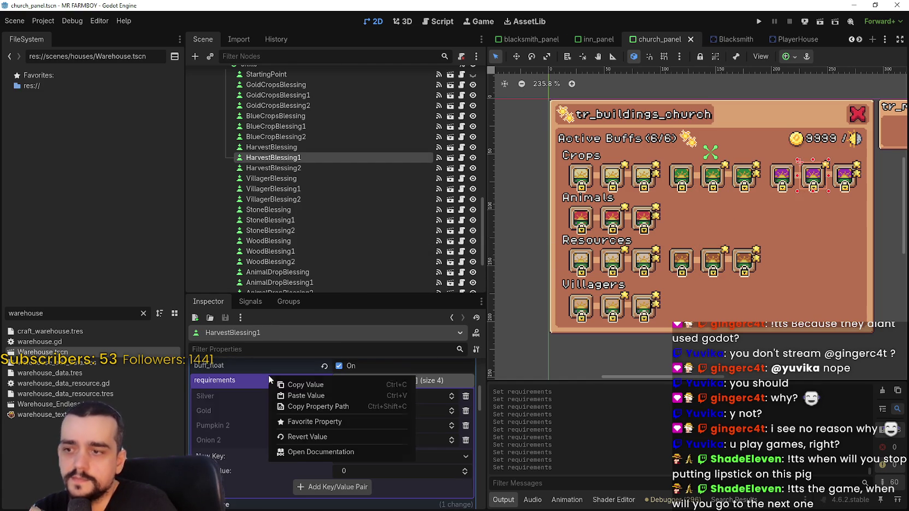
pyautogui.click(293, 395)
pyautogui.hotkey('ctrl', 's')
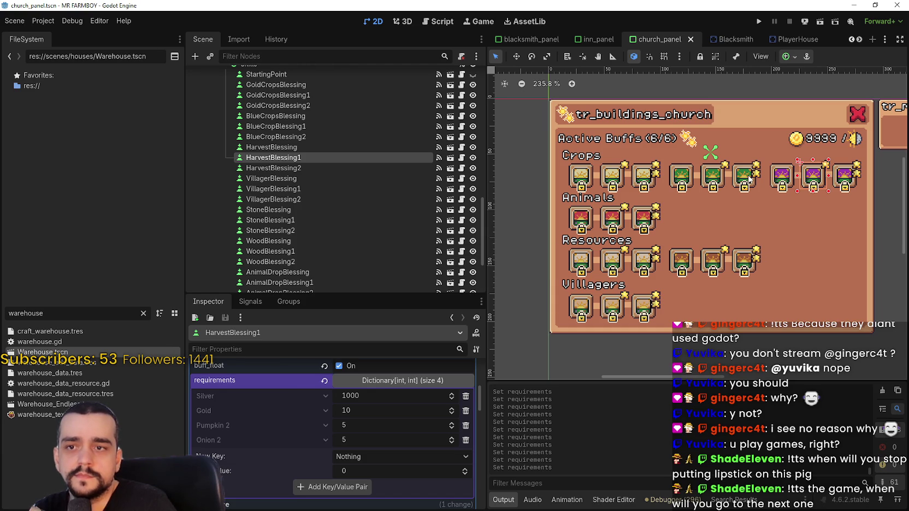
# Step: Copy GoldCropsBlessing2's requirements: 1500 Silver, 15 Gold, 5 Onion Red 2, 5 Pumpkin White 2
pyautogui.click(749, 179)
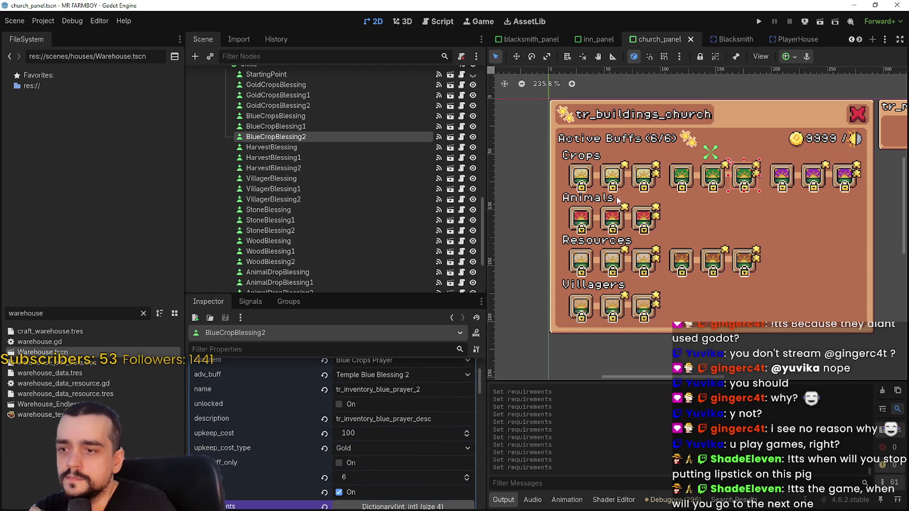
pyautogui.press('Up')
pyautogui.press('Up')
pyautogui.press('Up')
pyautogui.scroll(-3, 425, 426)
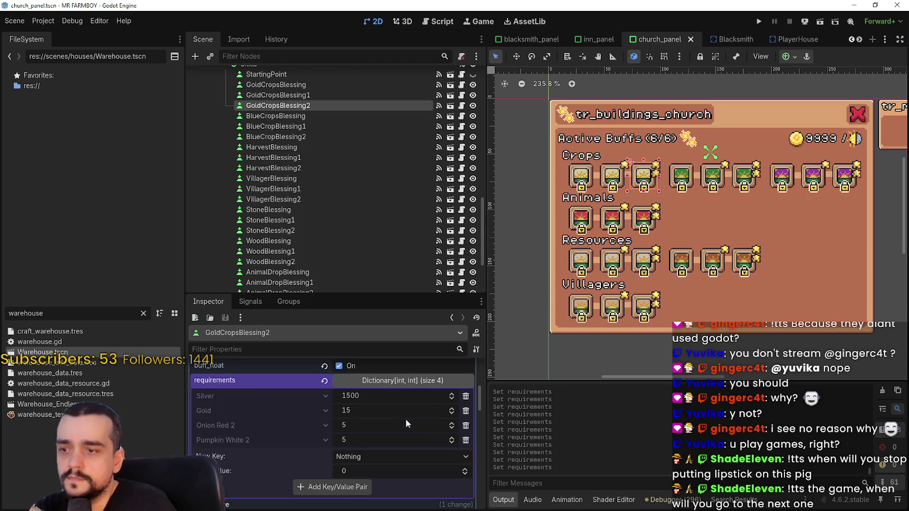
pyautogui.rightClick(309, 392)
pyautogui.click(315, 391)
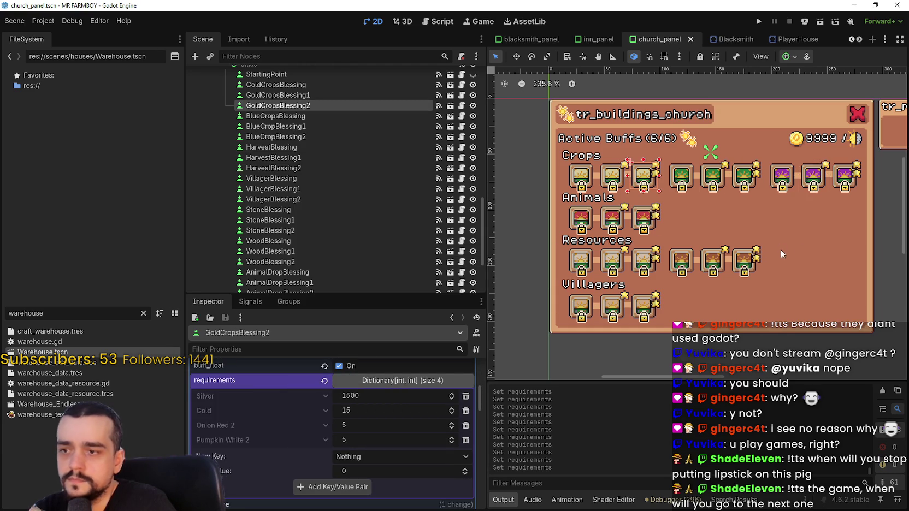
pyautogui.click(650, 218)
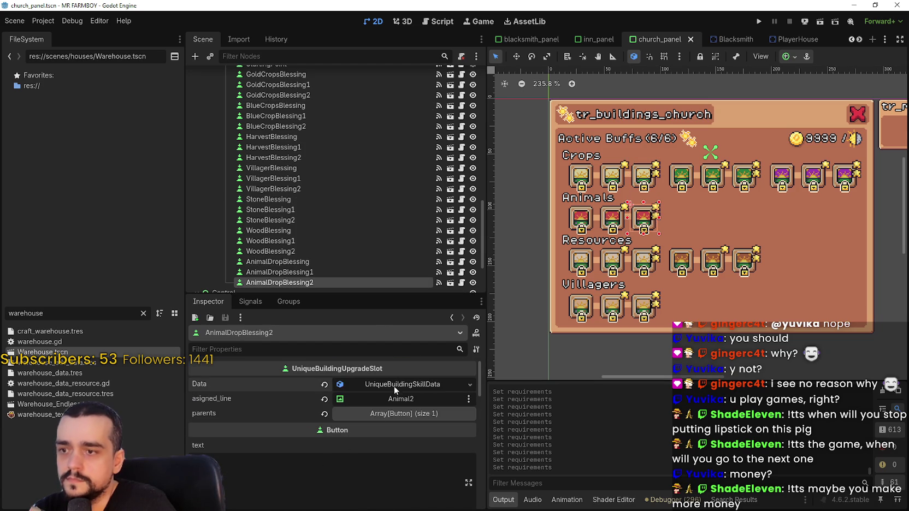
# Step: Paste the 1500 Silver, 15 Gold requirements into AnimalDropBlessing2 and save
pyautogui.scroll(-5, 342, 473)
pyautogui.scroll(-2, 341, 468)
pyautogui.rightClick(298, 400)
pyautogui.click(324, 417)
pyautogui.hotkey('ctrl', 's')
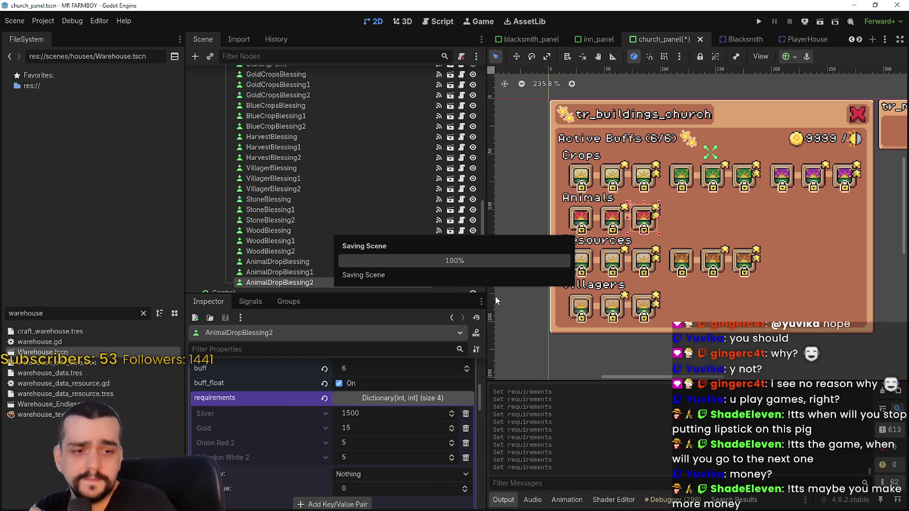
# Step: Paste the tier-2 requirements into WoodBlessing2 and VillagerBlessing2, saving after each
pyautogui.click(644, 260)
pyautogui.scroll(-5, 269, 440)
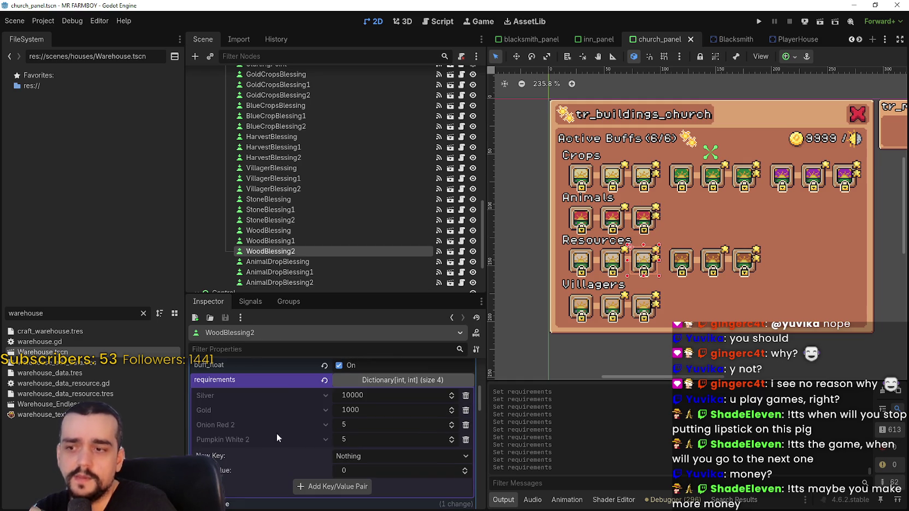
pyautogui.rightClick(287, 381)
pyautogui.click(301, 403)
pyautogui.hotkey('ctrl', 's')
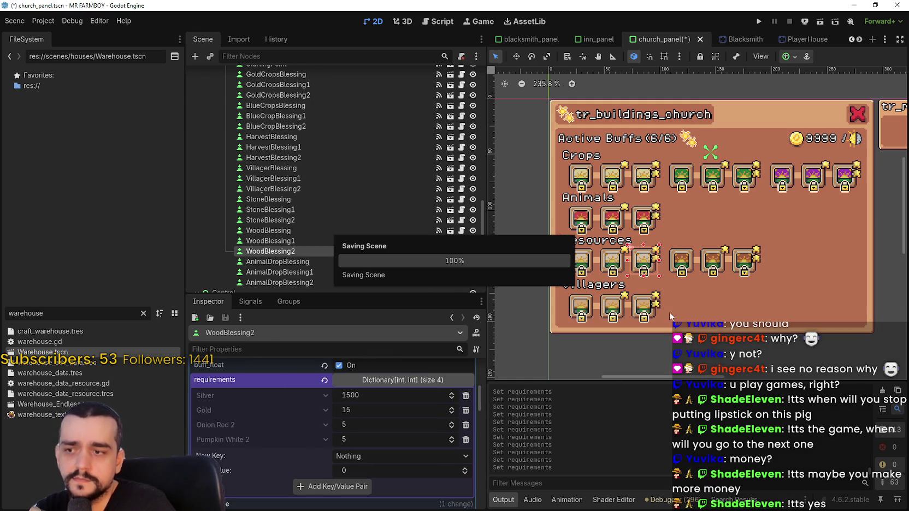
pyautogui.click(643, 306)
pyautogui.scroll(-3, 333, 457)
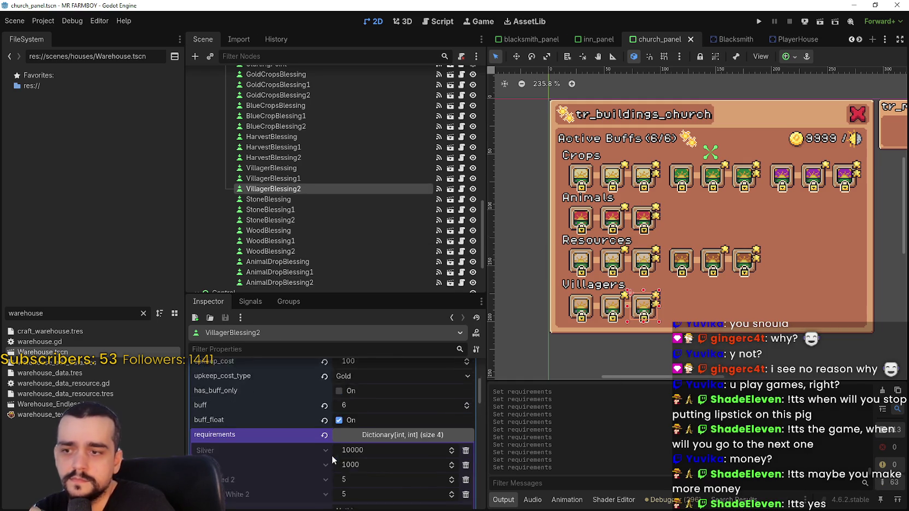
pyautogui.rightClick(310, 399)
pyautogui.click(336, 423)
pyautogui.hotkey('ctrl', 's')
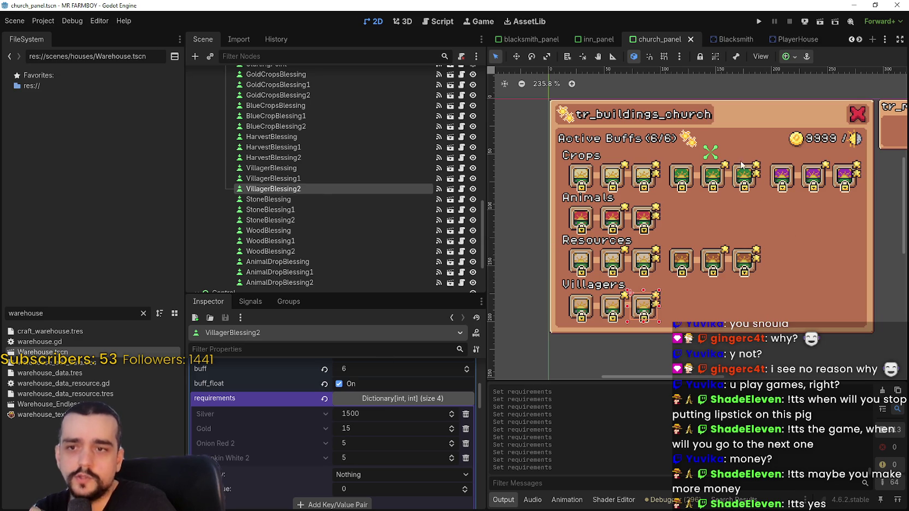
# Step: Paste the tier-2 requirements into BlueCropBlessing2 and StoneBlessing2, saving after each
pyautogui.click(742, 176)
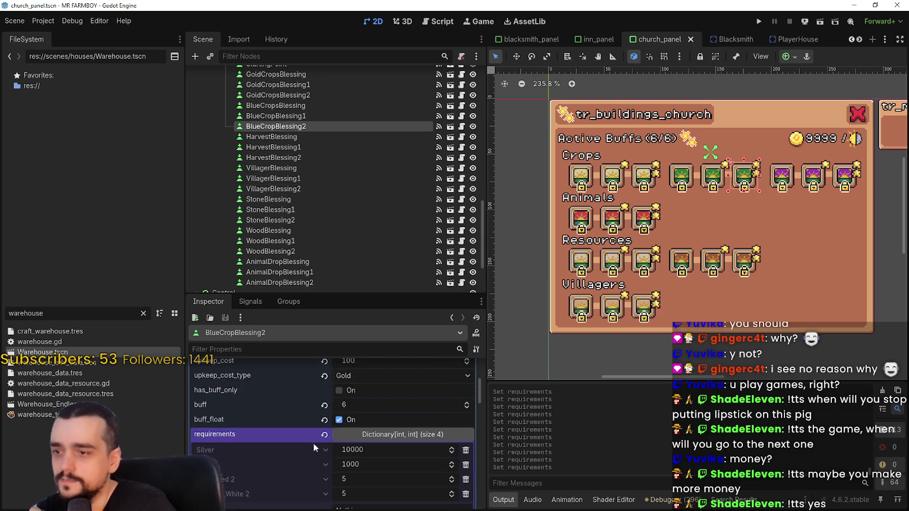
pyautogui.scroll(-3, 314, 442)
pyautogui.rightClick(274, 417)
pyautogui.click(291, 437)
pyautogui.hotkey('ctrl', 's')
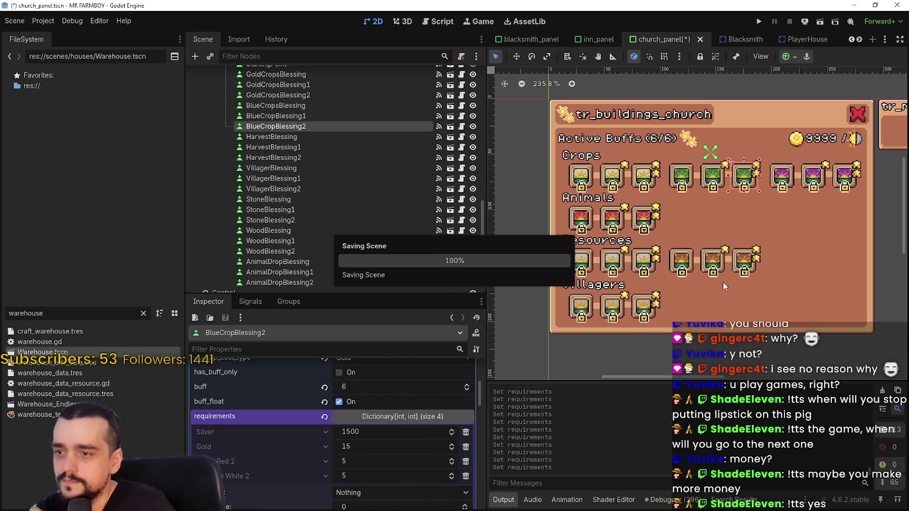
pyautogui.click(746, 267)
pyautogui.scroll(-3, 286, 452)
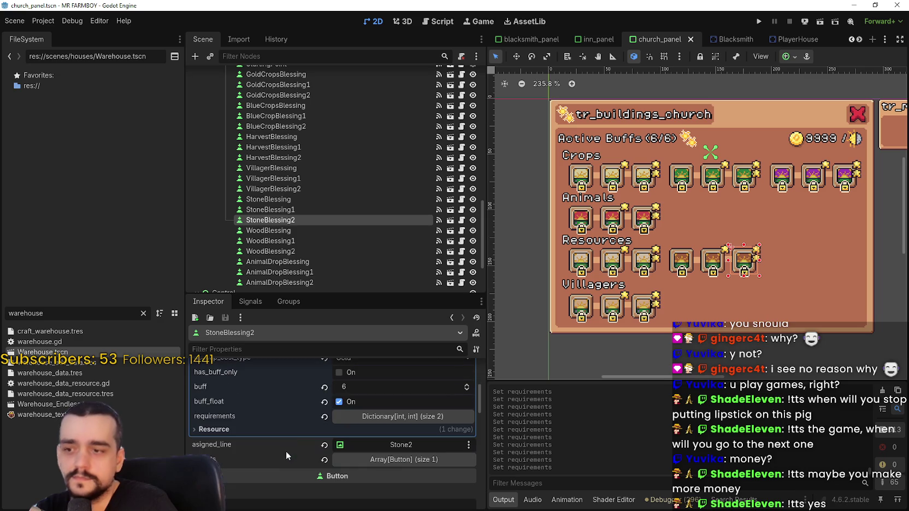
pyautogui.click(368, 417)
pyautogui.scroll(-1, 276, 423)
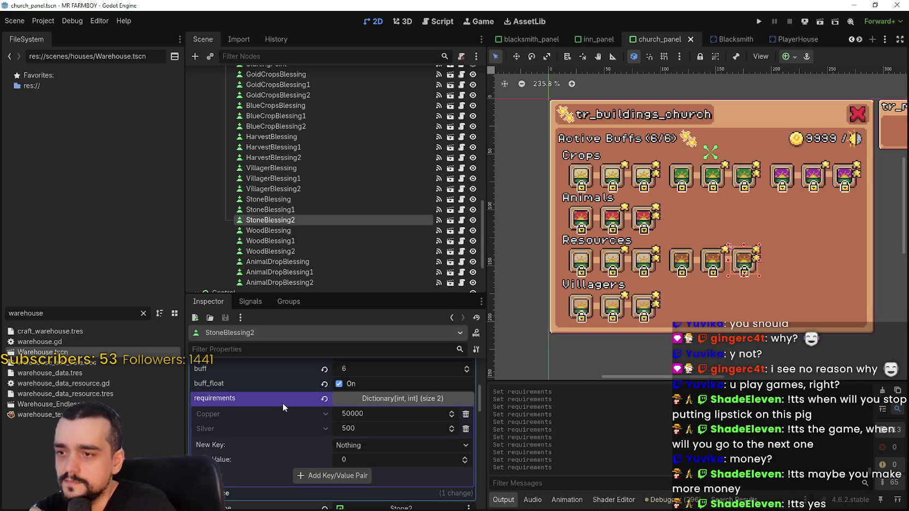
pyautogui.rightClick(279, 395)
pyautogui.click(289, 413)
pyautogui.hotkey('ctrl', 's')
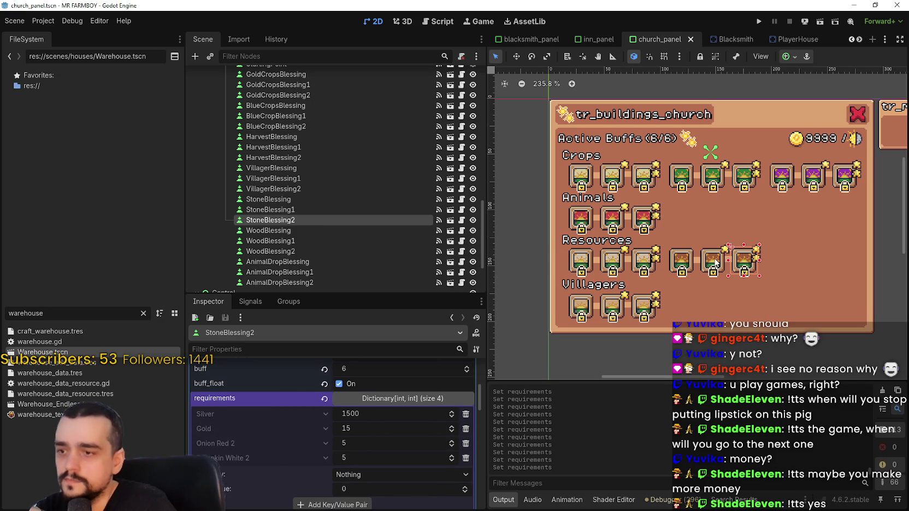
# Step: Give HarvestBlessing2 Silver 1500, Gold 15 and crop requirements, save, and move to inn_panel
pyautogui.click(715, 263)
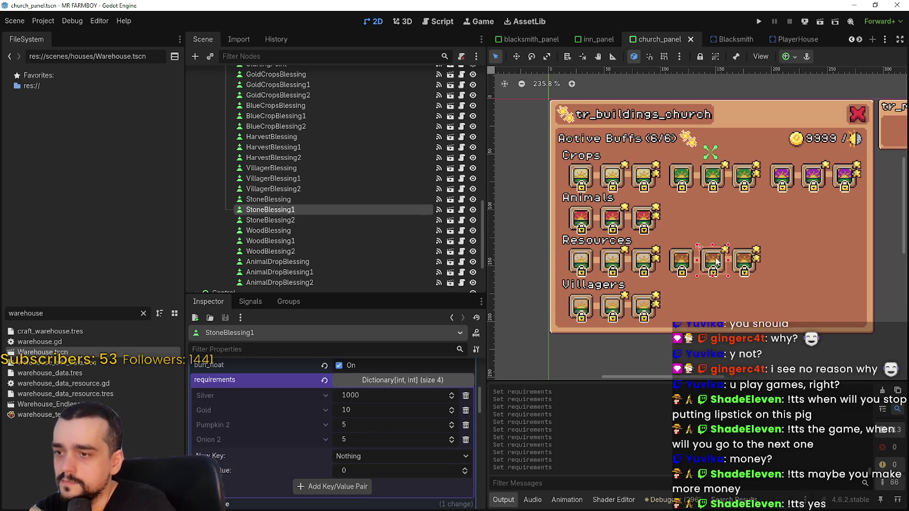
pyautogui.click(843, 176)
pyautogui.scroll(-3, 383, 393)
pyautogui.scroll(2, 355, 388)
pyautogui.hotkey('ctrl', 'z')
pyautogui.hotkey('ctrl', 'z')
pyautogui.hotkey('ctrl', 's')
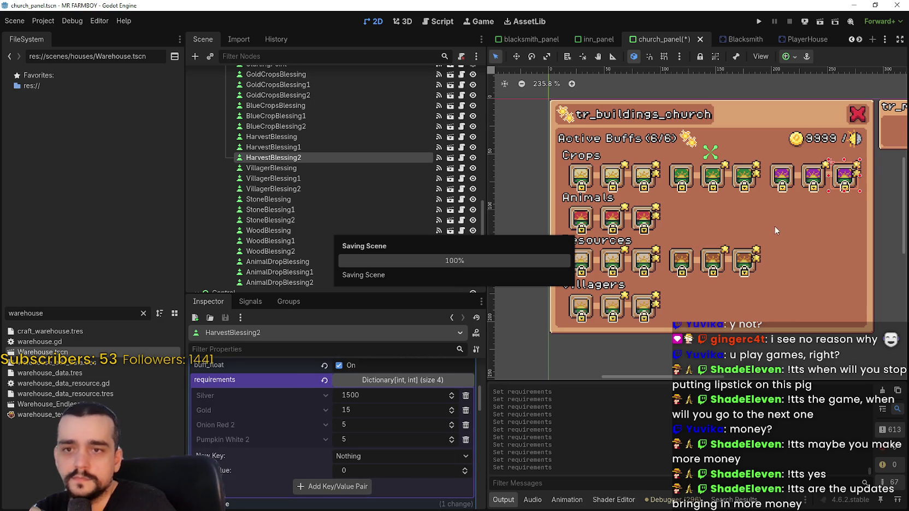
pyautogui.scroll(-1, 742, 216)
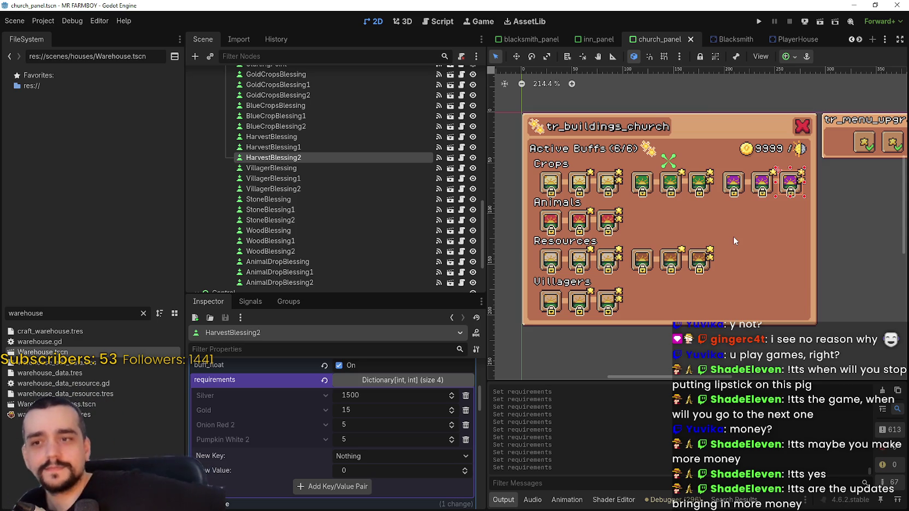
pyautogui.hotkey('ctrl', 's')
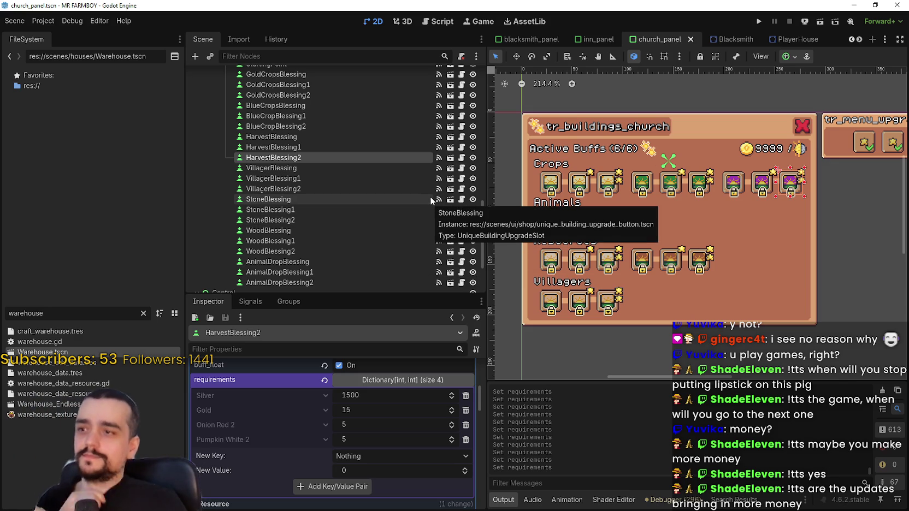
pyautogui.scroll(-1, 532, 210)
pyautogui.hotkey('ctrl', 's')
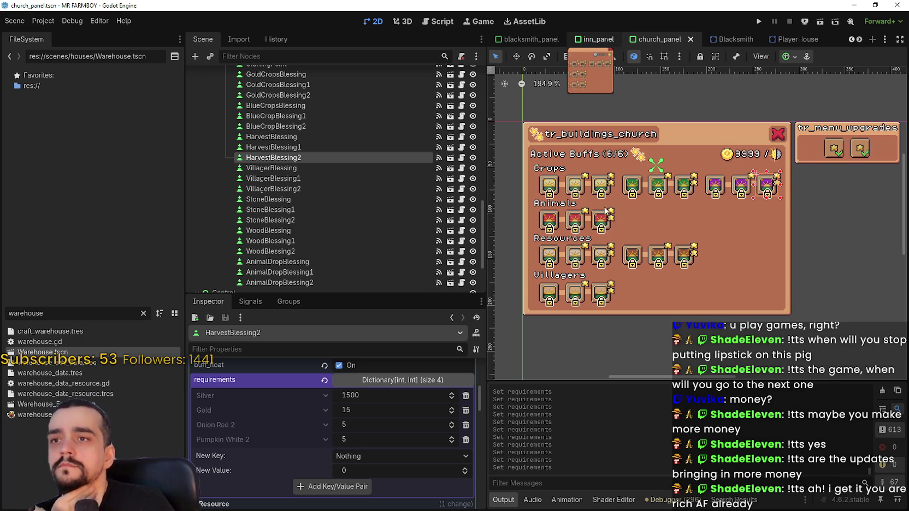
pyautogui.hotkey('ctrl', 'shift', 'Tab')
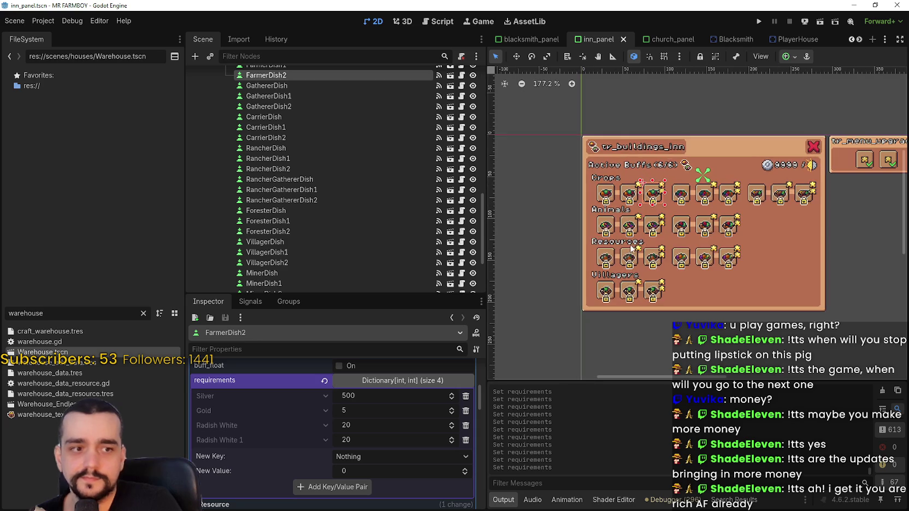
# Step: Inspect FarmerDish and FarmerDish1 requirements in the inn panel, then return to church_panel
pyautogui.scroll(2, 603, 191)
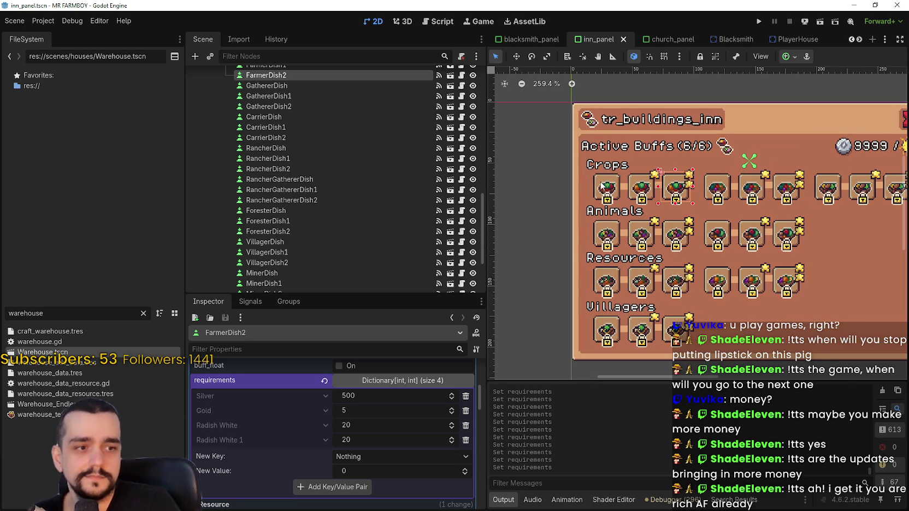
pyautogui.scroll(-1, 601, 187)
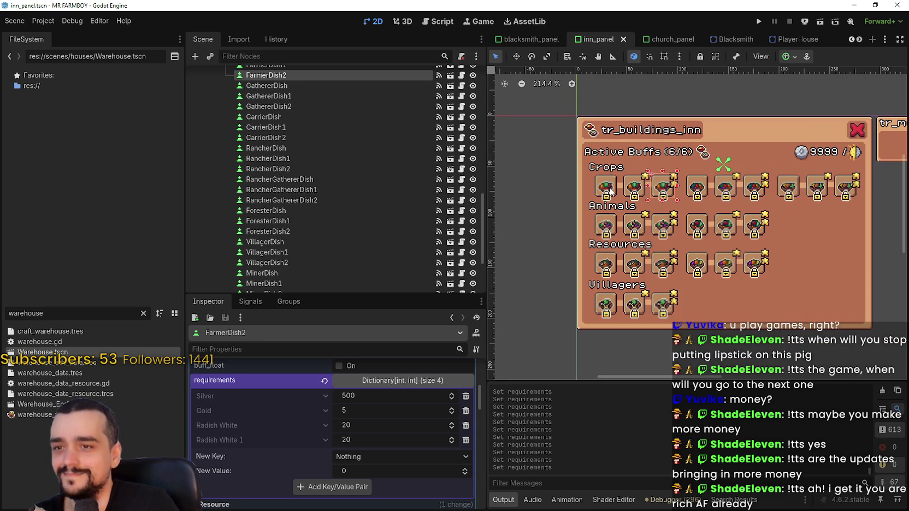
pyautogui.click(610, 191)
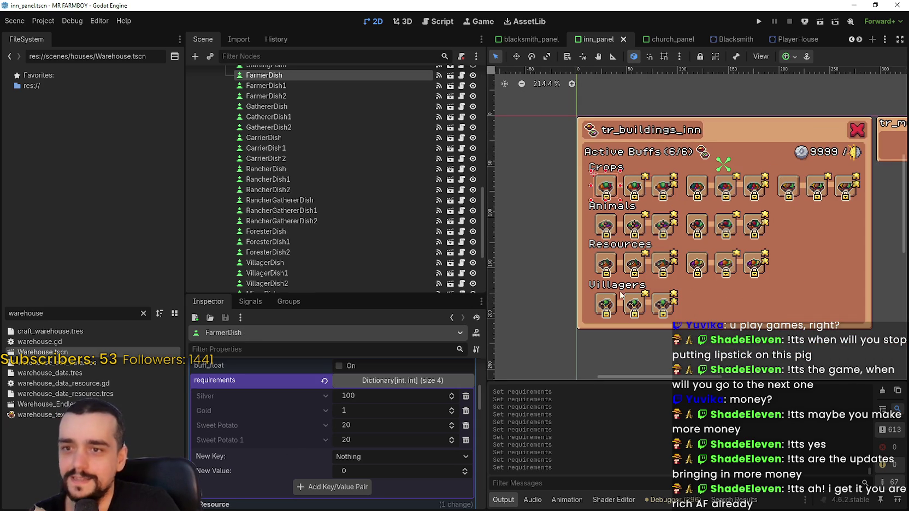
pyautogui.click(635, 188)
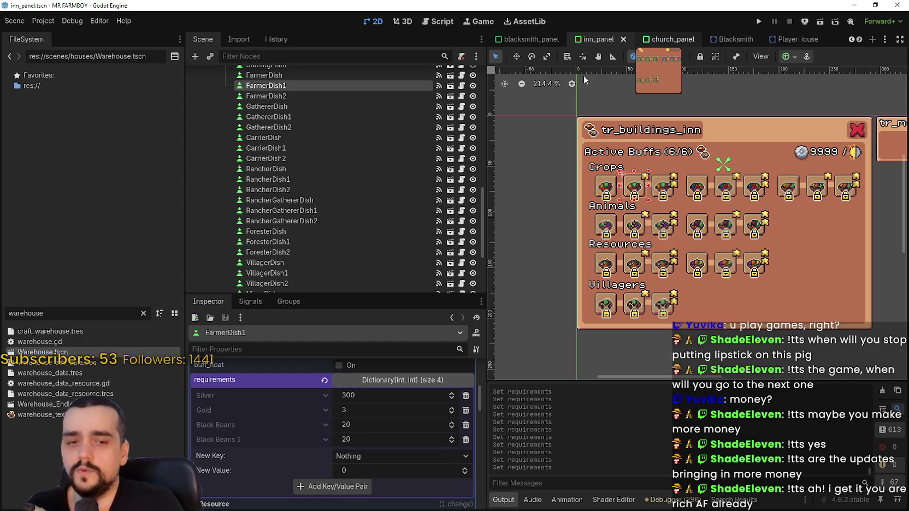
pyautogui.hotkey('ctrl', 'Tab')
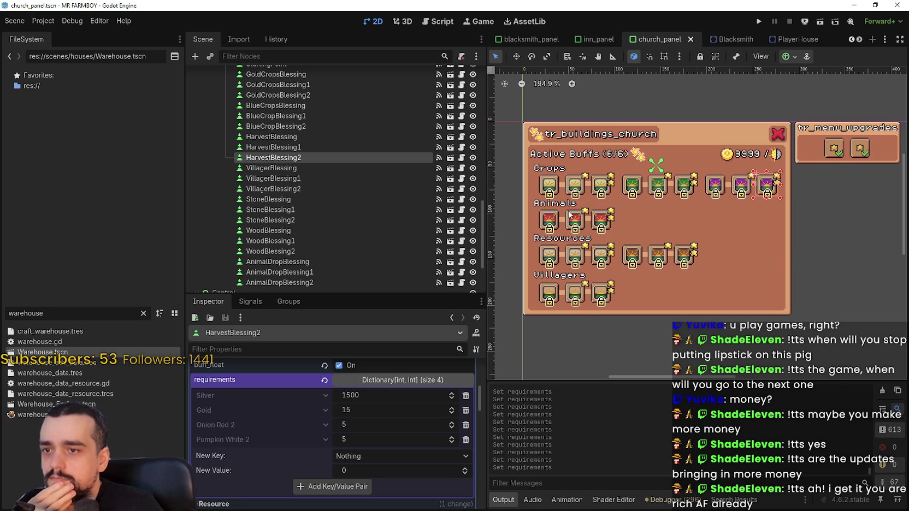
pyautogui.click(737, 188)
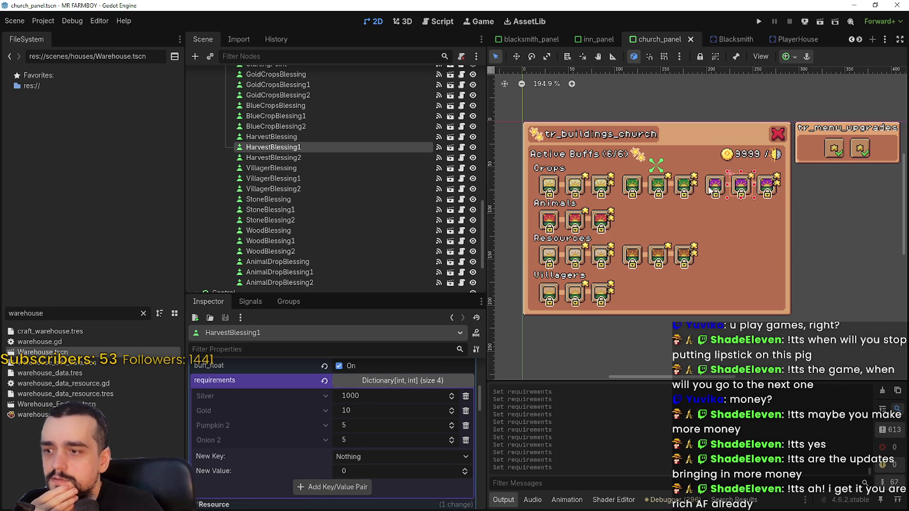
pyautogui.click(710, 188)
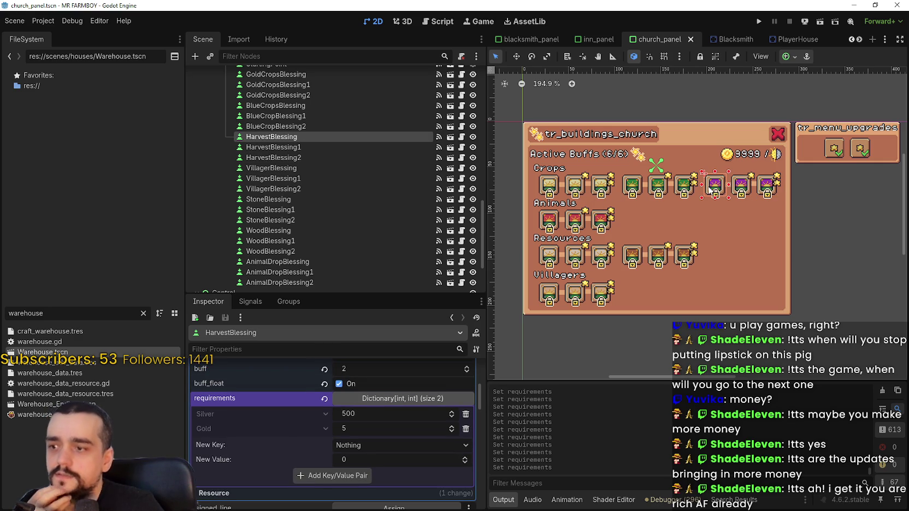
pyautogui.click(574, 186)
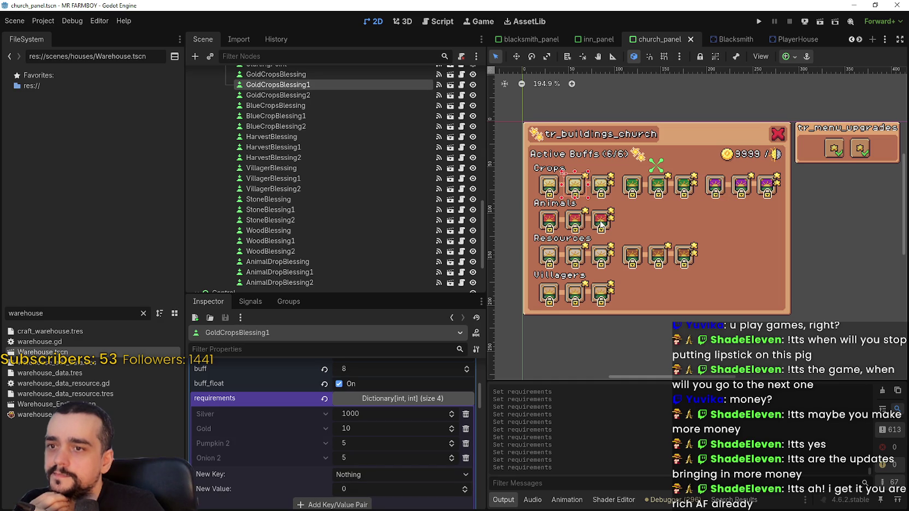
pyautogui.click(600, 224)
pyautogui.click(600, 224)
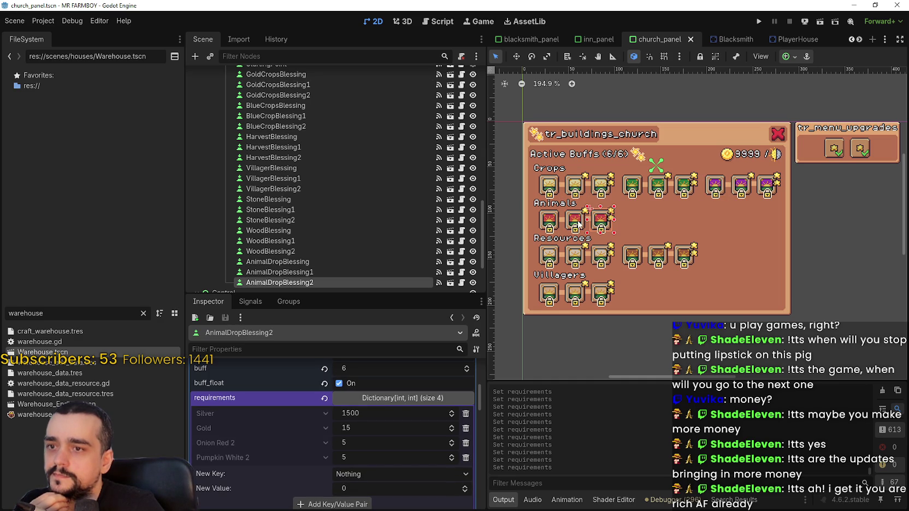
pyautogui.click(573, 225)
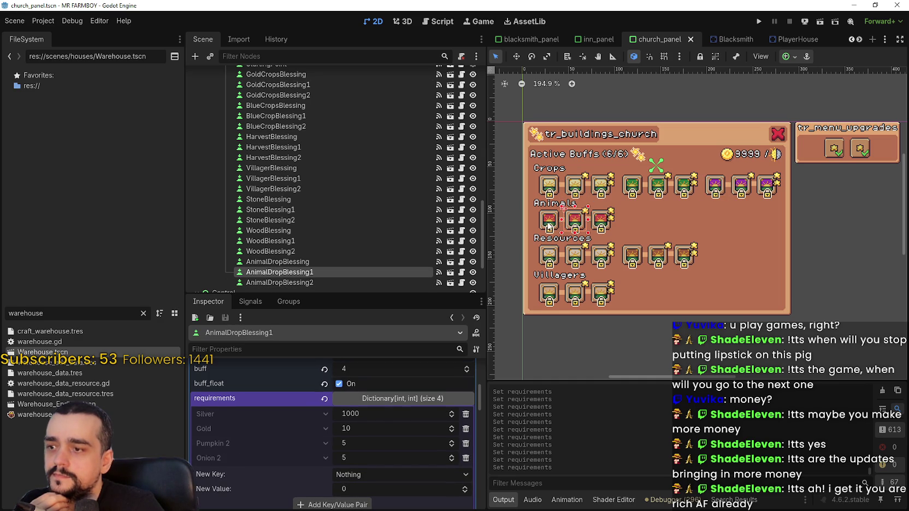
pyautogui.click(549, 225)
pyautogui.click(573, 224)
pyautogui.click(859, 41)
pyautogui.click(859, 41)
pyautogui.click(859, 40)
pyautogui.moveTo(650, 41)
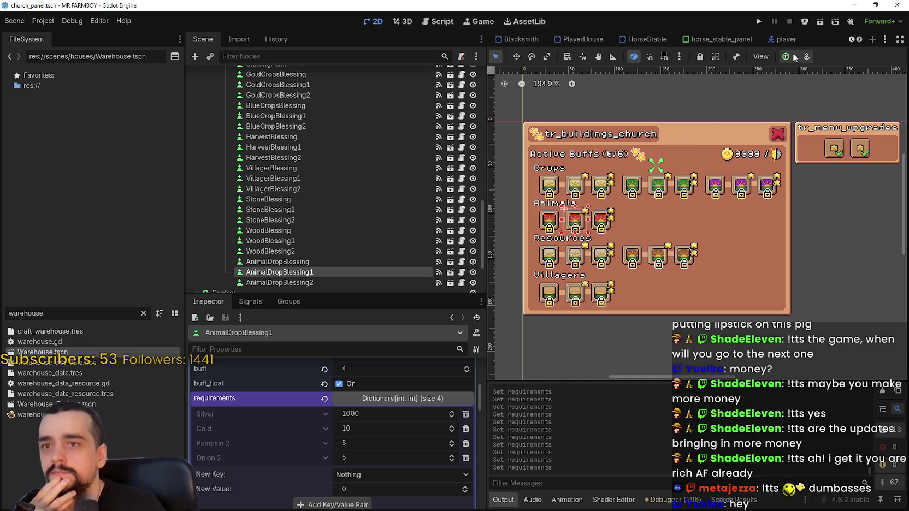
pyautogui.click(857, 41)
pyautogui.click(857, 41)
pyautogui.click(857, 40)
# Step: In inn_panel, compare FarmerDish (Silver 100, Gold 1, Sweet Potato 20) with FarmerDish1, then save
pyautogui.click(850, 40)
pyautogui.click(850, 39)
pyautogui.click(850, 39)
pyautogui.click(850, 39)
pyautogui.click(850, 39)
pyautogui.click(850, 40)
pyautogui.moveTo(599, 41)
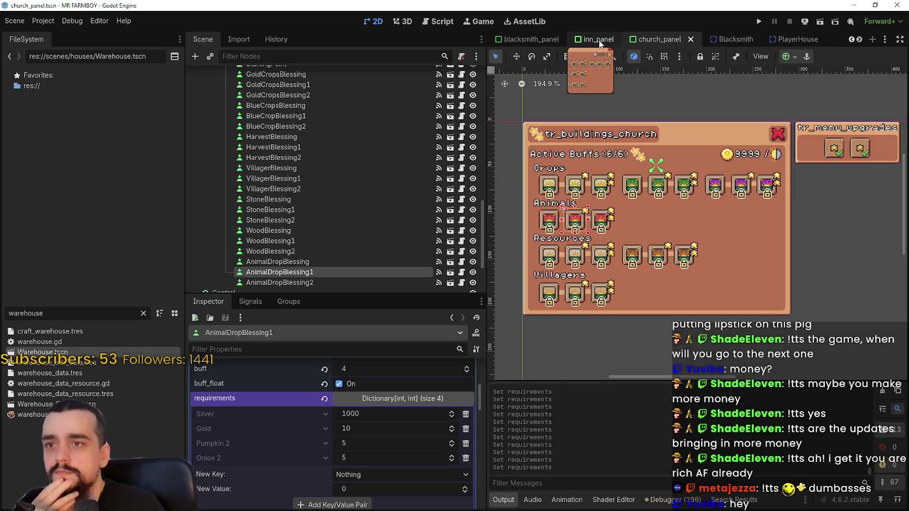
pyautogui.click(599, 41)
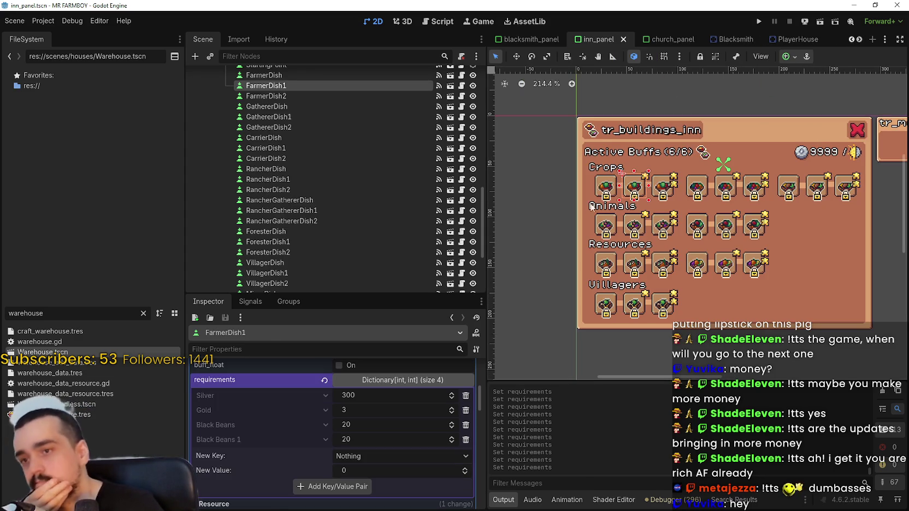
pyautogui.click(603, 186)
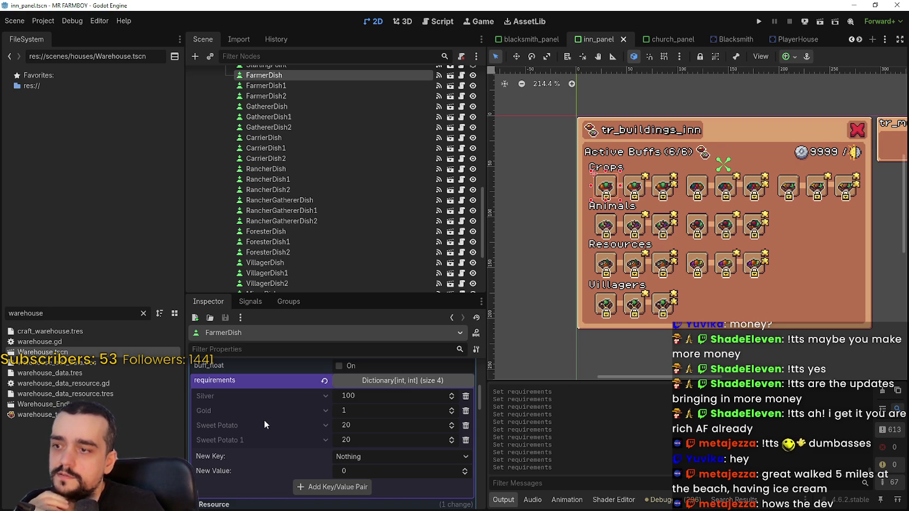
pyautogui.click(636, 186)
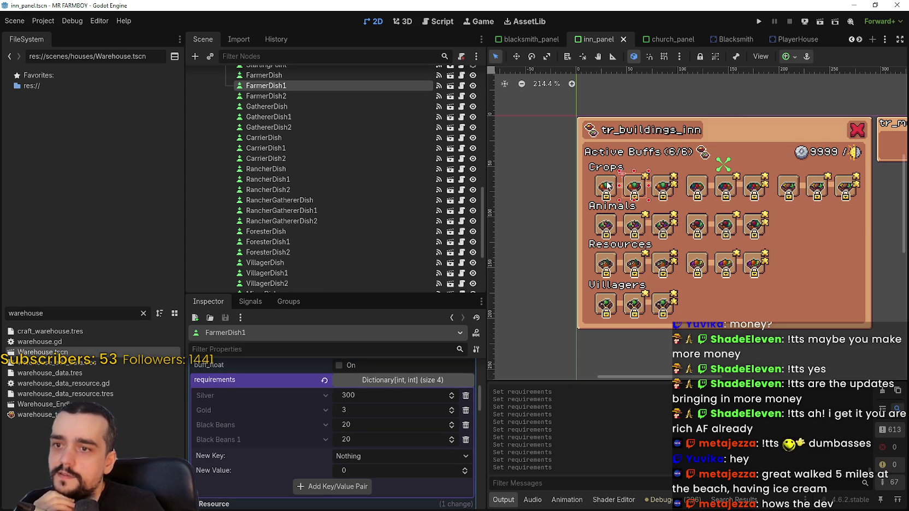
pyautogui.click(607, 186)
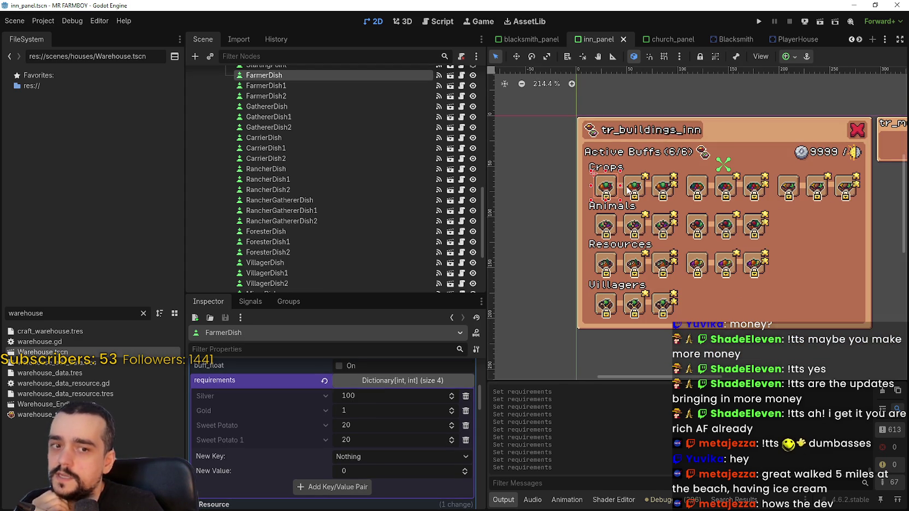
pyautogui.hotkey('ctrl', 's')
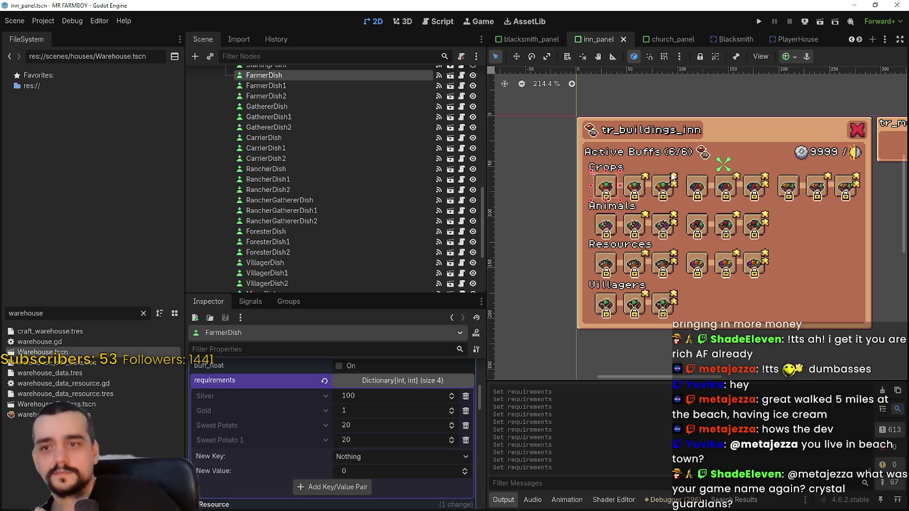
pyautogui.hscroll(2, 664, 176)
pyautogui.scroll(-2, 663, 180)
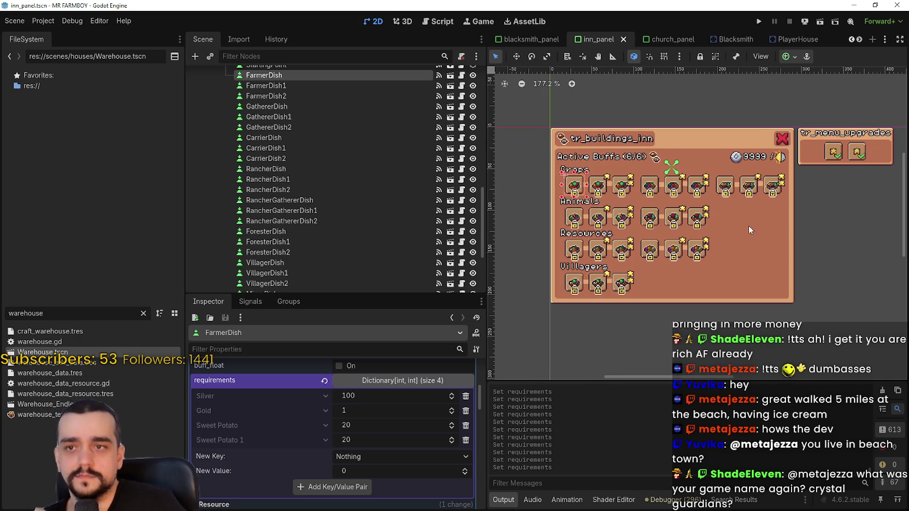
# Step: Run the game and load Save 1 (Normal) through Continue in the main menu
pyautogui.click(758, 22)
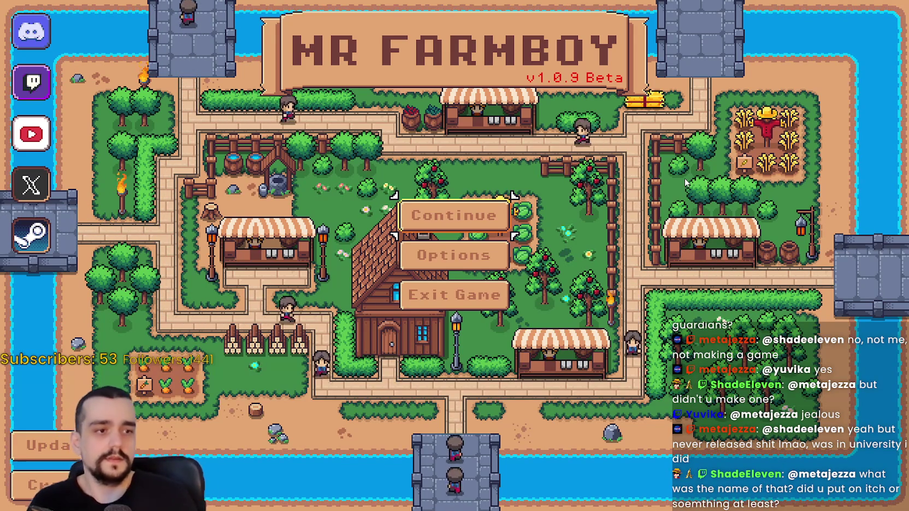
pyautogui.press('Down')
pyautogui.press('Up')
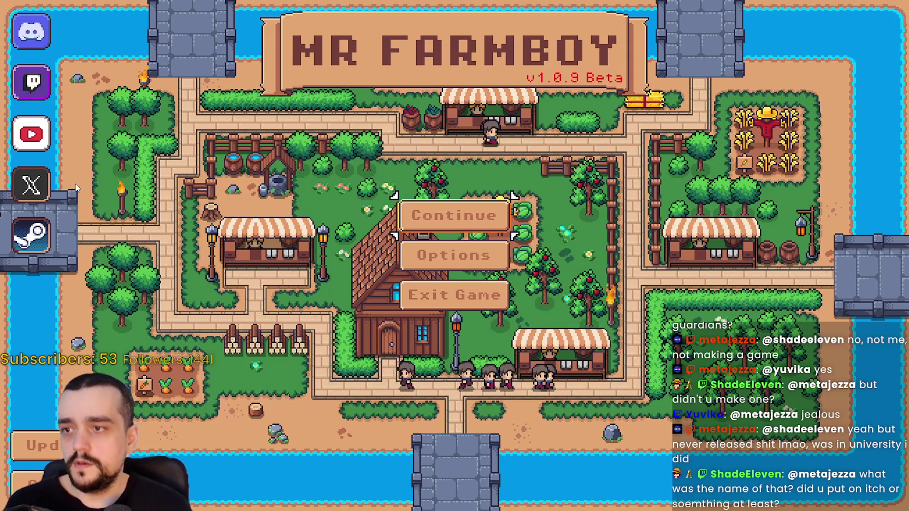
pyautogui.press('Return')
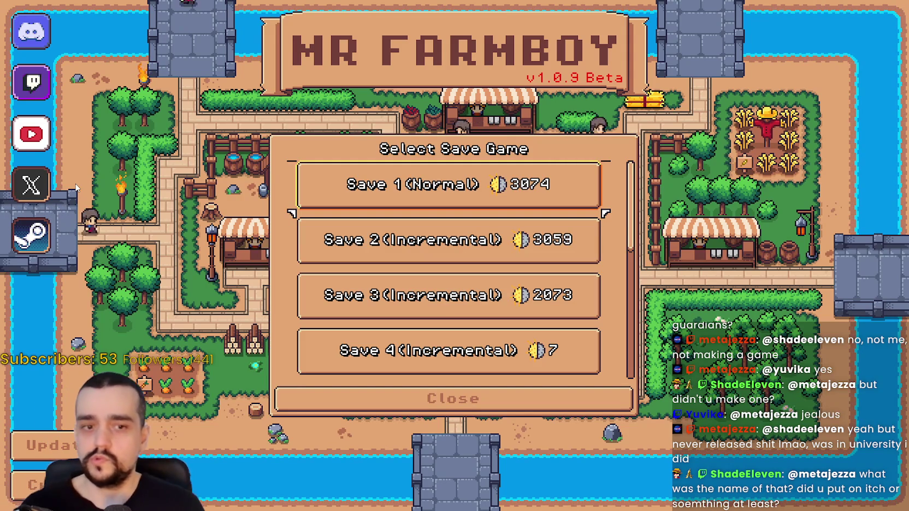
pyautogui.press('Return')
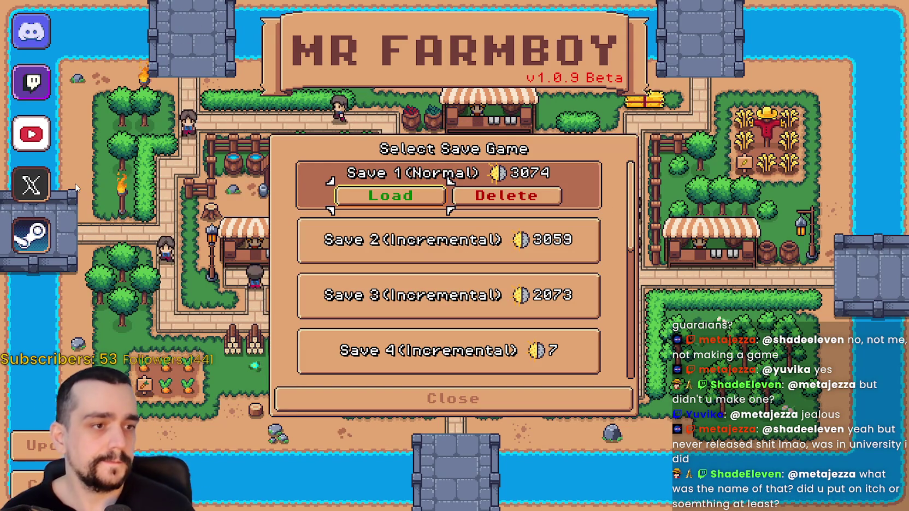
pyautogui.press('Return')
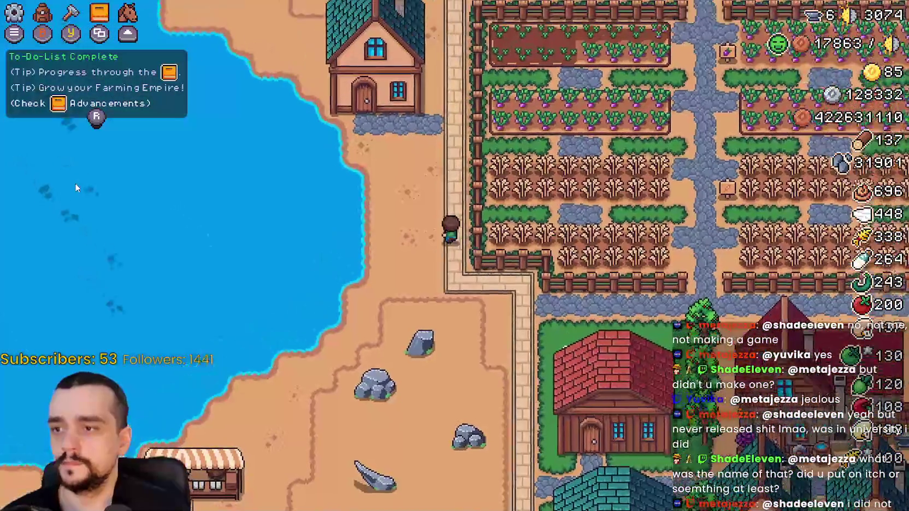
# Step: Walk to the nearby house, open its panel briefly, then close it
pyautogui.press('w')
pyautogui.press('a')
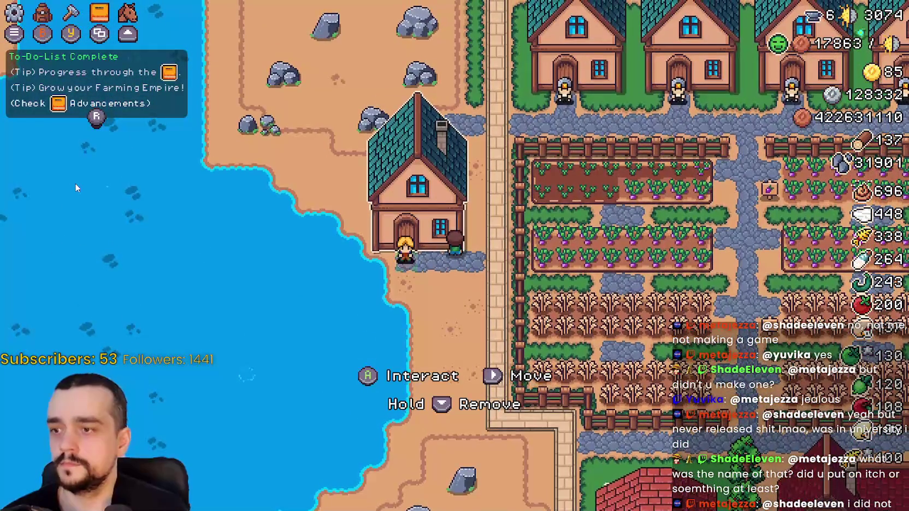
pyautogui.press('e')
pyautogui.press('Escape')
# Step: Ride up through the village, then walk north into the crop fields
pyautogui.press('s')
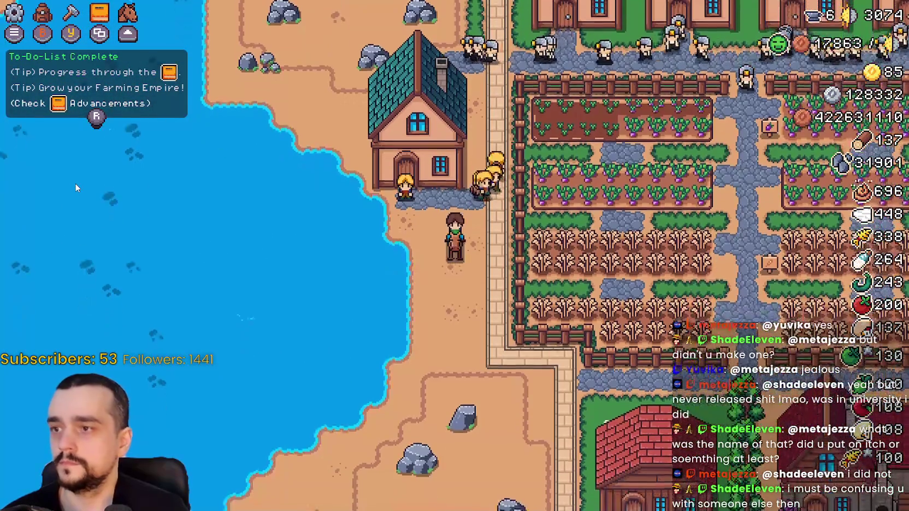
pyautogui.press('w')
pyautogui.press('w')
pyautogui.press('d')
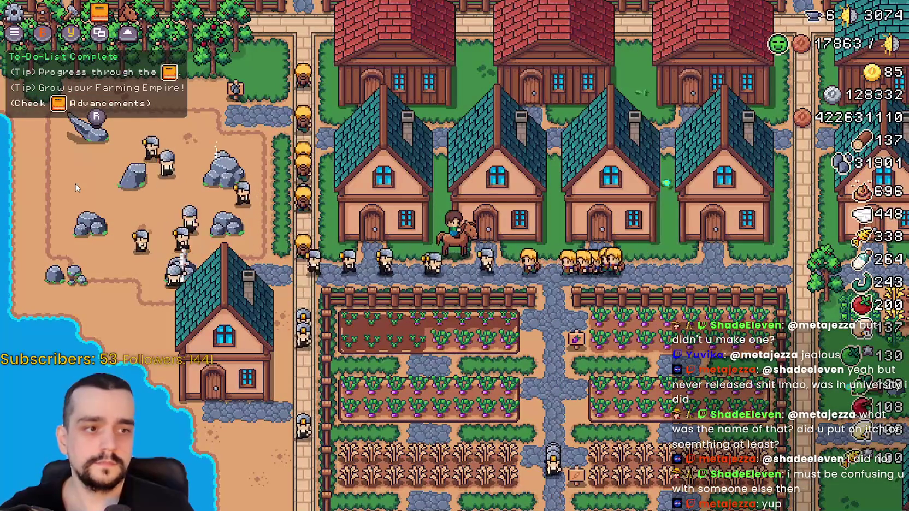
pyautogui.press('d')
pyautogui.press('w')
pyautogui.press('w')
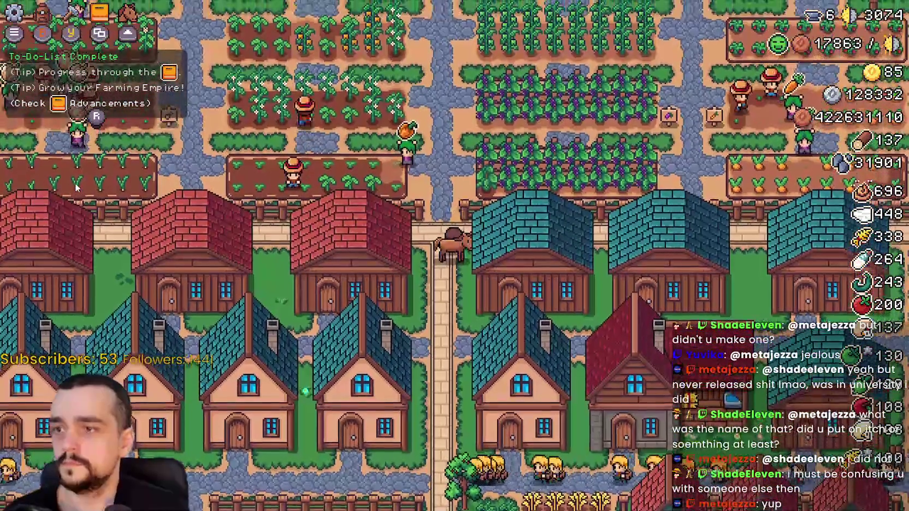
pyautogui.press('d')
pyautogui.press('w')
pyautogui.press('d')
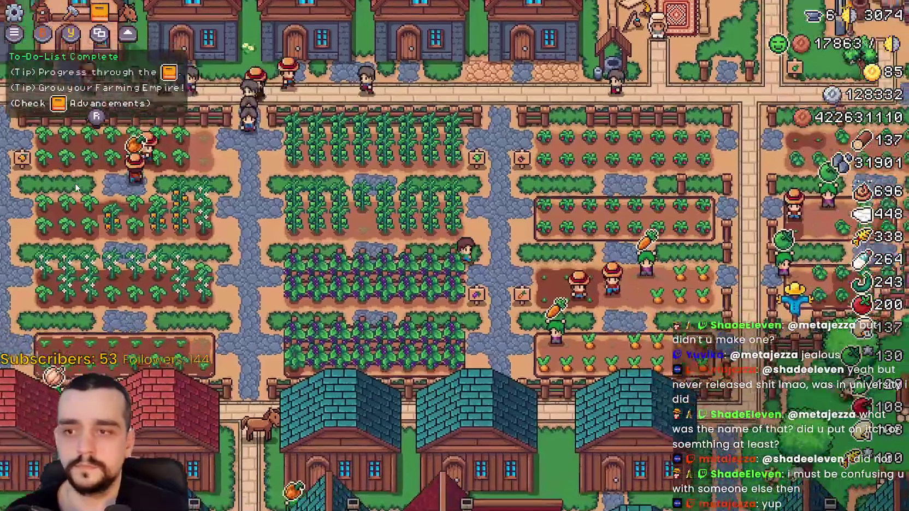
# Step: Harvest strawberries while walking back and forth along the strawberry row
pyautogui.press('w')
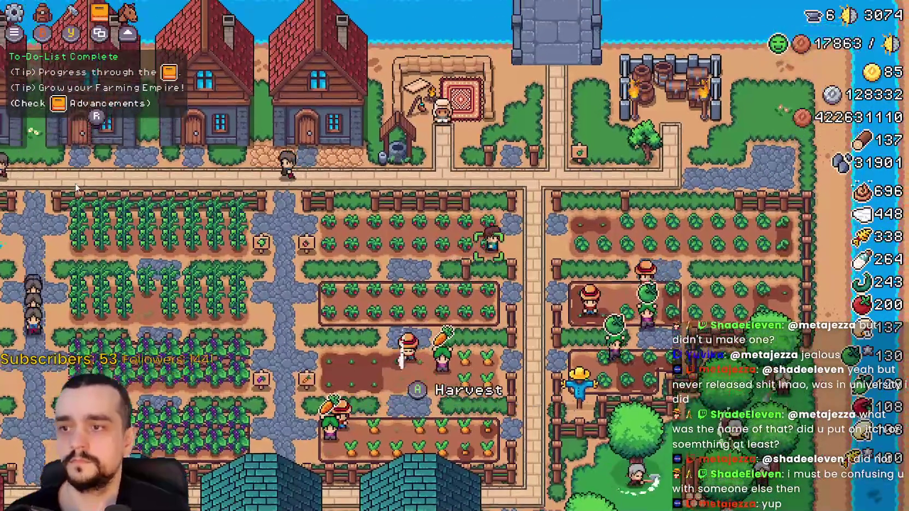
pyautogui.press('a')
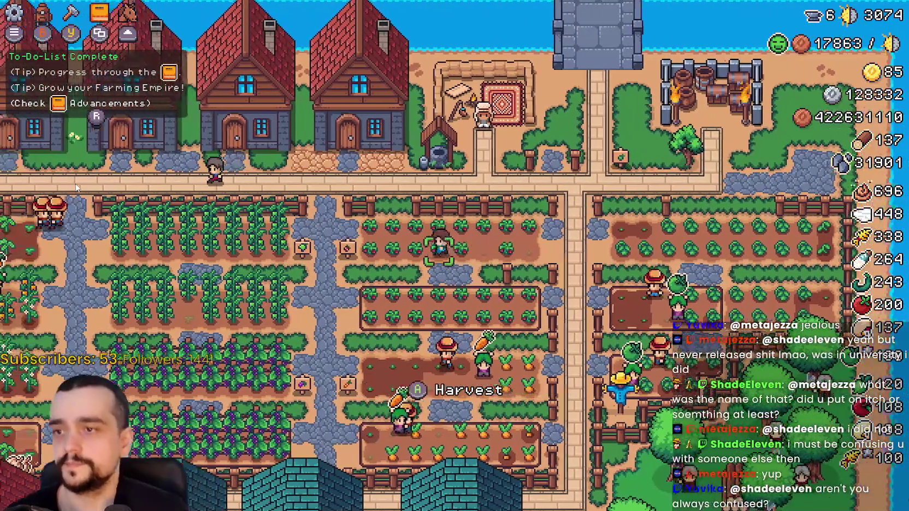
pyautogui.press('d')
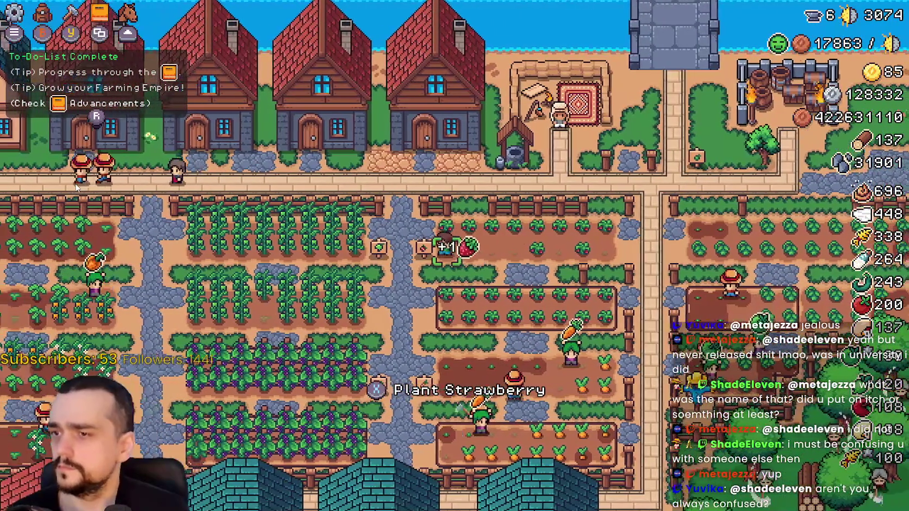
pyautogui.press('d')
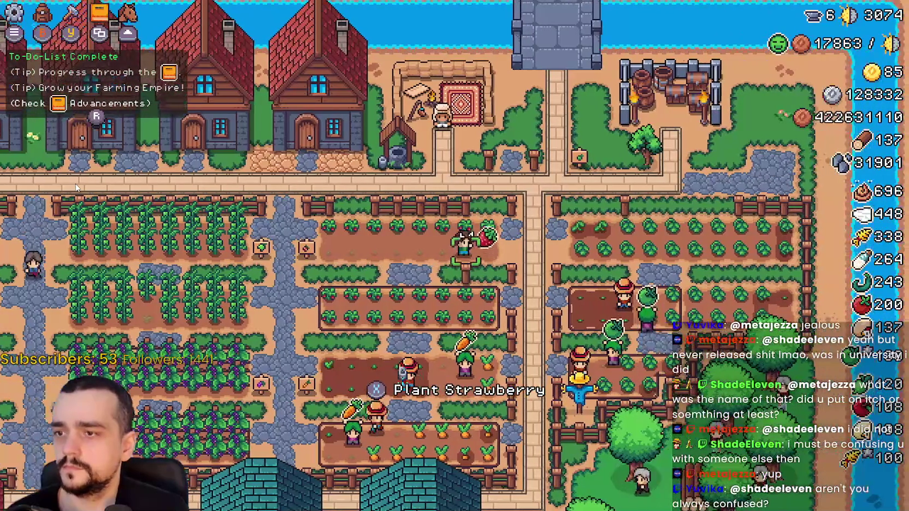
pyautogui.press('a')
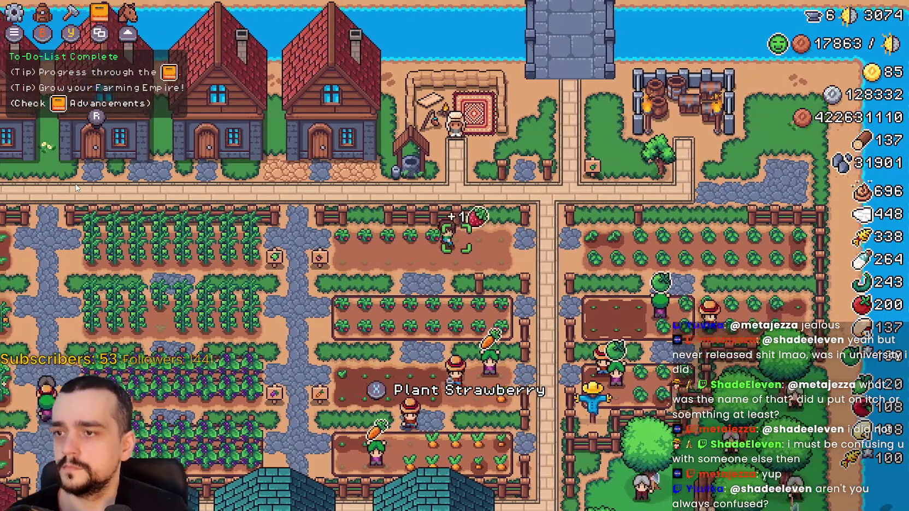
pyautogui.press('d')
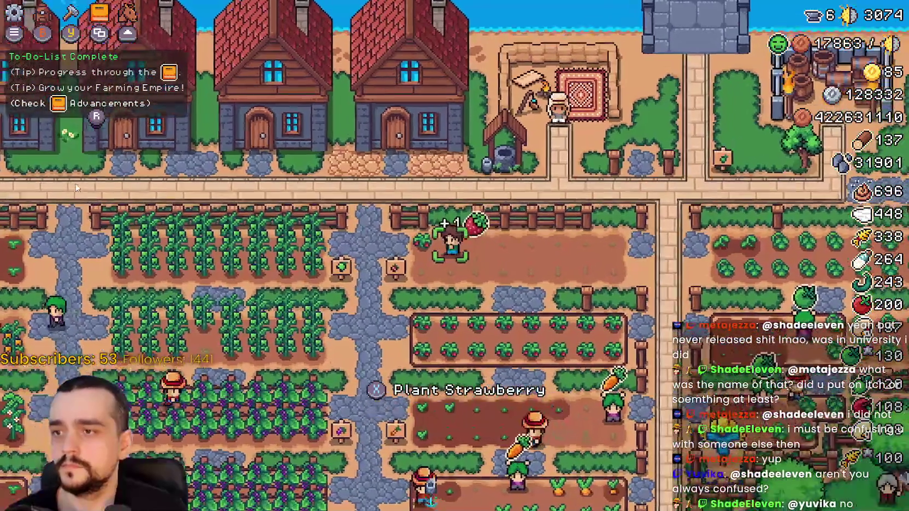
# Step: Walk down the path to the Player House and open its advancements panel
pyautogui.press('d')
pyautogui.press('s')
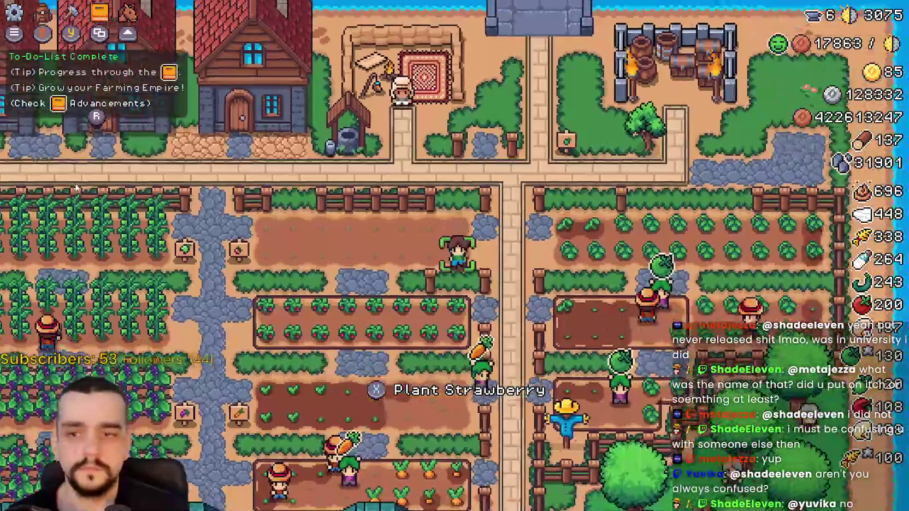
pyautogui.press('s')
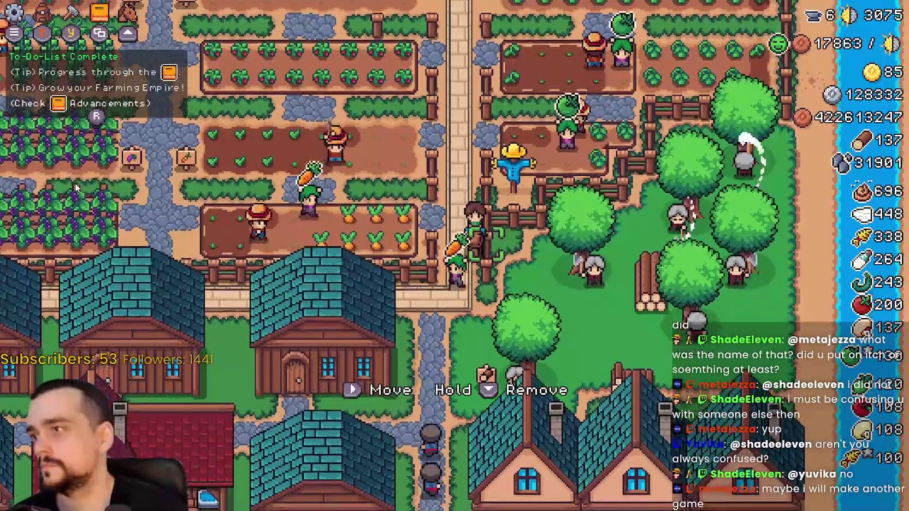
pyautogui.press('a')
pyautogui.press('w')
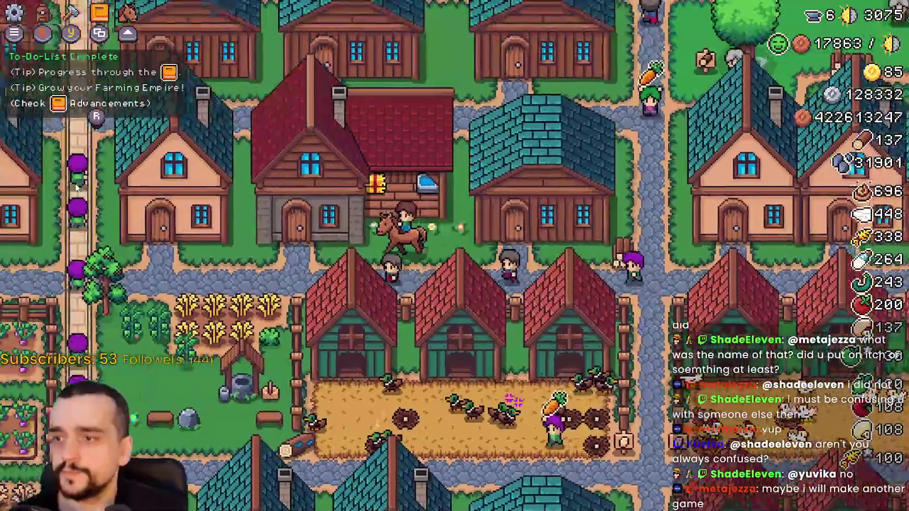
pyautogui.press('e')
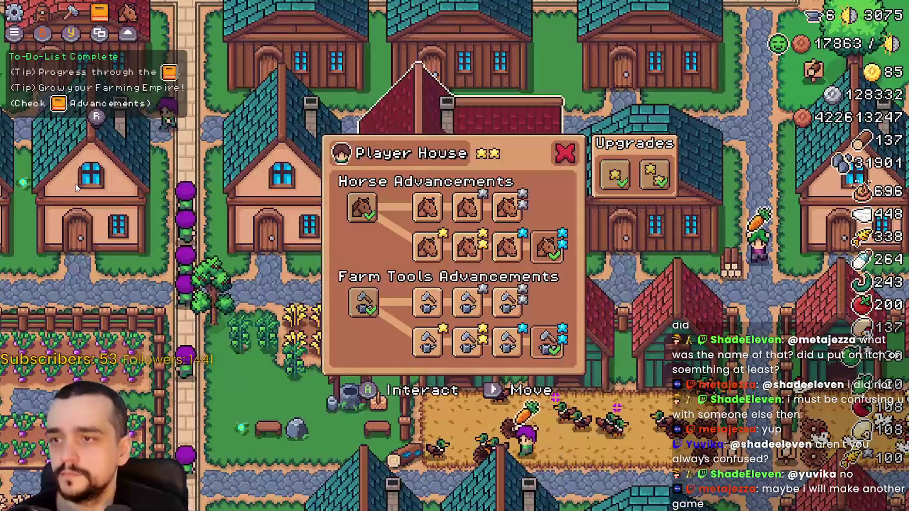
# Step: Step away, reopen the Player House panel, then return to the Godot editor
pyautogui.press('a')
pyautogui.press('e')
pyautogui.press('a')
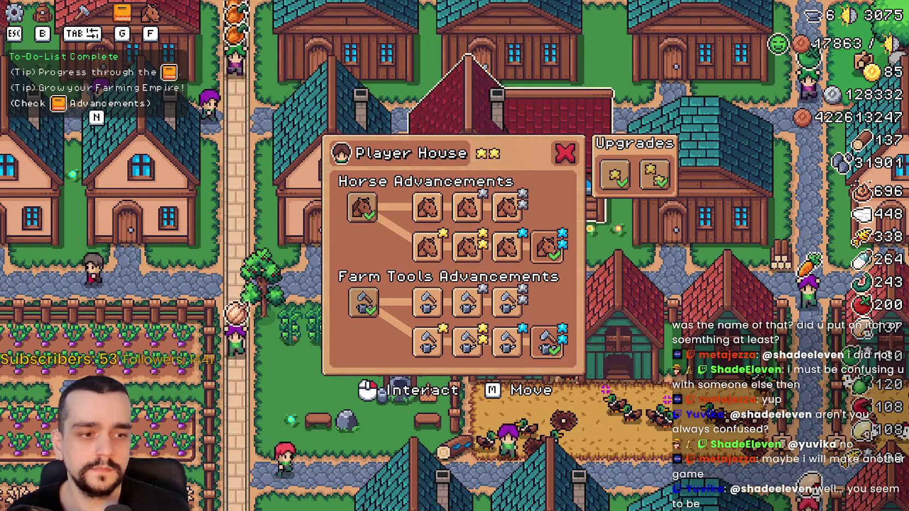
pyautogui.hotkey('alt', 'Tab')
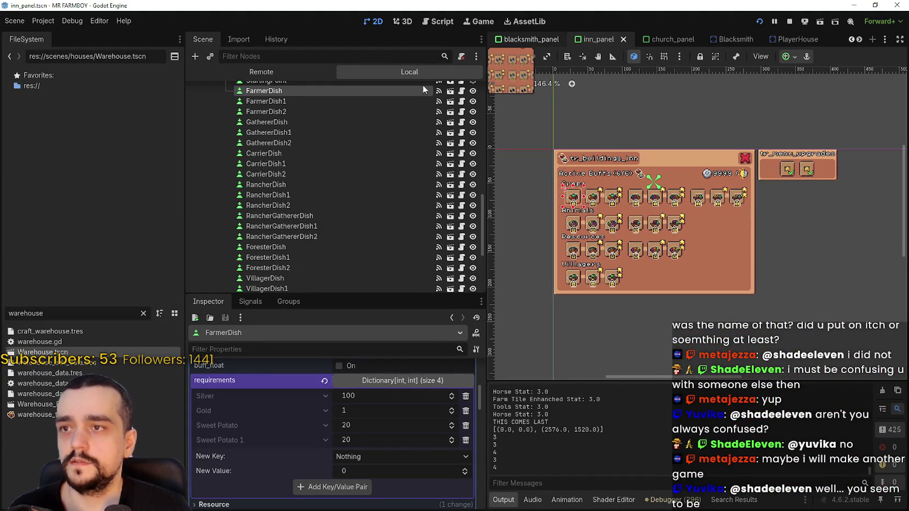
# Step: Switch to the blacksmith_panel scene, open blacksmith_panel.gd and dismiss its text search
pyautogui.hotkey('ctrl', 'shift', 'Tab')
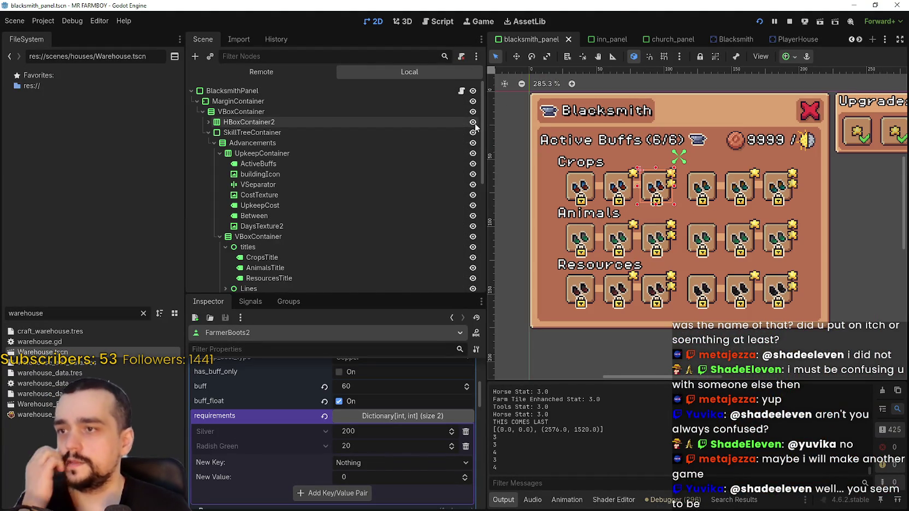
pyautogui.click(461, 91)
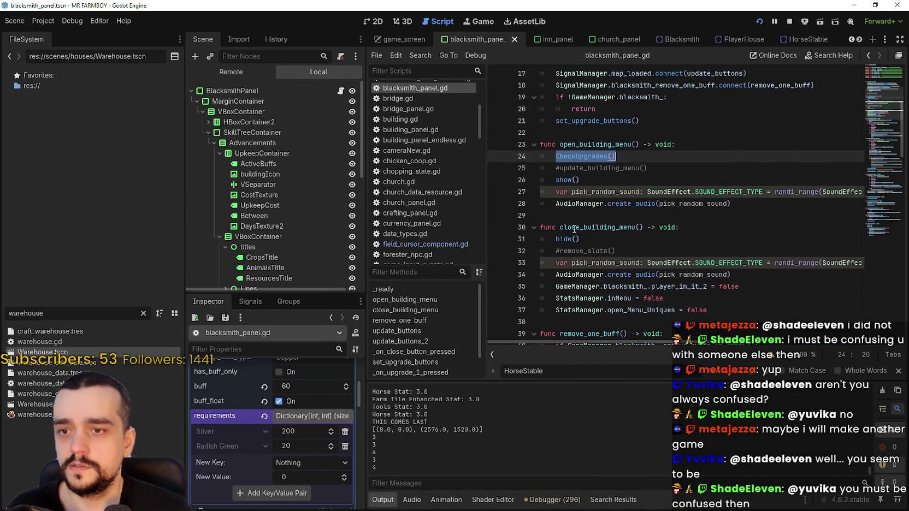
pyautogui.scroll(-5, 741, 306)
pyautogui.click(899, 370)
# Step: Scroll down to the update_buttons function and place the caret on empty line 29
pyautogui.scroll(-3, 683, 219)
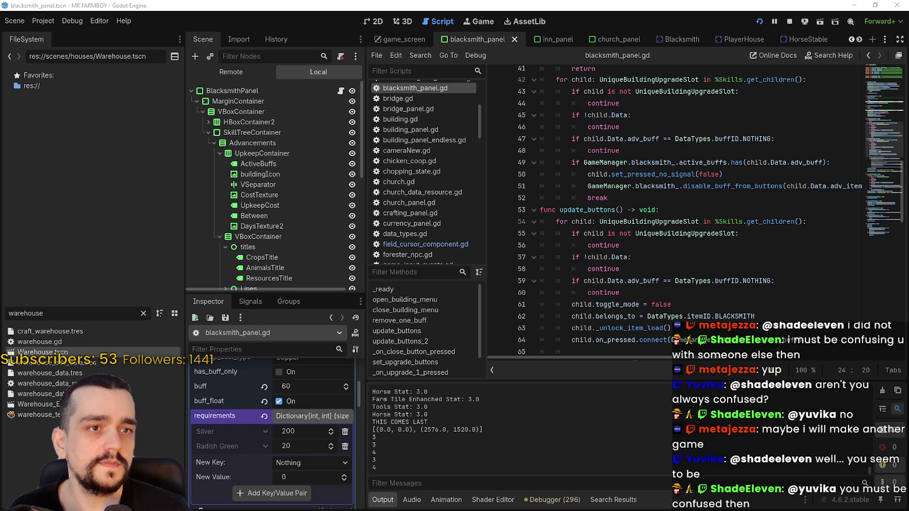
pyautogui.click(688, 295)
pyautogui.scroll(-5, 688, 295)
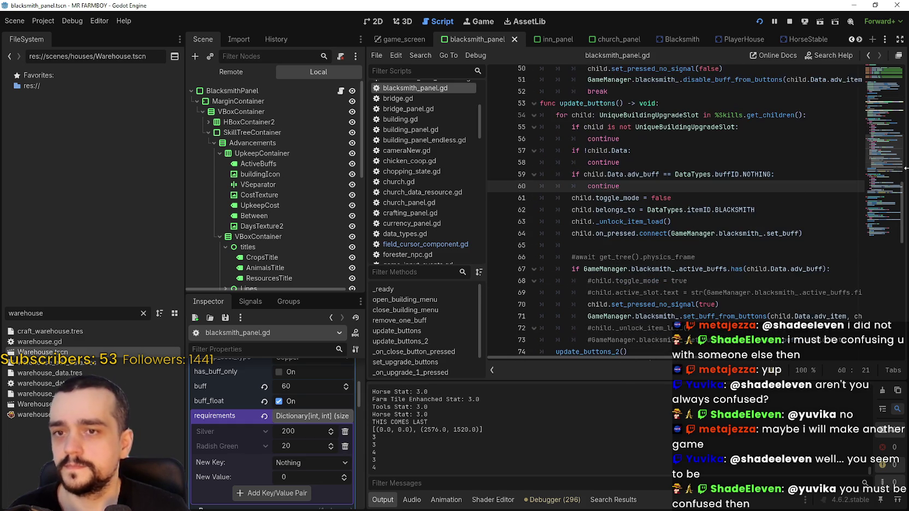
pyautogui.click(878, 182)
pyautogui.moveTo(877, 183)
pyautogui.mouseDown()
pyautogui.moveTo(874, 248)
pyautogui.moveTo(880, 91)
pyautogui.mouseUp()
pyautogui.click(757, 279)
pyautogui.click(757, 290)
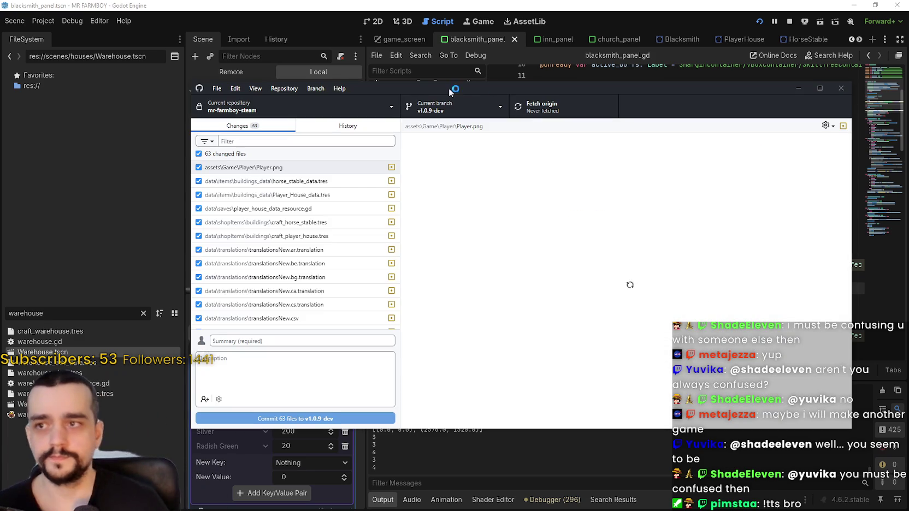
# Step: Show the commit history and scroll through v1.0.9-dev12's changed files
pyautogui.click(347, 125)
pyautogui.scroll(-1, 303, 276)
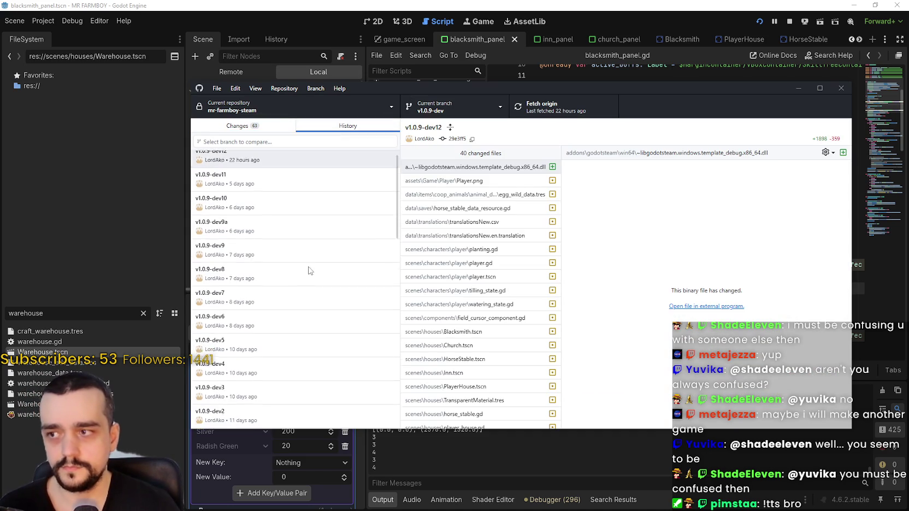
pyautogui.scroll(1, 303, 275)
pyautogui.scroll(-5, 511, 295)
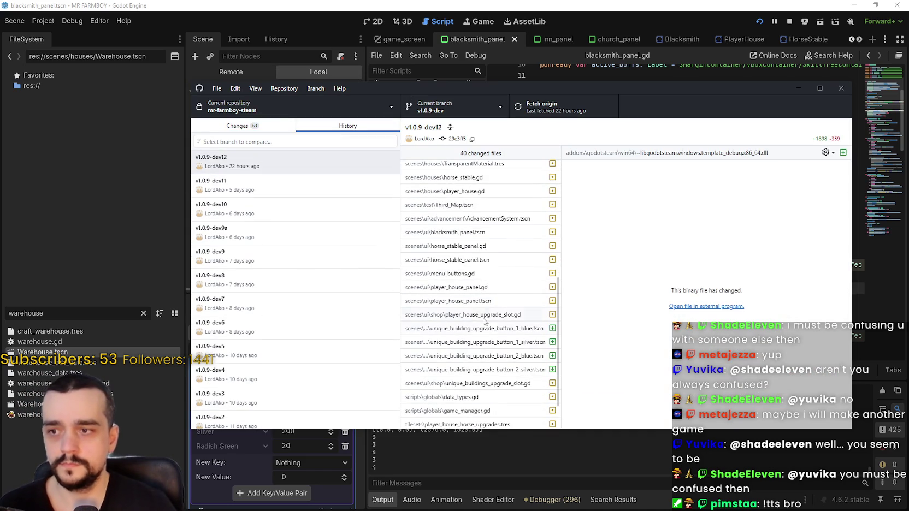
pyautogui.scroll(-1, 475, 367)
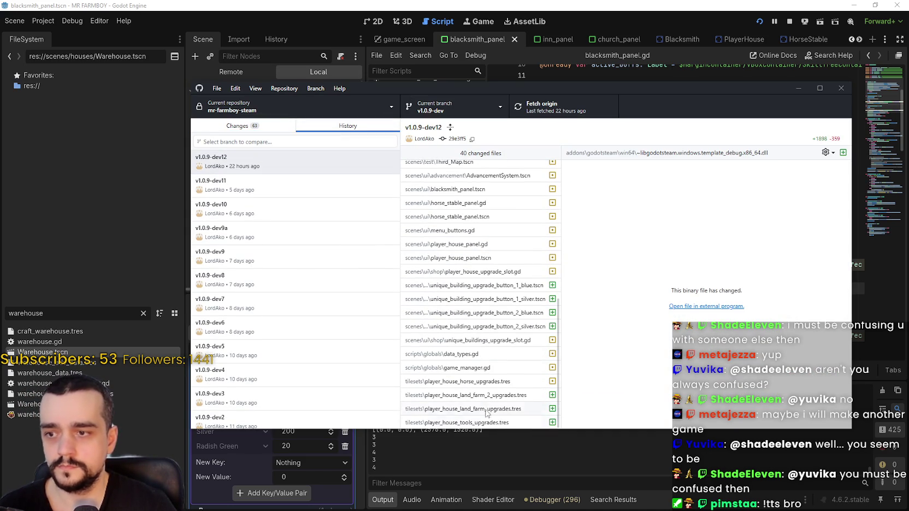
pyautogui.scroll(7, 486, 415)
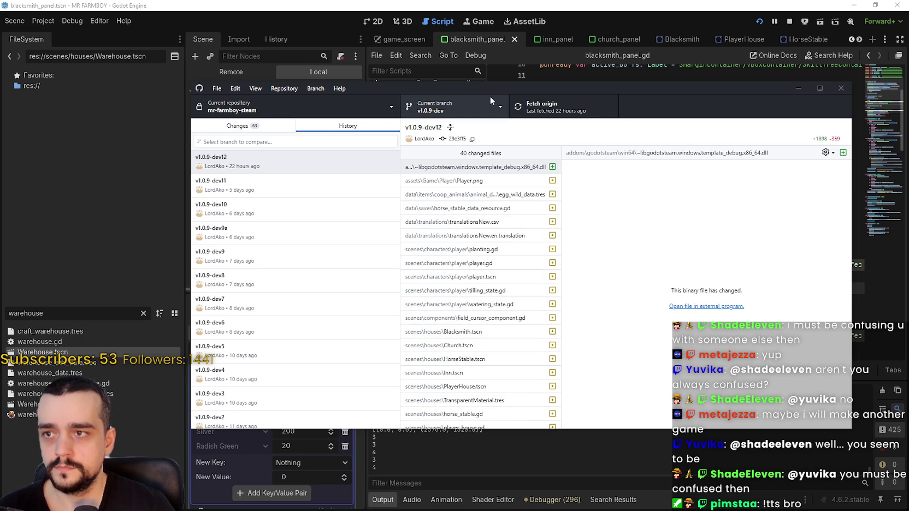
# Step: Nudge the window lower-right and open the v1.0.9-dev11 commit's 25 changed files
pyautogui.moveTo(489, 88)
pyautogui.mouseDown()
pyautogui.moveTo(527, 232)
pyautogui.moveTo(501, 96)
pyautogui.mouseUp()
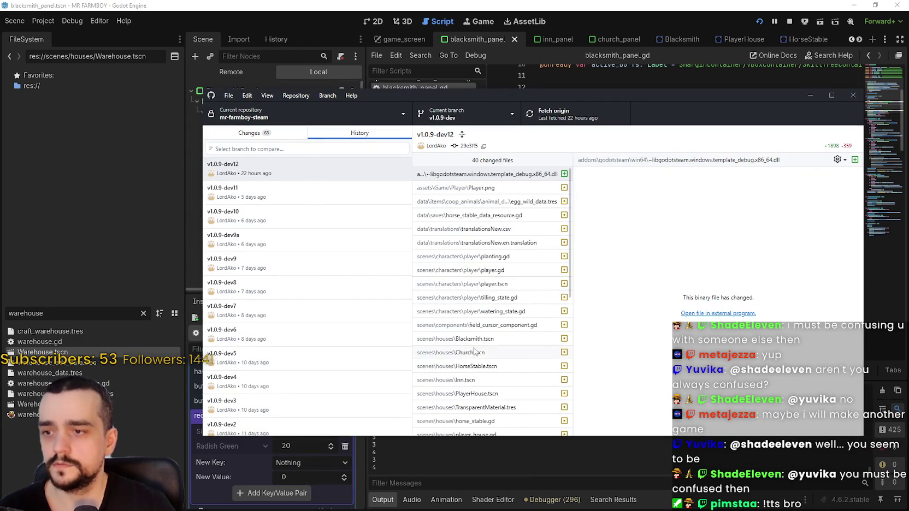
pyautogui.scroll(-3, 481, 300)
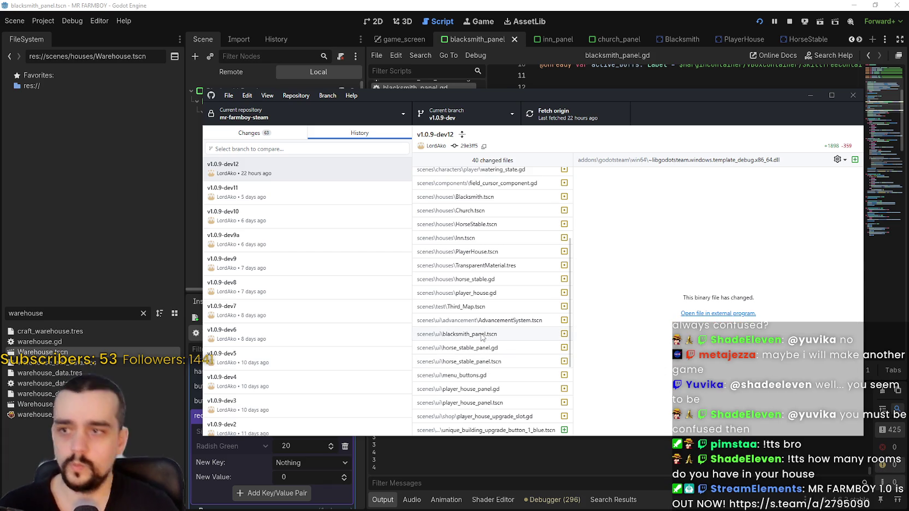
pyautogui.scroll(-1, 486, 334)
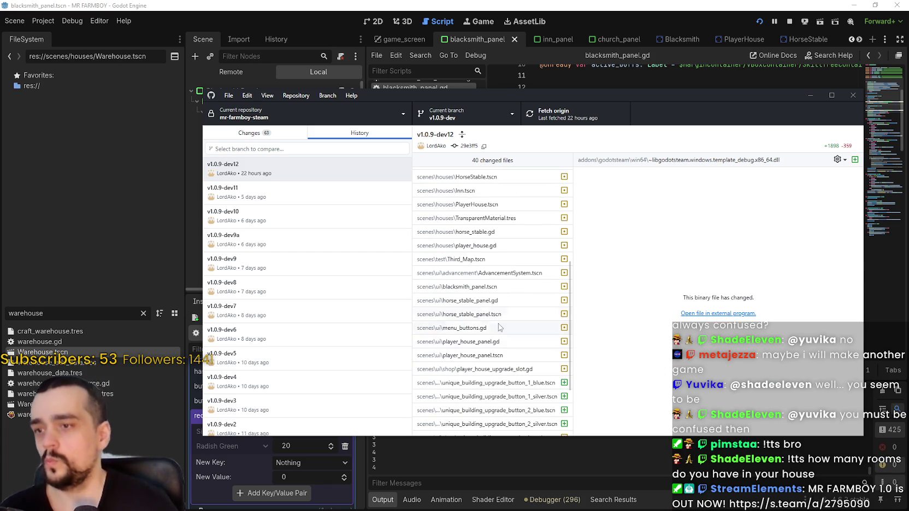
pyautogui.click(335, 199)
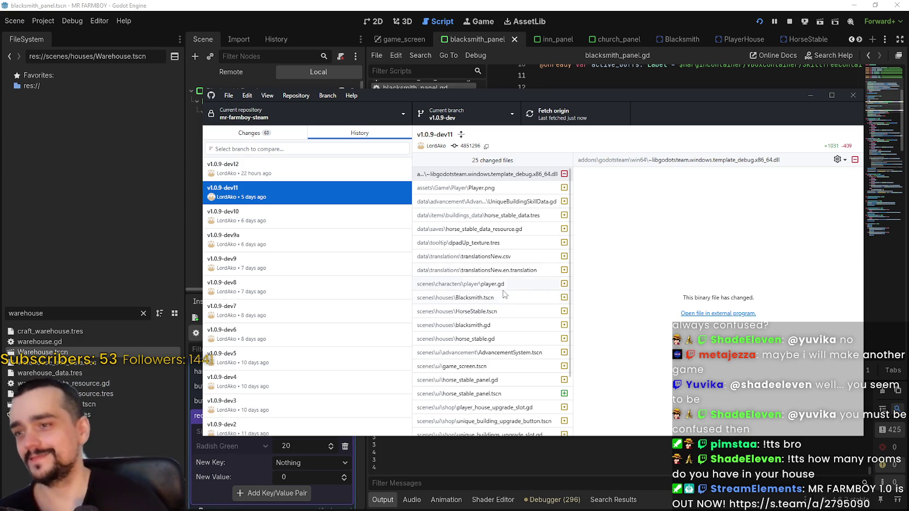
pyautogui.scroll(-2, 481, 306)
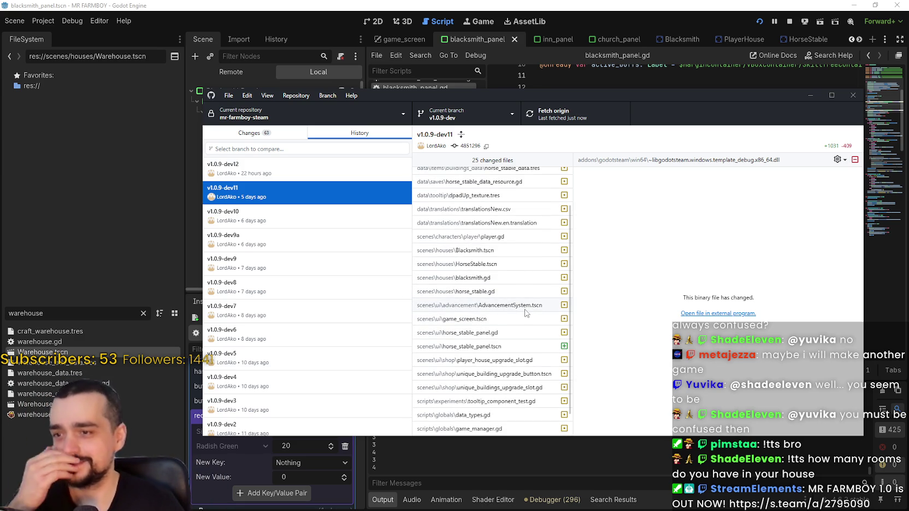
# Step: Review the horse_stable_panel.gd, horse_stable.gd and horse_stable_data_resource.gd diffs, then open commits v1.0.9-dev10 and v1.0.9-dev9a
pyautogui.click(505, 338)
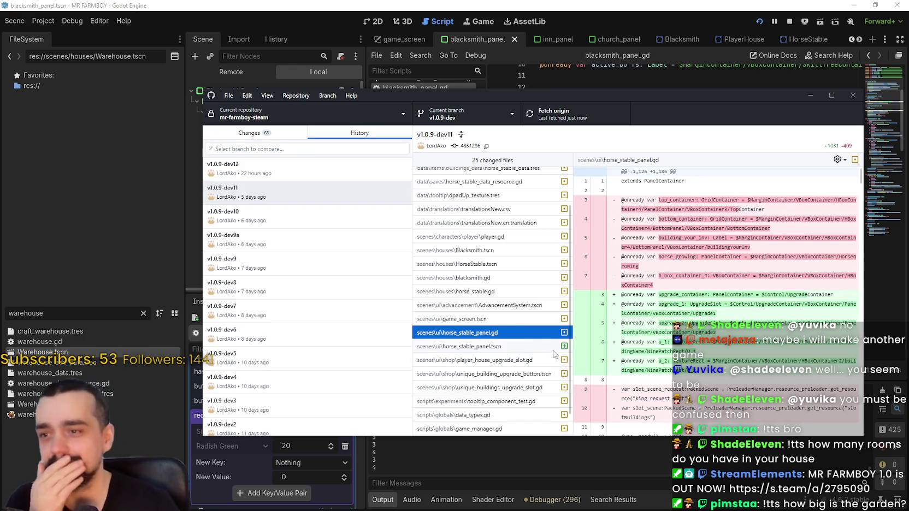
pyautogui.click(479, 293)
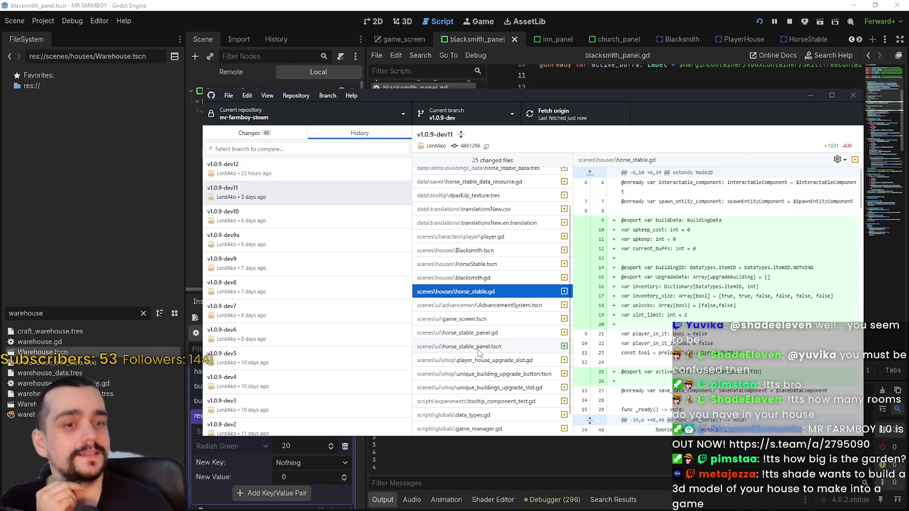
pyautogui.scroll(-1, 479, 354)
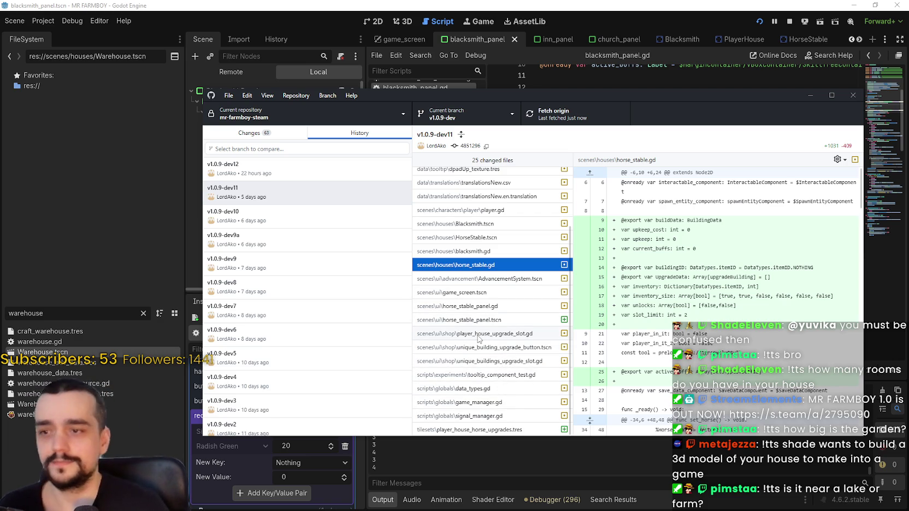
pyautogui.click(486, 309)
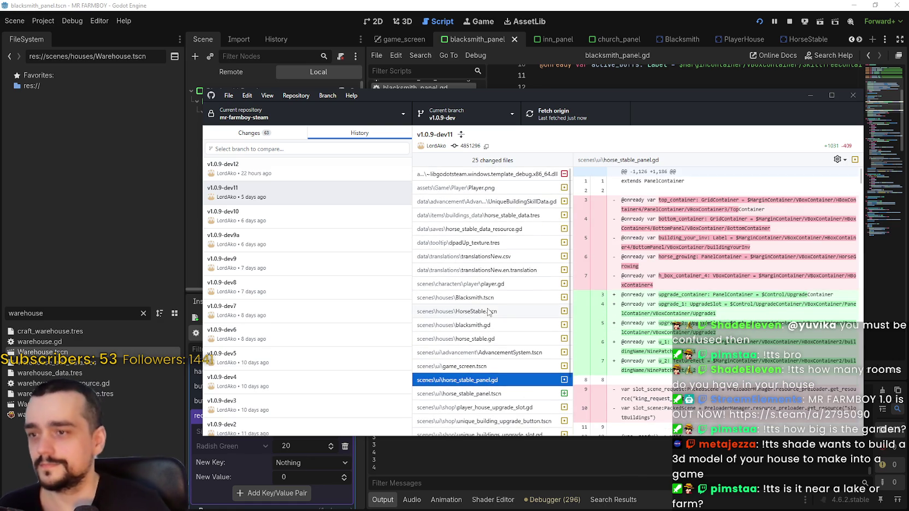
pyautogui.click(507, 238)
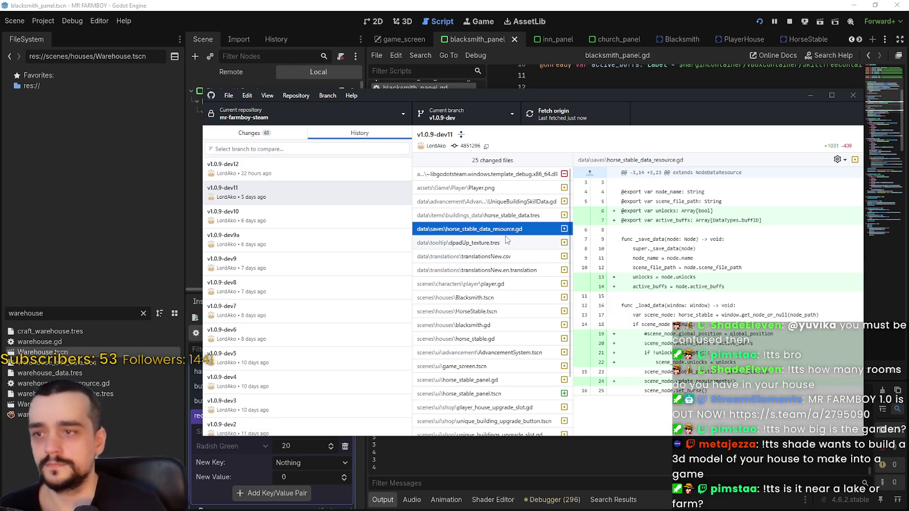
pyautogui.scroll(-1, 508, 240)
pyautogui.click(347, 216)
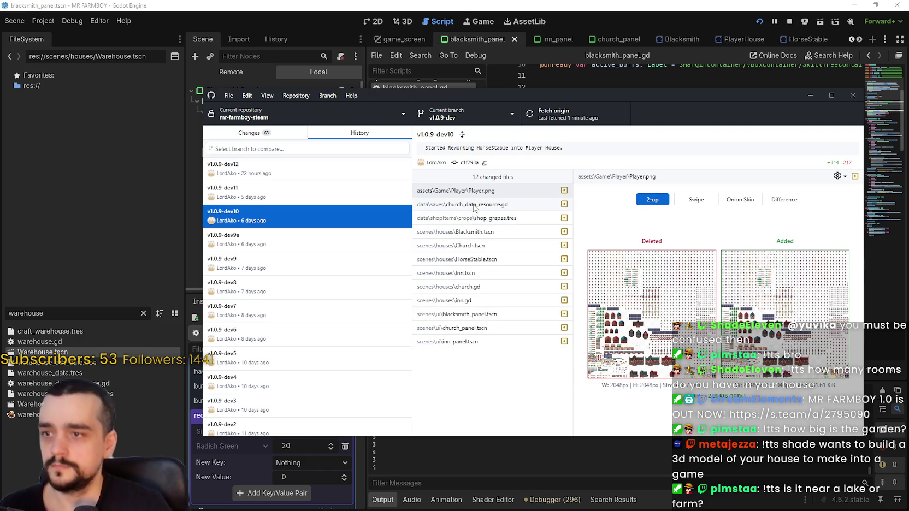
pyautogui.click(330, 241)
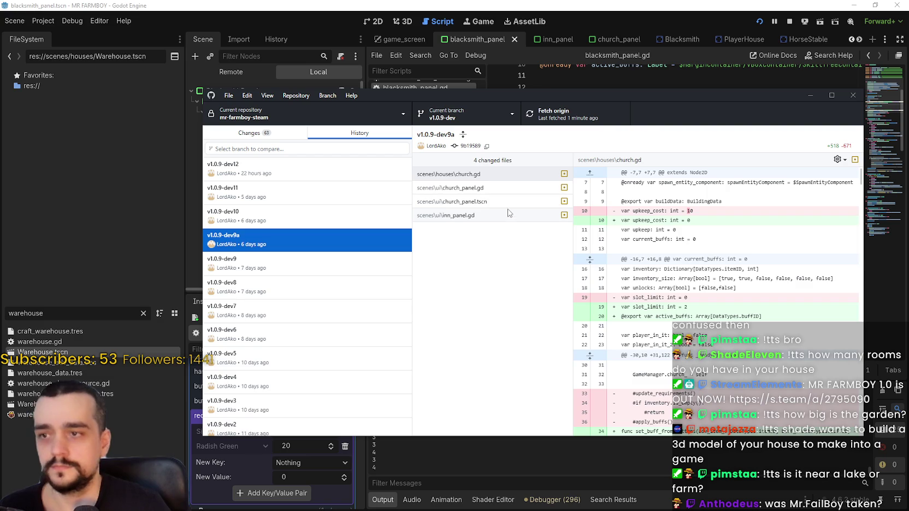
# Step: Open the church_panel.gd diff in v1.0.9-dev9a and scroll through its changes
pyautogui.click(509, 187)
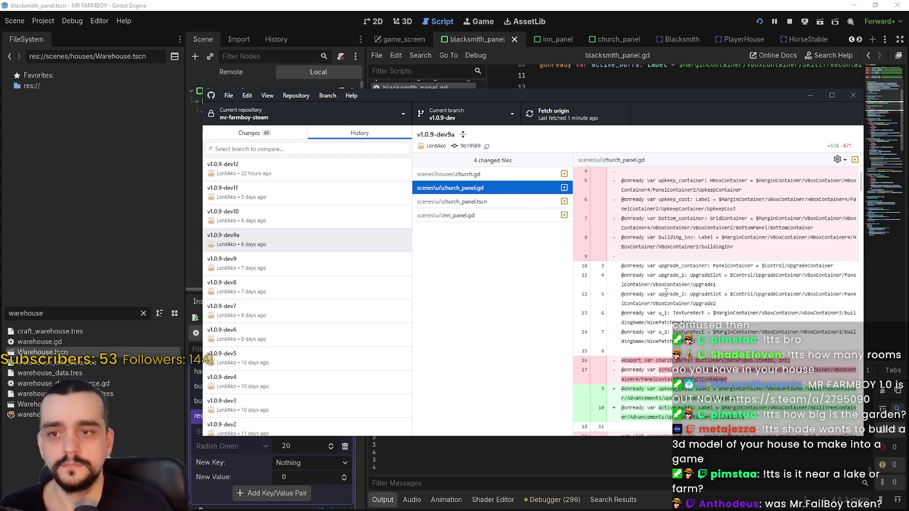
pyautogui.scroll(-3, 665, 291)
pyautogui.scroll(-5, 742, 350)
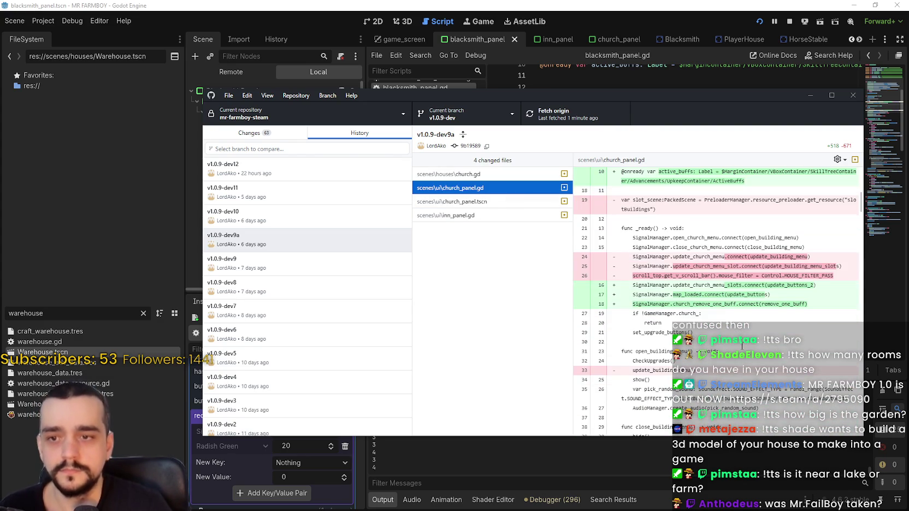
pyautogui.scroll(-10, 741, 342)
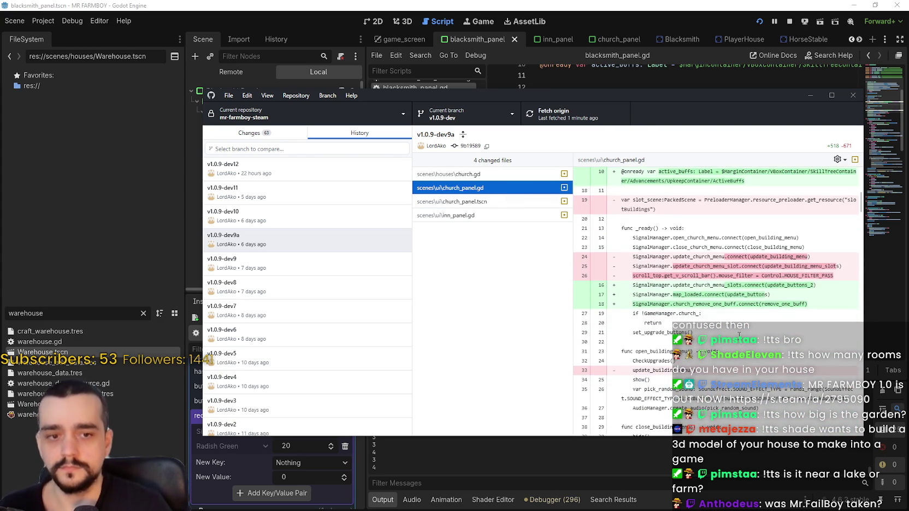
pyautogui.scroll(-15, 732, 316)
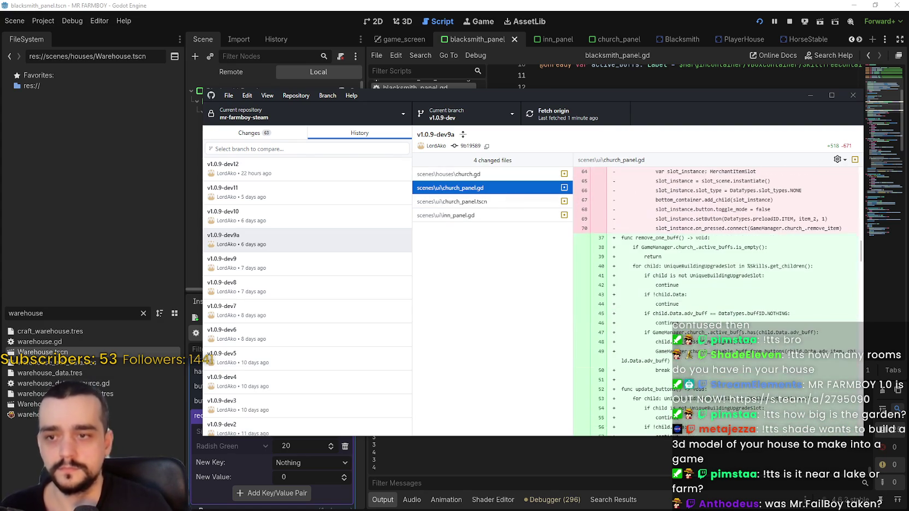
pyautogui.scroll(-7, 732, 316)
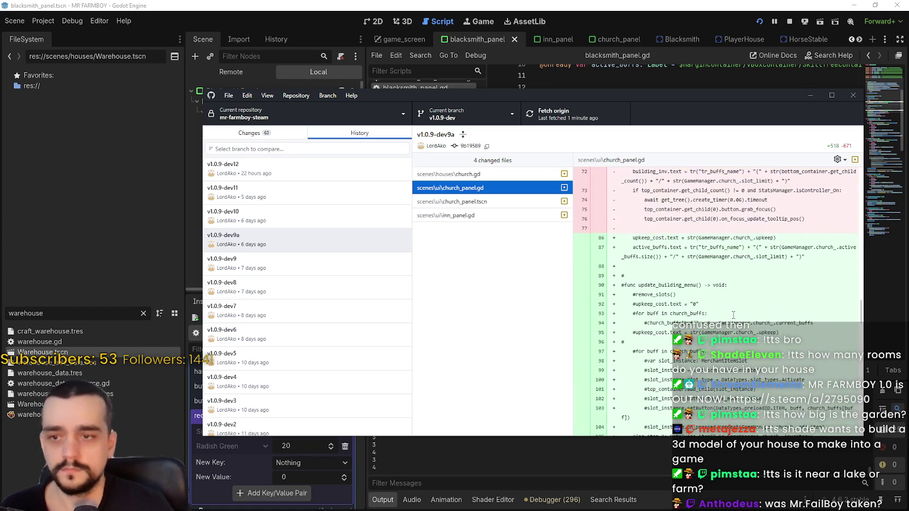
pyautogui.scroll(3, 731, 314)
pyautogui.scroll(-15, 730, 314)
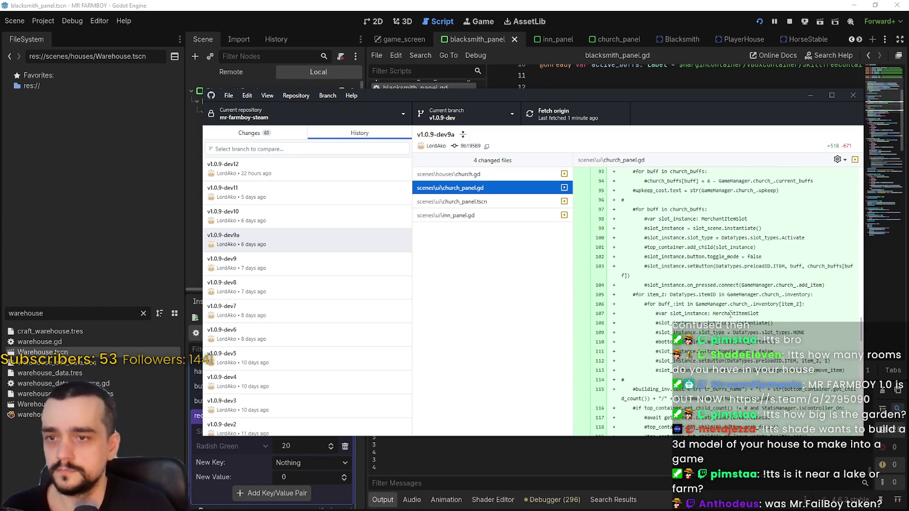
pyautogui.scroll(-4, 729, 317)
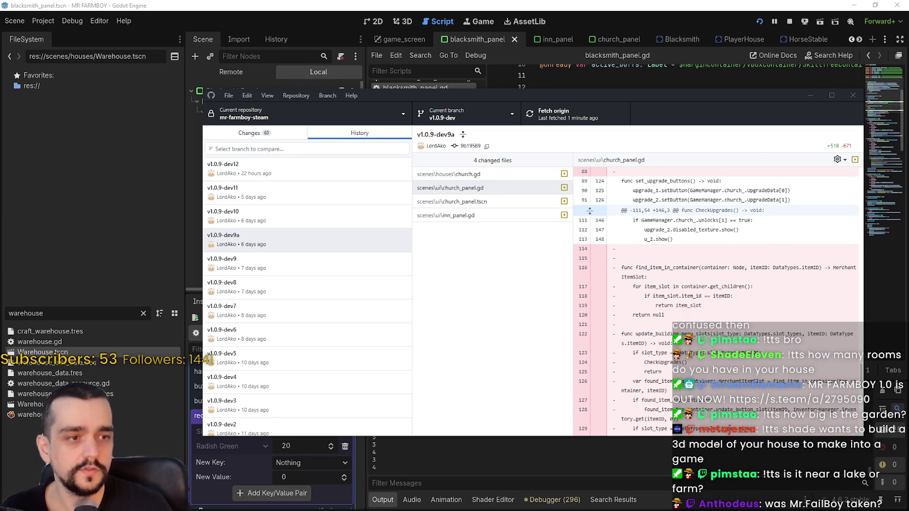
# Step: Select the removed focus-grabbing code at lines 73–76, then return to Godot
pyautogui.hotkey('alt', 'Tab')
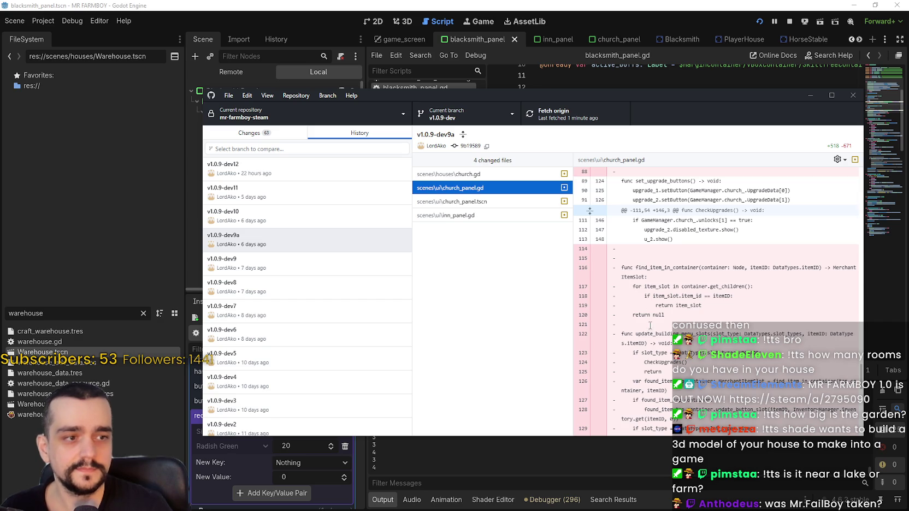
pyautogui.scroll(-3, 649, 324)
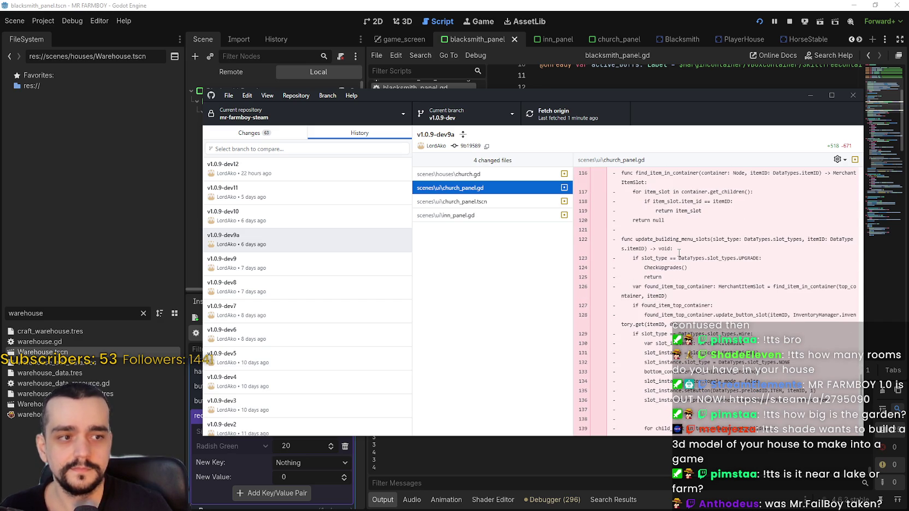
pyautogui.scroll(-9, 747, 280)
pyautogui.scroll(15, 741, 392)
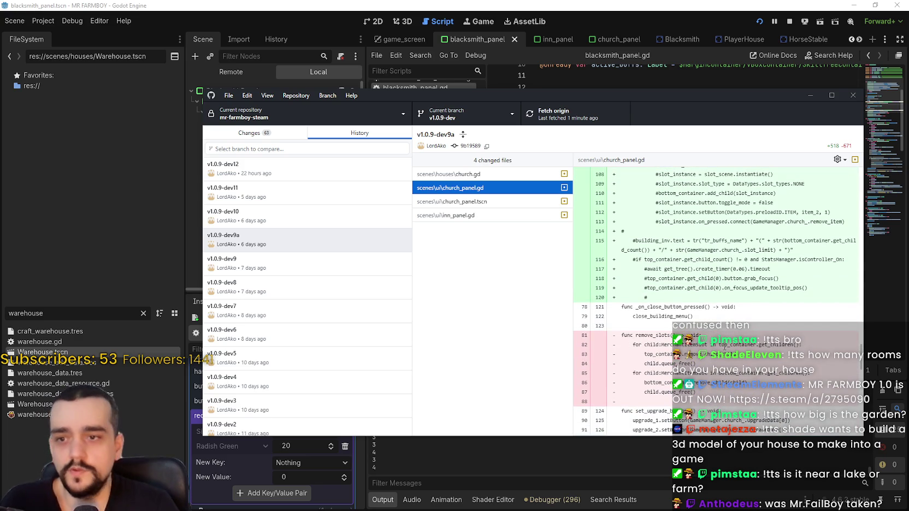
pyautogui.scroll(2, 715, 300)
pyautogui.scroll(15, 715, 300)
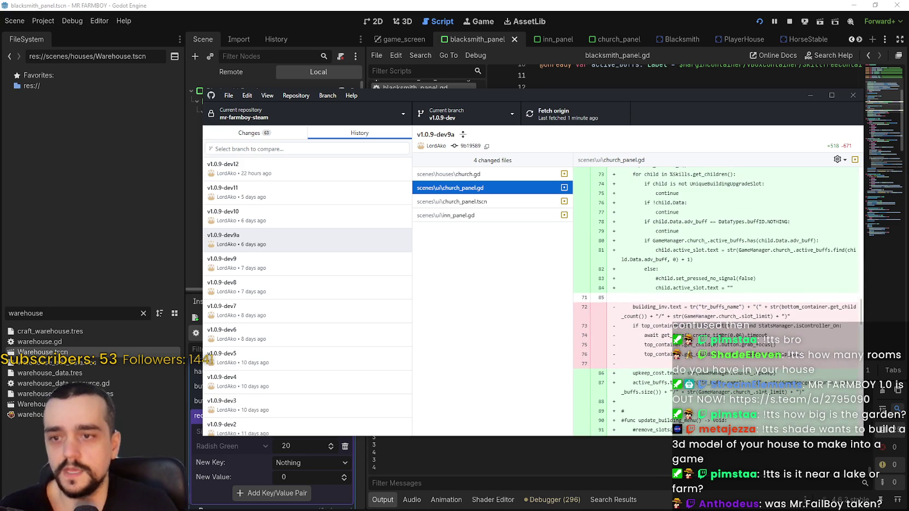
pyautogui.scroll(2, 784, 384)
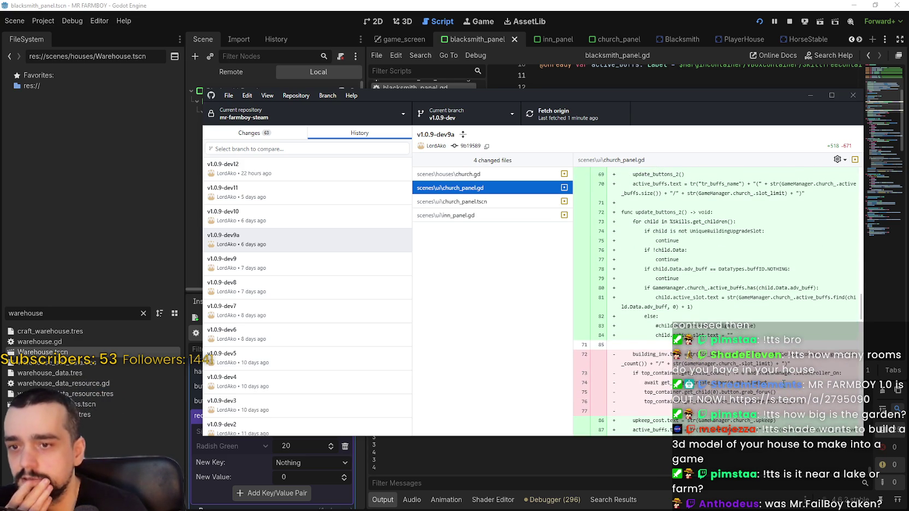
pyautogui.moveTo(612, 404)
pyautogui.mouseDown()
pyautogui.moveTo(612, 358)
pyautogui.moveTo(612, 377)
pyautogui.mouseUp()
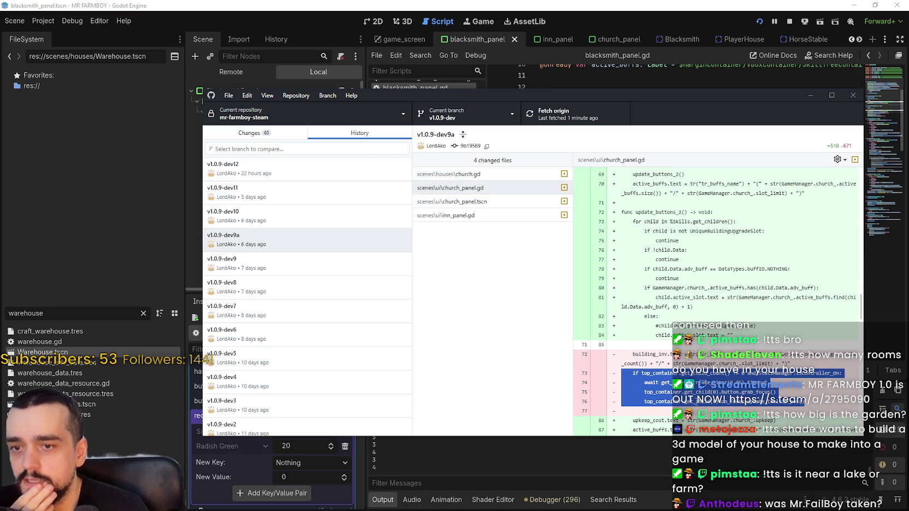
pyautogui.hotkey('alt', 'Tab')
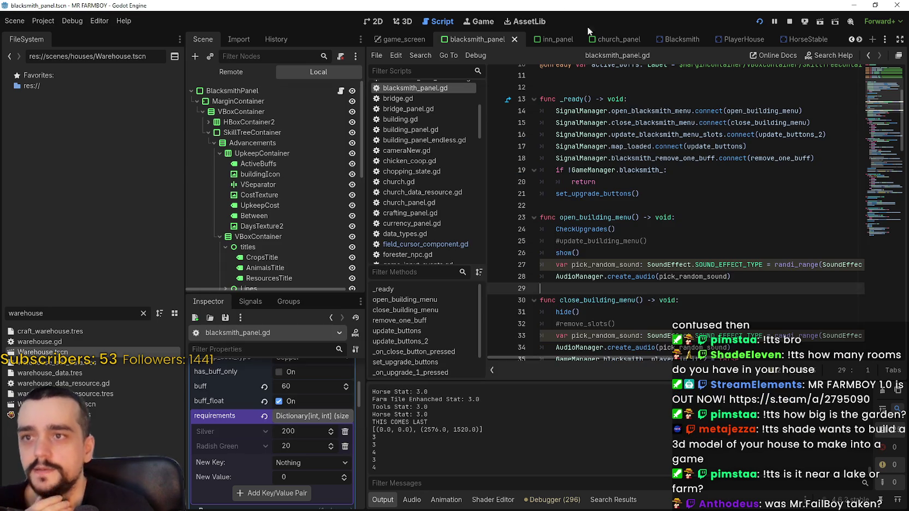
# Step: Copy the added focus-on-open lines from the church_panel.gd diff
pyautogui.click(675, 236)
pyautogui.press('Up')
pyautogui.press('Up')
pyautogui.press('Up')
pyautogui.scroll(-3, 655, 219)
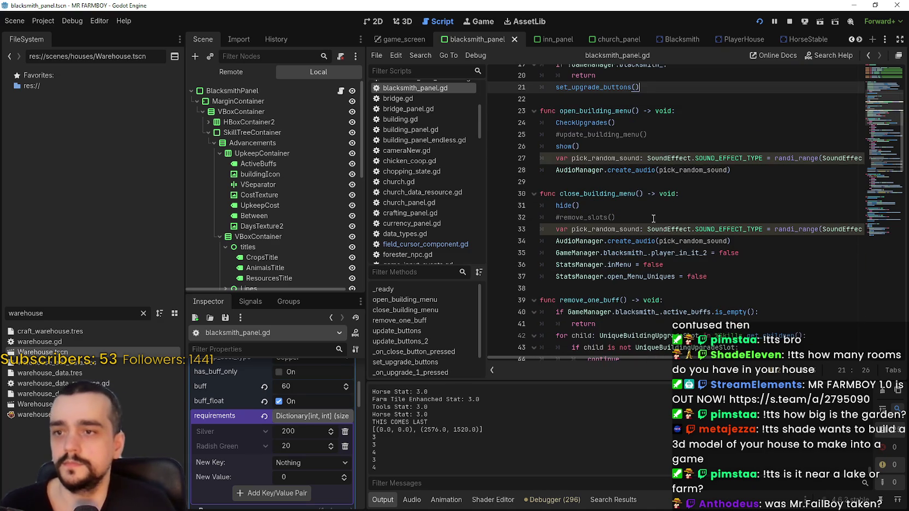
pyautogui.hotkey('alt', 'Tab')
pyautogui.scroll(10, 732, 343)
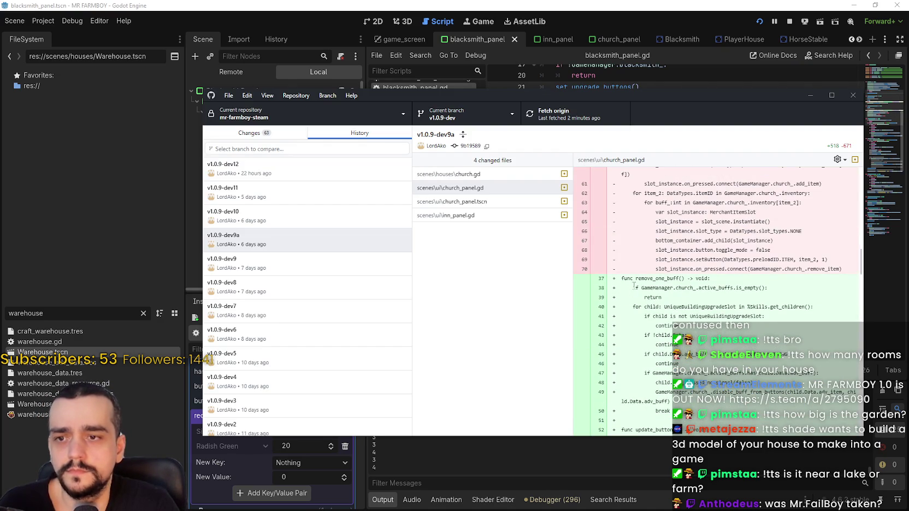
pyautogui.scroll(-5, 632, 290)
pyautogui.moveTo(622, 269); pyautogui.dragTo(824, 309)
pyautogui.hotkey('ctrl', 'c')
pyautogui.hotkey('alt', 'Tab')
# Step: In blacksmith_panel.gd, place the caret below the audio call in open_building_menu
pyautogui.click(613, 245)
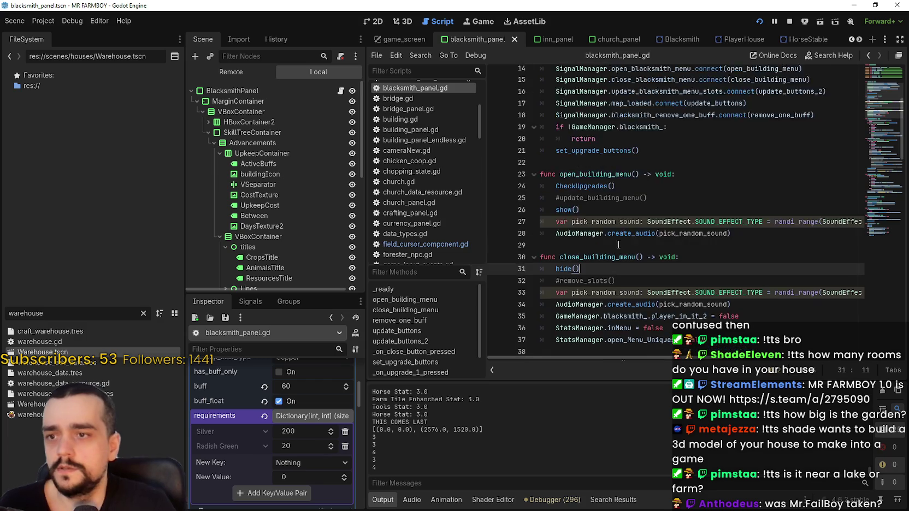
pyautogui.scroll(3, 617, 243)
pyautogui.scroll(-5, 620, 241)
pyautogui.scroll(3, 623, 241)
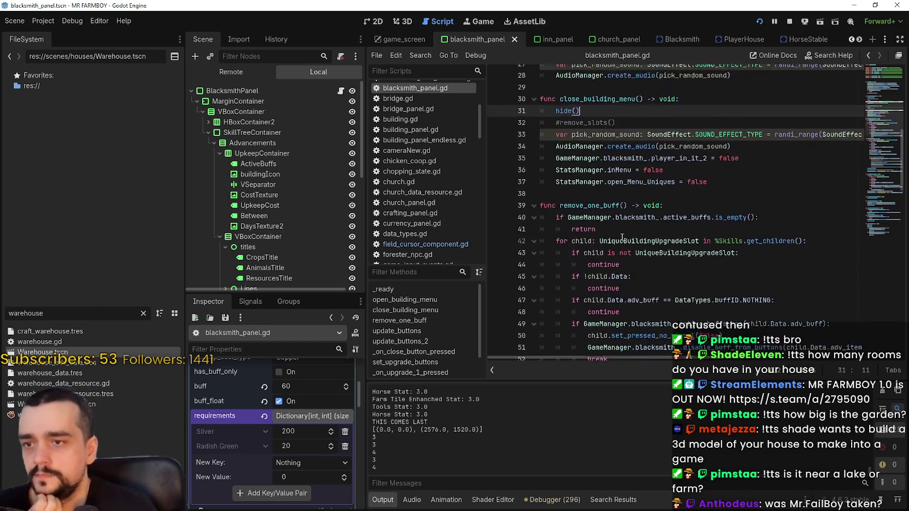
pyautogui.scroll(-7, 591, 155)
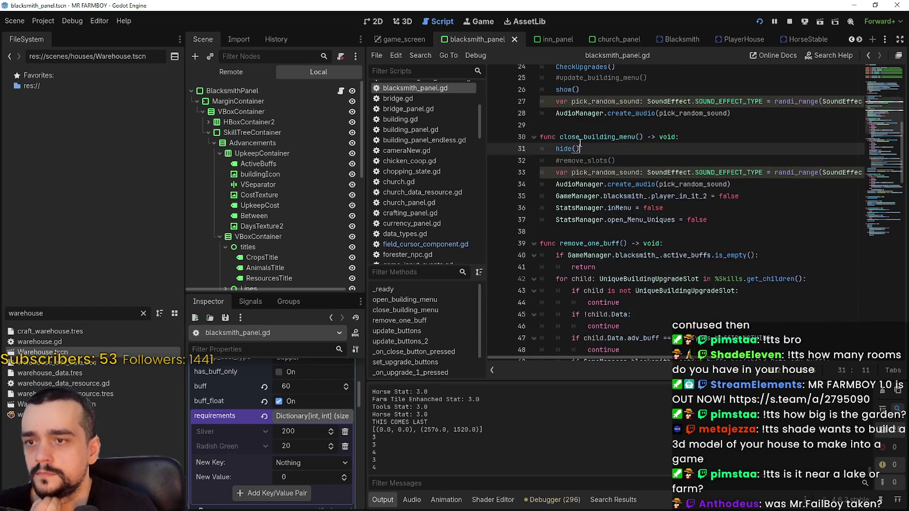
pyautogui.scroll(-11, 636, 217)
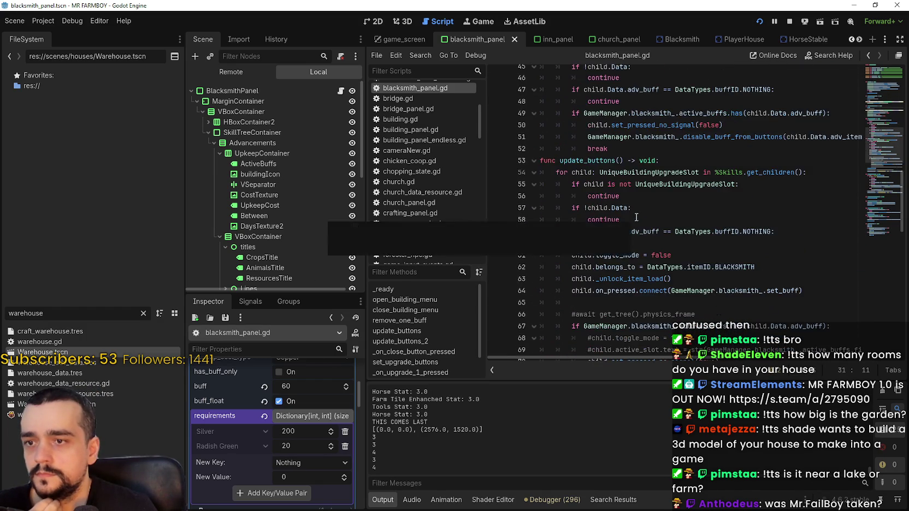
pyautogui.scroll(-5, 636, 217)
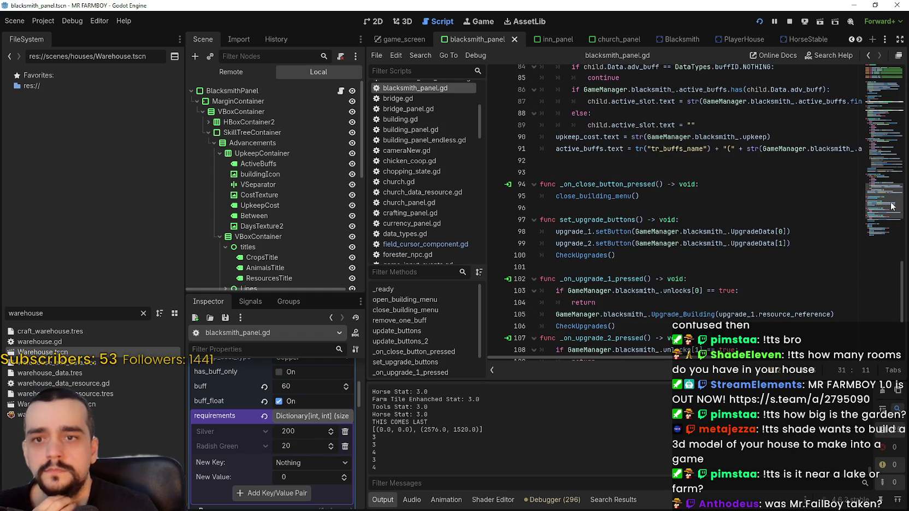
pyautogui.scroll(-5, 879, 230)
pyautogui.moveTo(885, 215); pyautogui.dragTo(875, 97)
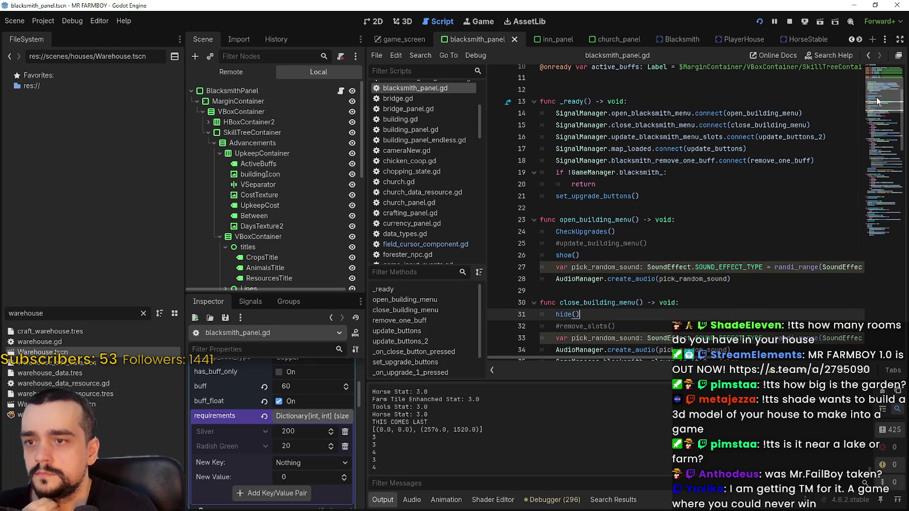
pyautogui.click(635, 255)
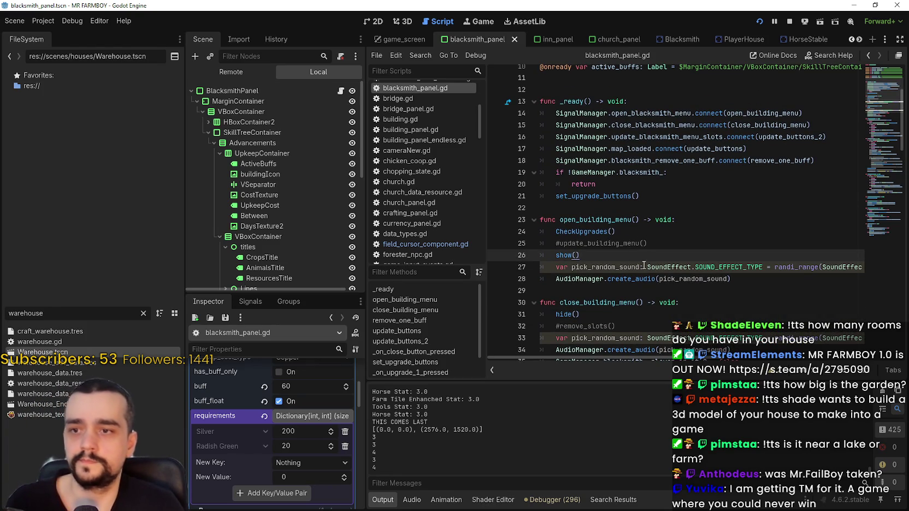
pyautogui.click(724, 288)
# Step: Paste the controller focus block below the audio call in open_building_menu
pyautogui.hotkey('ctrl', 'v')
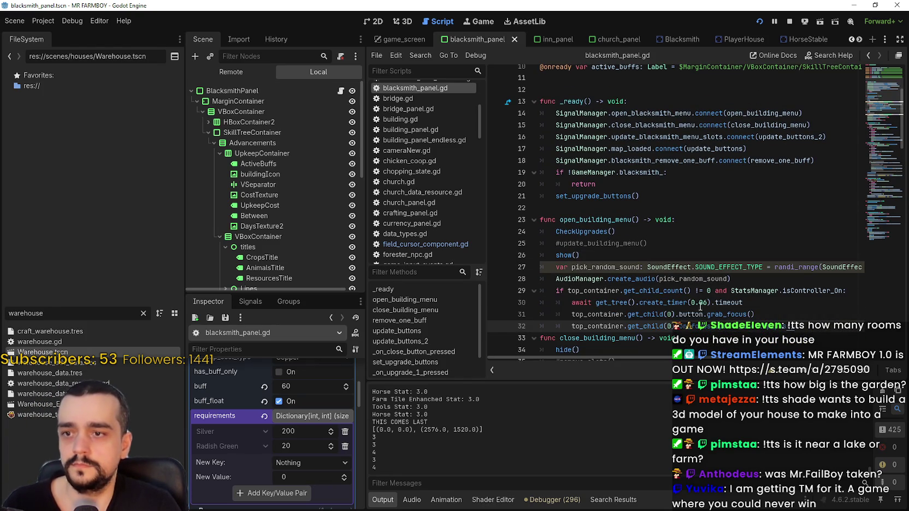
pyautogui.press('Return')
pyautogui.scroll(-2, 696, 297)
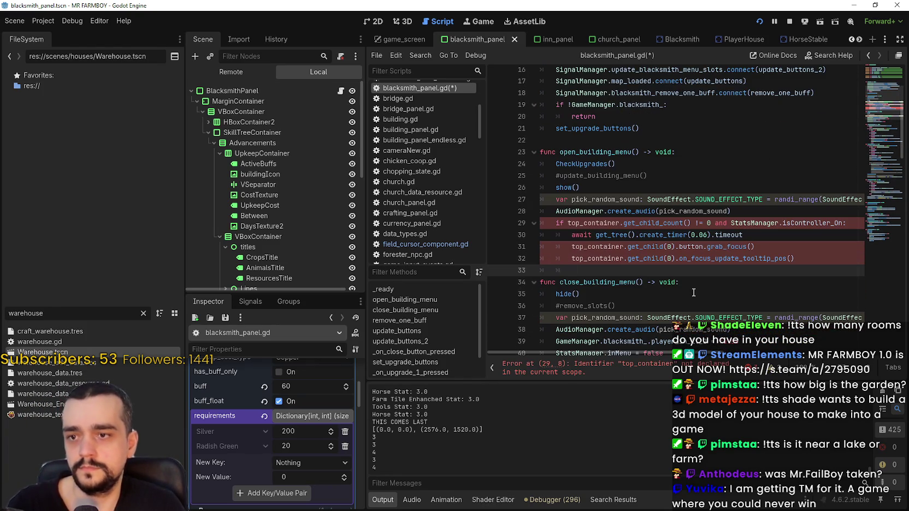
# Step: Delete the 'top_container.get_child_count() != 0 and' condition, then select top_container on line 31
pyautogui.doubleClick(621, 223)
pyautogui.moveTo(621, 223)
pyautogui.mouseDown()
pyautogui.moveTo(730, 223)
pyautogui.moveTo(565, 223)
pyautogui.mouseUp()
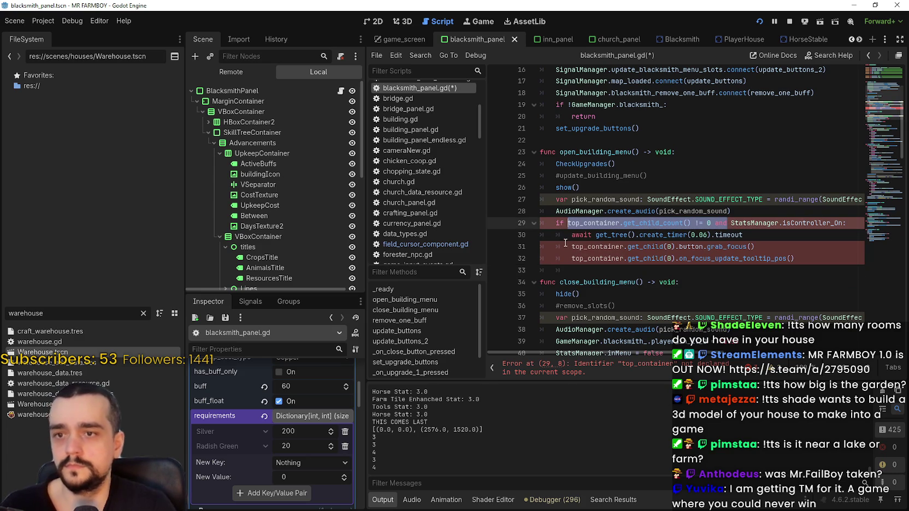
pyautogui.press('Delete')
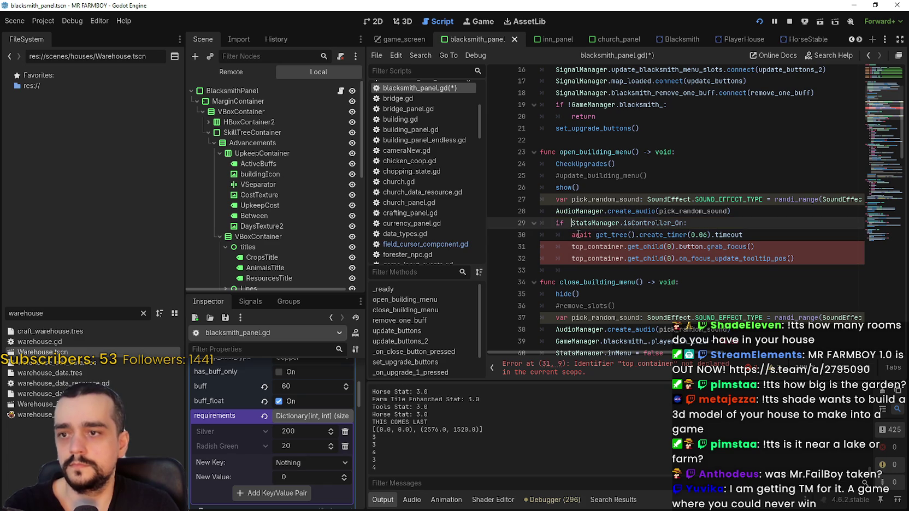
pyautogui.press('Down')
pyautogui.press('Down')
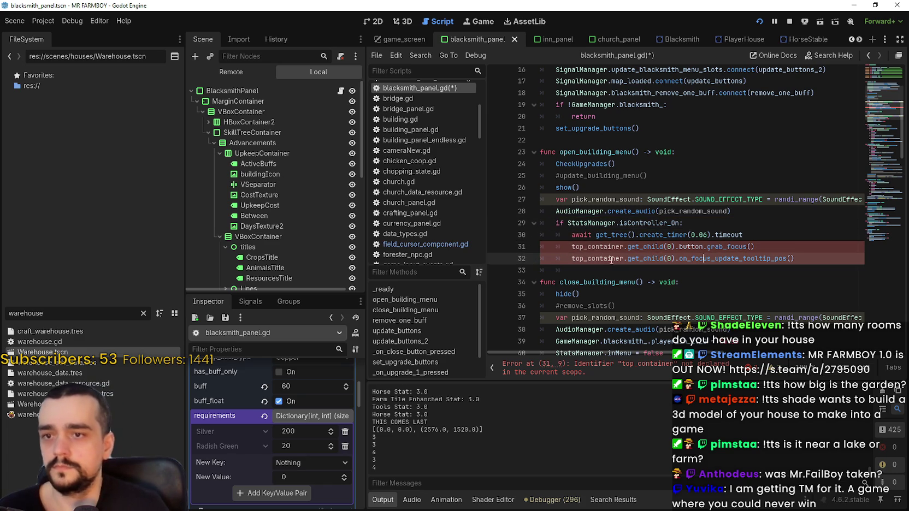
pyautogui.moveTo(571, 246)
pyautogui.mouseDown()
pyautogui.moveTo(663, 247)
pyautogui.moveTo(619, 246)
pyautogui.mouseUp()
pyautogui.scroll(-5, 302, 224)
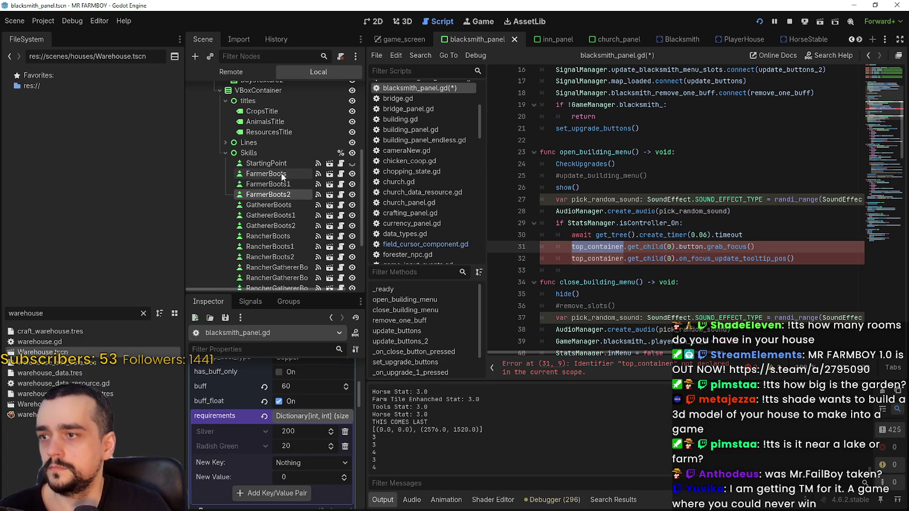
# Step: Make the FarmerBoots node accessible as a scene-unique name
pyautogui.click(279, 173)
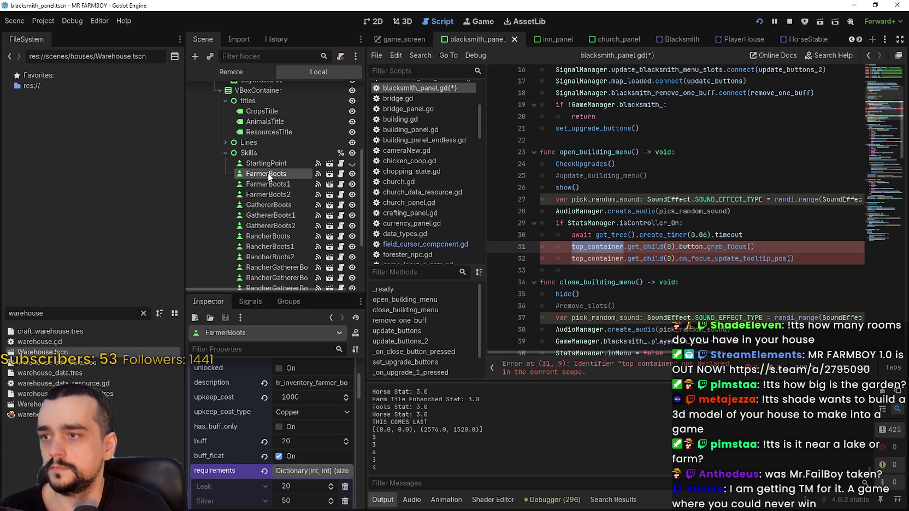
pyautogui.rightClick(270, 176)
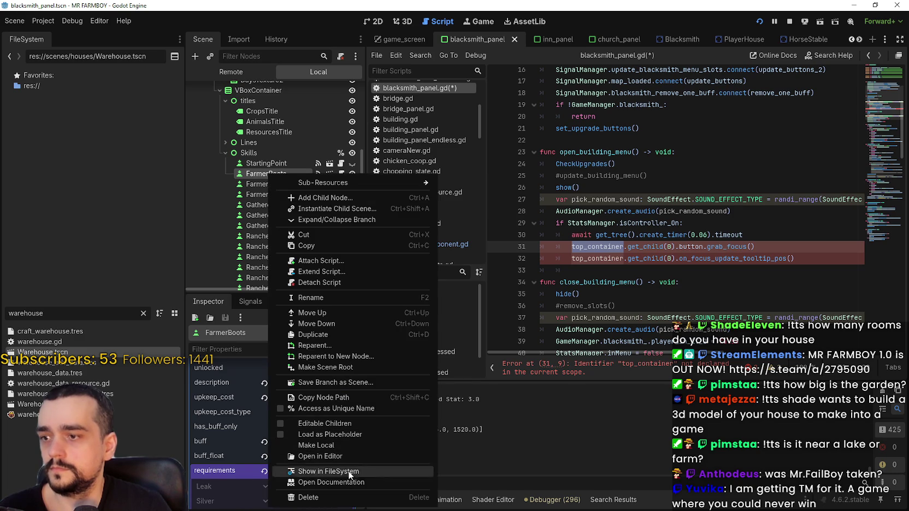
pyautogui.click(350, 408)
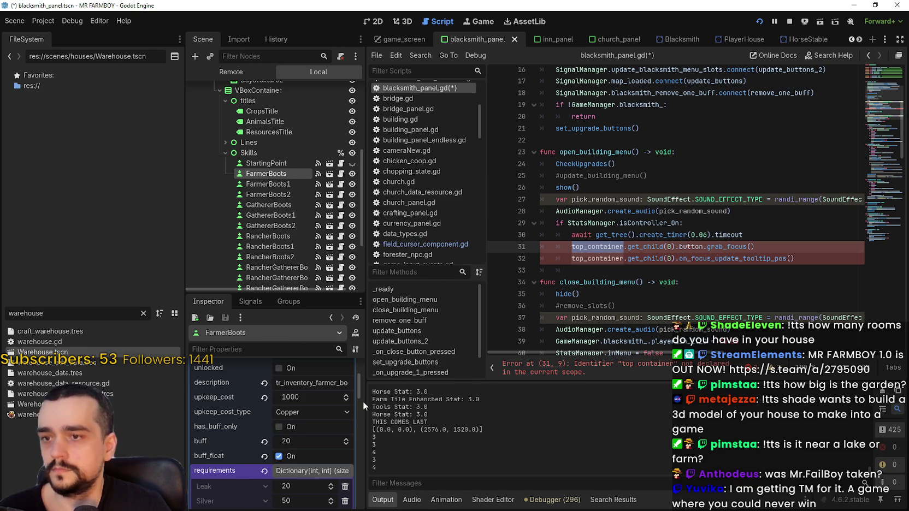
# Step: Replace top_container.get_child(0).button with %FarmerBoots on lines 31 and 32, then save
pyautogui.moveTo(592, 247); pyautogui.dragTo(703, 247)
pyautogui.moveTo(266, 173)
pyautogui.mouseDown()
pyautogui.moveTo(453, 193)
pyautogui.moveTo(571, 246)
pyautogui.mouseUp()
pyautogui.doubleClick(603, 246)
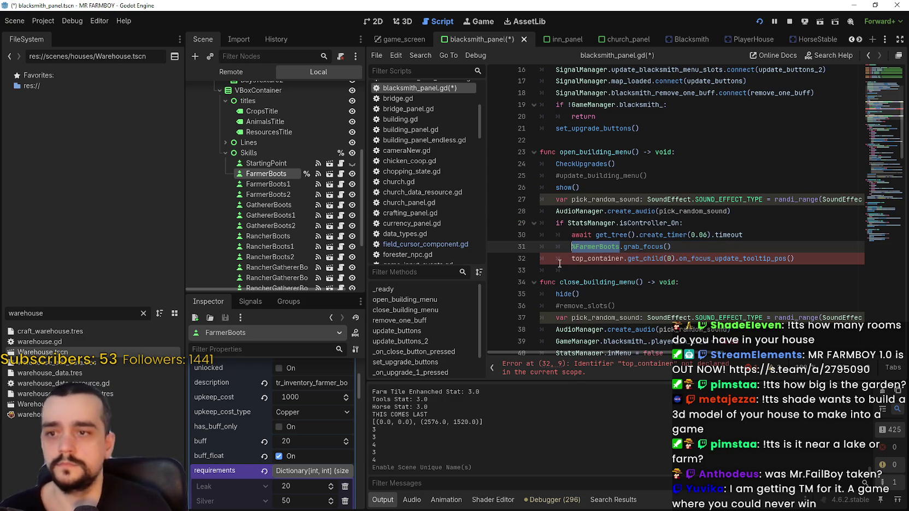
pyautogui.moveTo(571, 259); pyautogui.dragTo(674, 259)
pyautogui.write('%FarmerBoots')
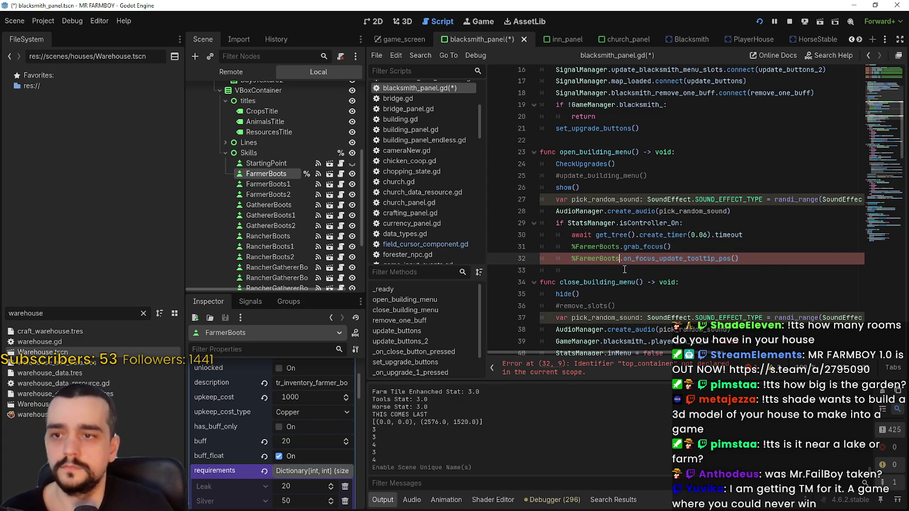
pyautogui.click(627, 271)
pyautogui.hotkey('ctrl', 's')
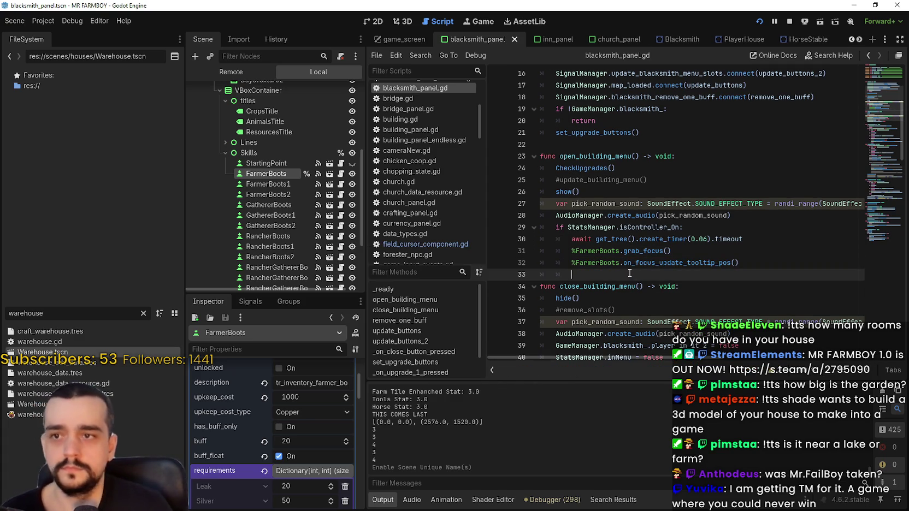
# Step: Run the game, ride south to the blacksmith and open its menu, hitting the line 32 error
pyautogui.hotkey('alt', 'Tab')
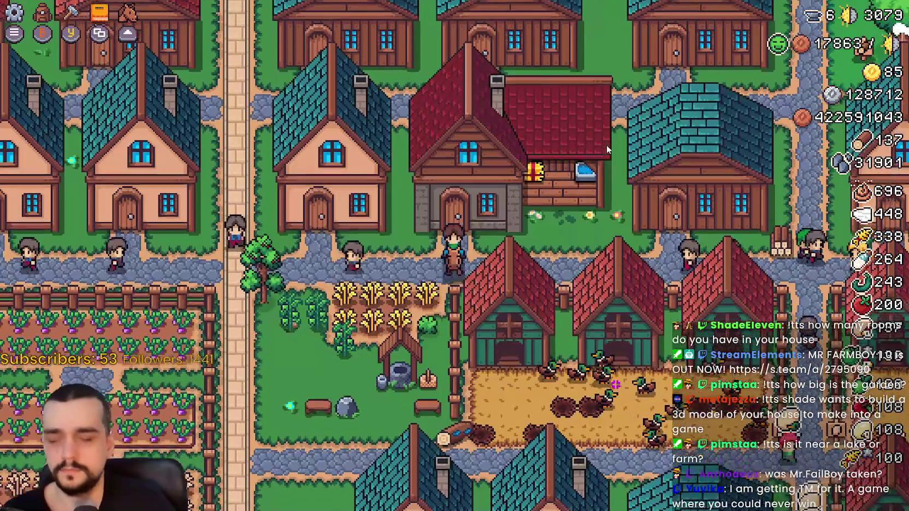
pyautogui.click(606, 145)
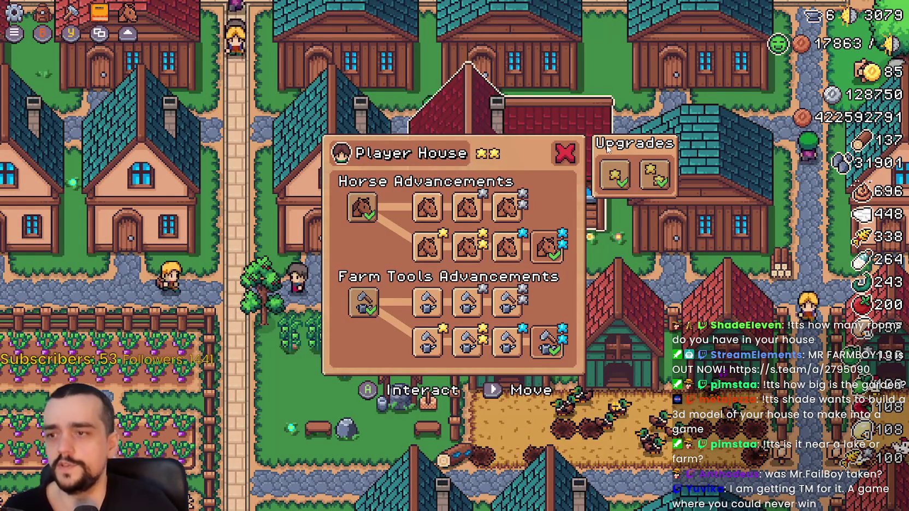
pyautogui.press('Escape')
pyautogui.press('s')
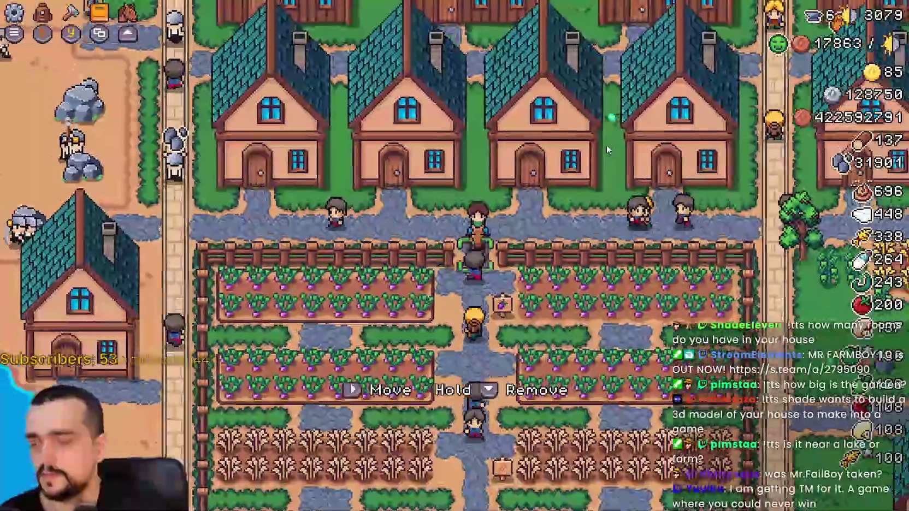
pyautogui.press('s')
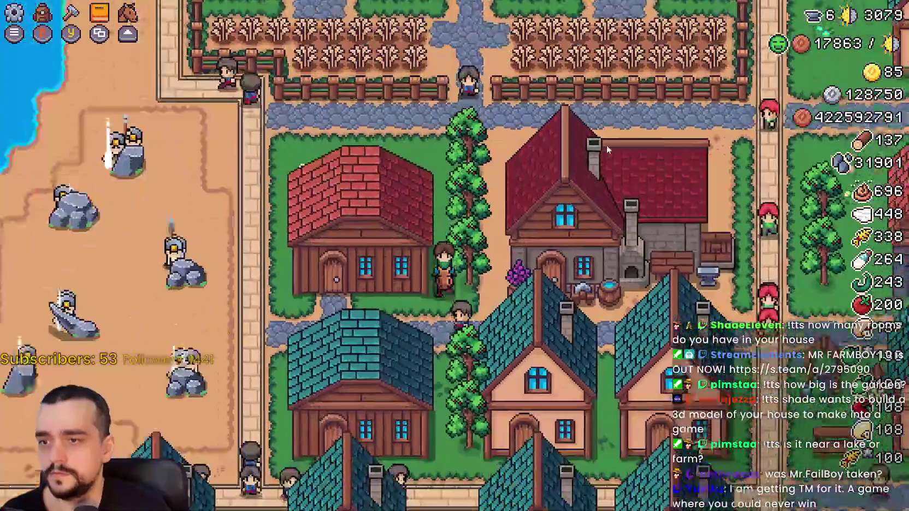
pyautogui.press('e')
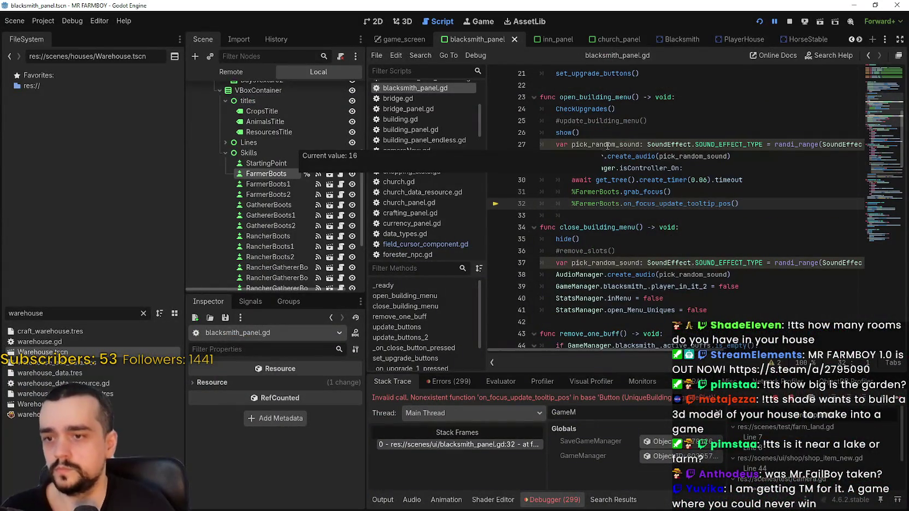
# Step: Undo the line 32 replacement and inspect the top_container line
pyautogui.click(647, 217)
pyautogui.hotkey('ctrl', 'z')
pyautogui.click(655, 217)
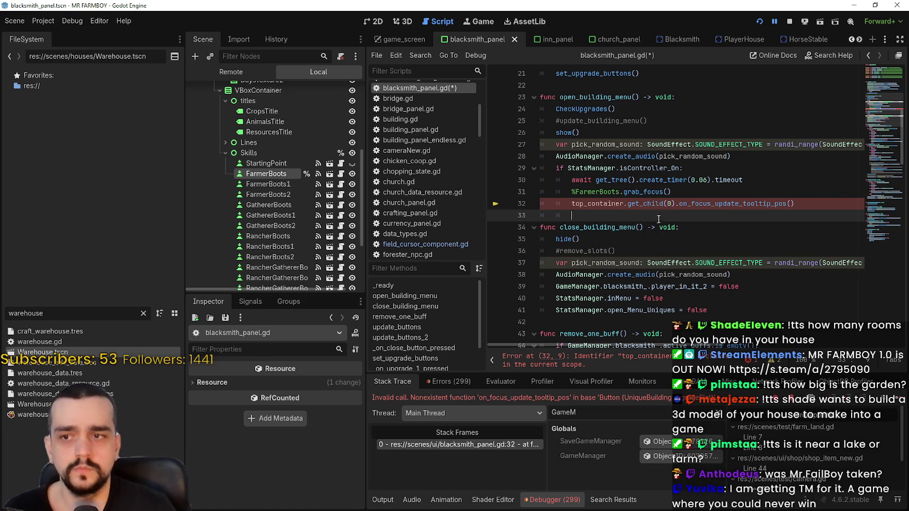
pyautogui.doubleClick(611, 205)
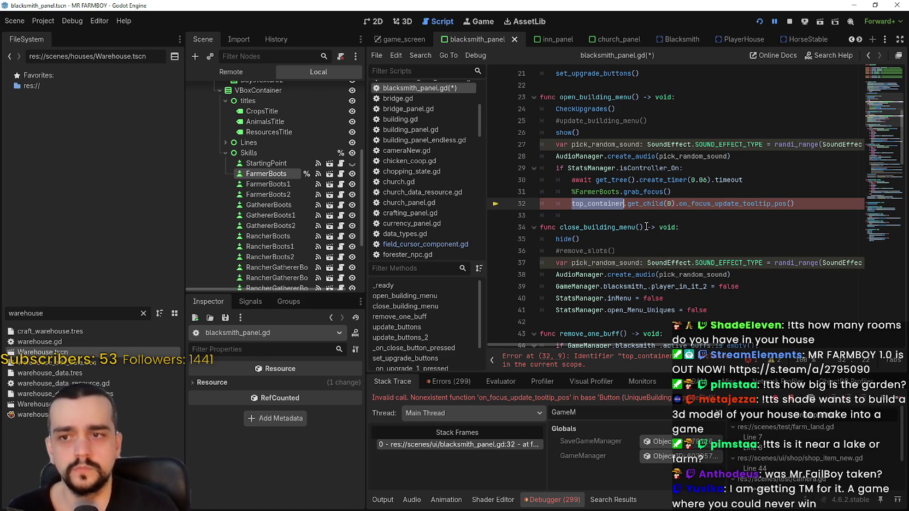
pyautogui.rightClick(732, 203)
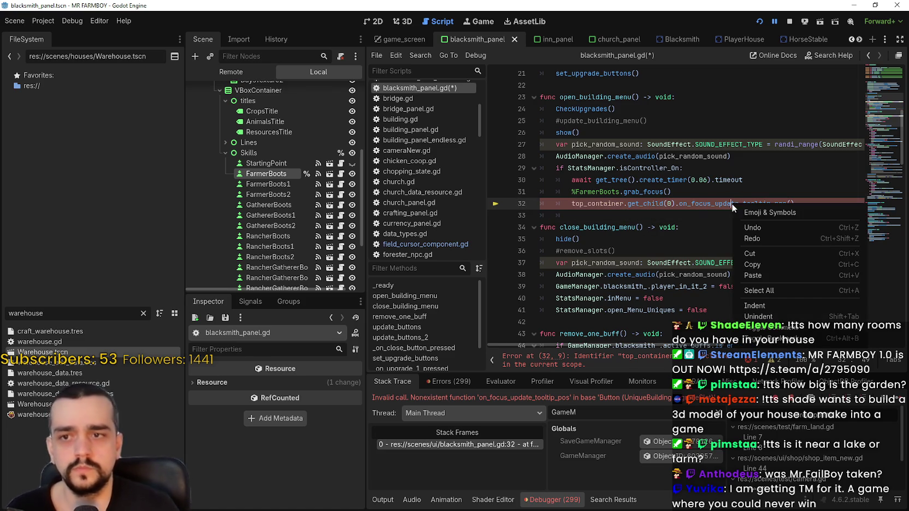
# Step: Search all project files for on_focus_update_tooltip_pos and review the matches
pyautogui.doubleClick(706, 207)
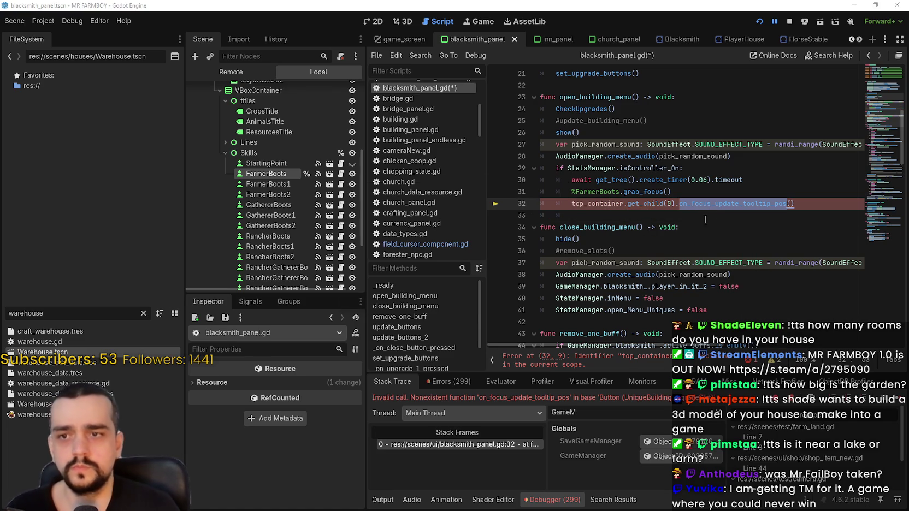
pyautogui.hotkey('ctrl', 'shift', 'f')
pyautogui.click(436, 301)
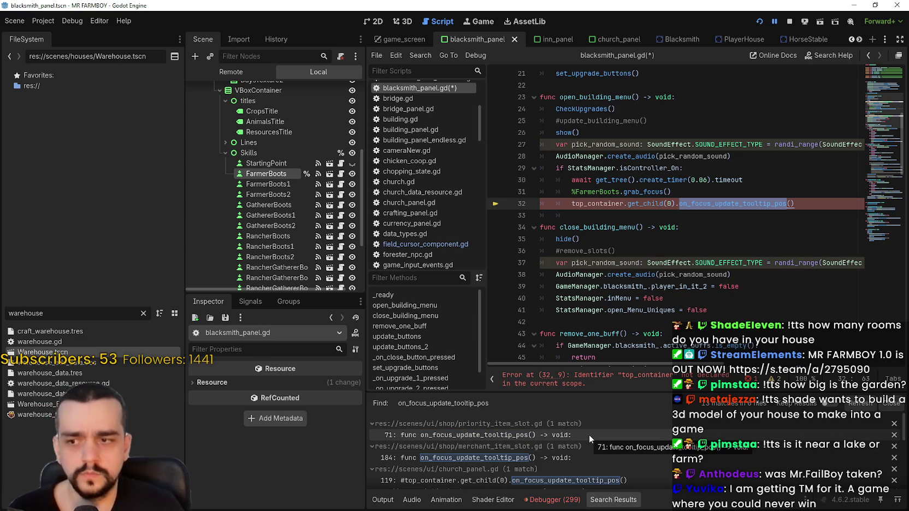
pyautogui.scroll(-2, 589, 434)
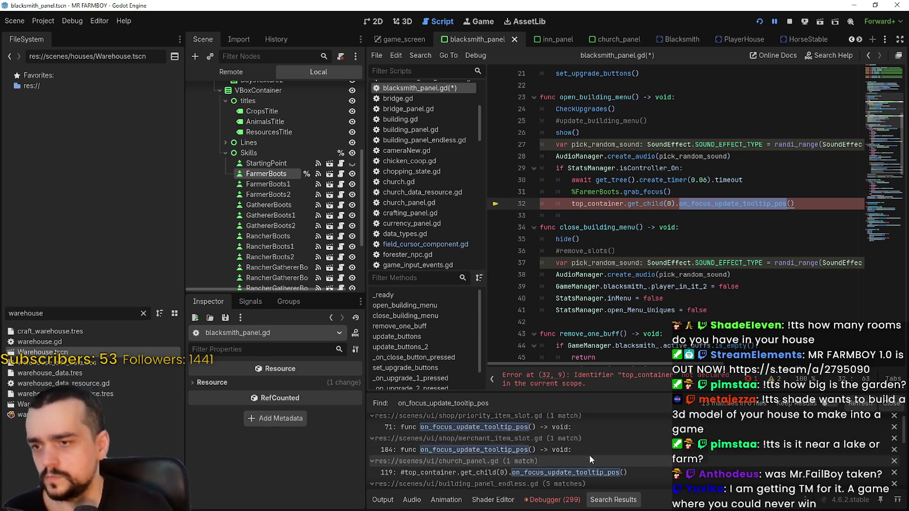
pyautogui.scroll(-5, 584, 458)
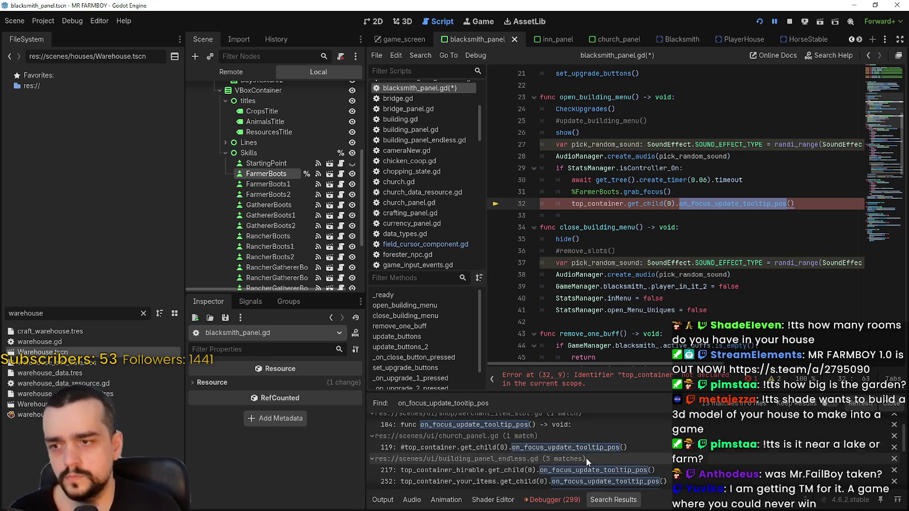
pyautogui.scroll(-3, 583, 454)
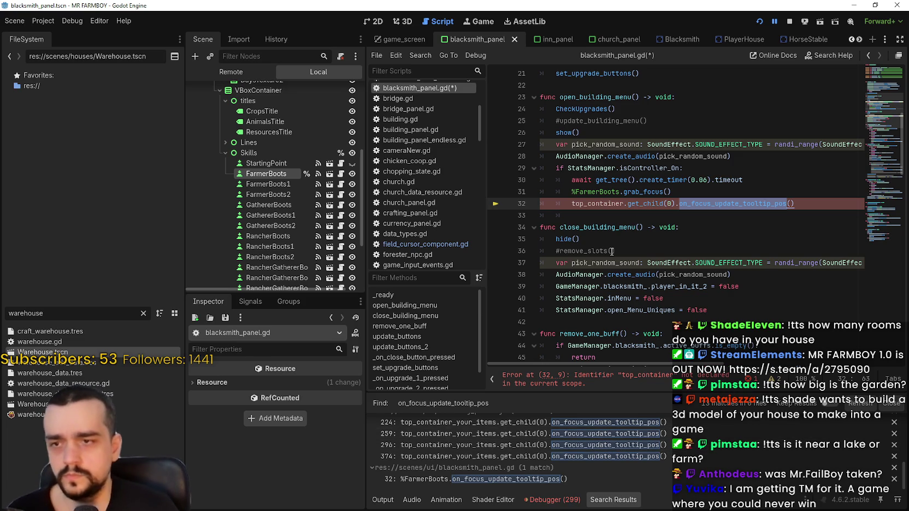
pyautogui.click(590, 219)
# Step: Comment out line 32 with #, save the script, show the debugger and rerun the game
pyautogui.moveTo(677, 203); pyautogui.dragTo(577, 204)
pyautogui.click(569, 203)
pyautogui.write('#')
pyautogui.click(584, 227)
pyautogui.hotkey('ctrl', 's')
pyautogui.click(546, 500)
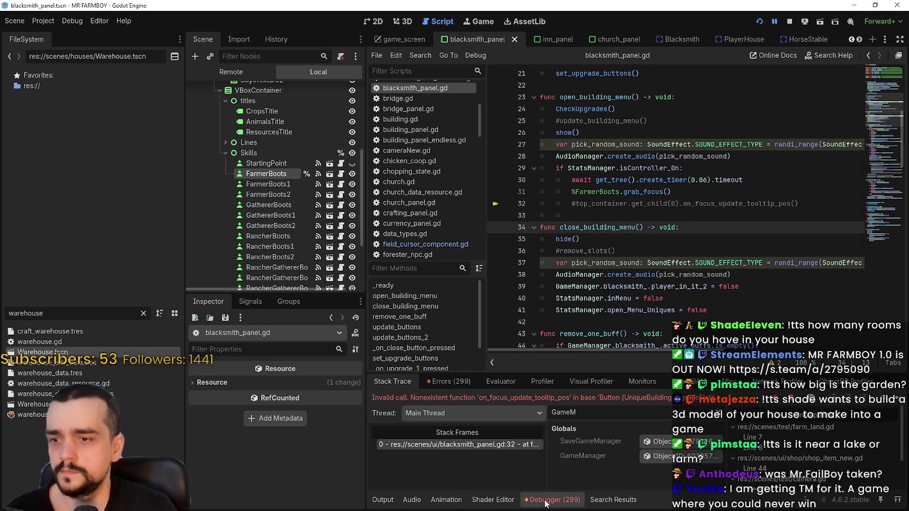
pyautogui.press('F12')
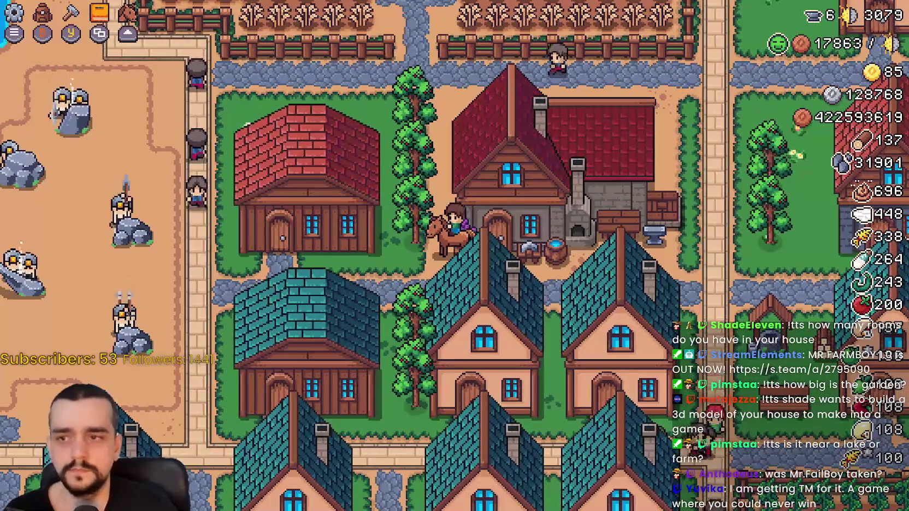
# Step: In the running game, move the Blacksmith selection across the Crops buffs and upgrade slots with the D-pad
pyautogui.press('Right')
pyautogui.press('Right')
pyautogui.press('Right')
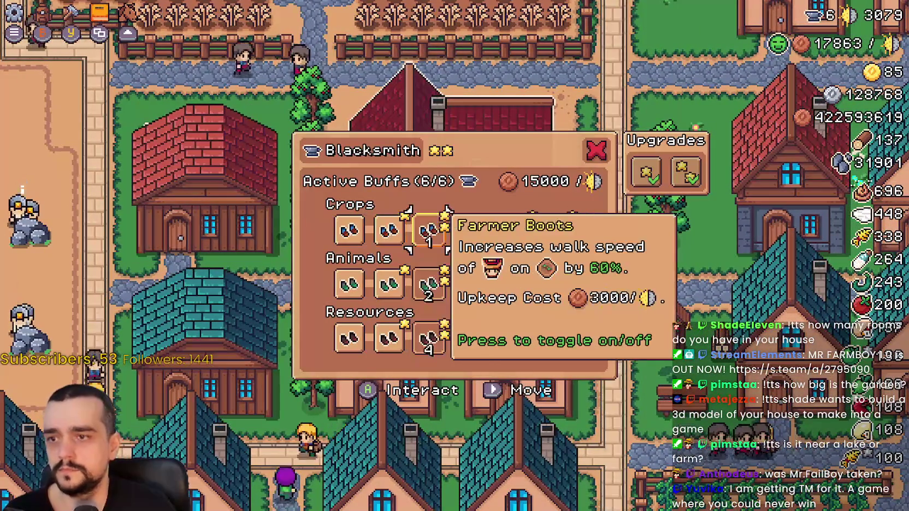
pyautogui.press('Right')
pyautogui.press('Right')
pyautogui.press('Right')
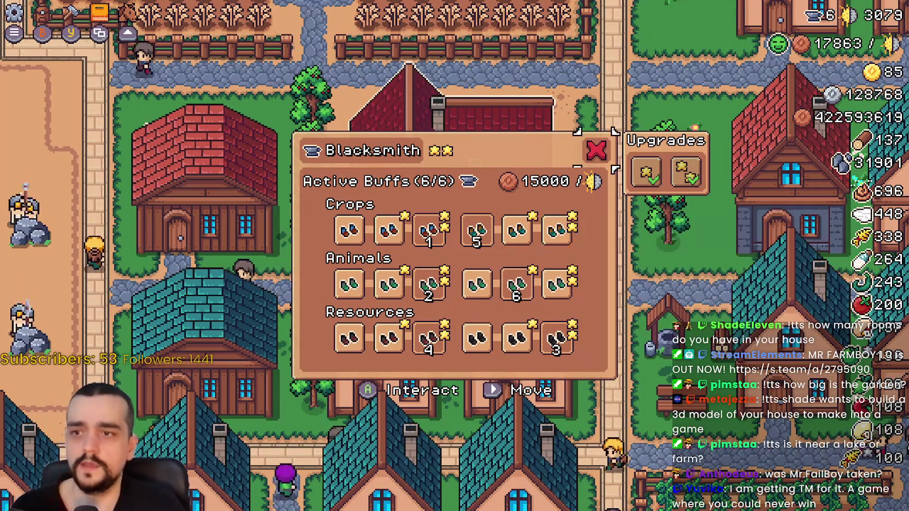
pyautogui.press('Left')
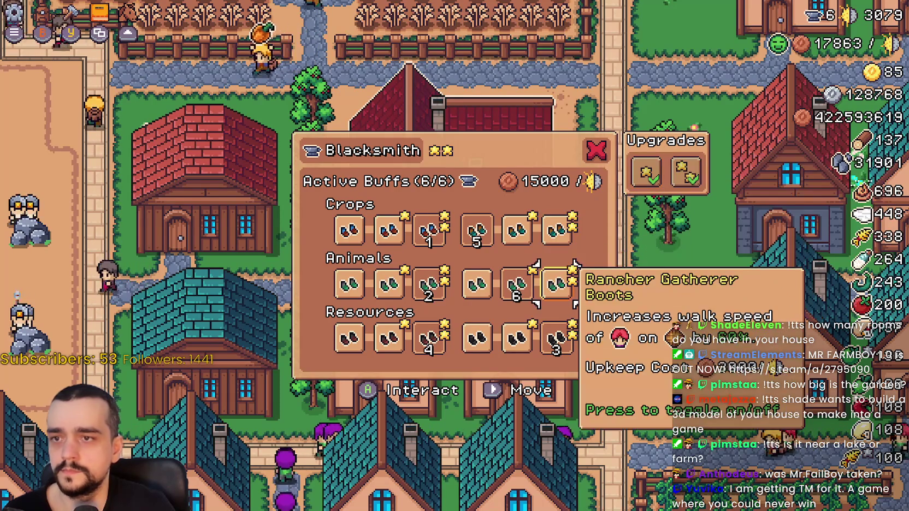
pyautogui.press('Right')
pyautogui.press('Right')
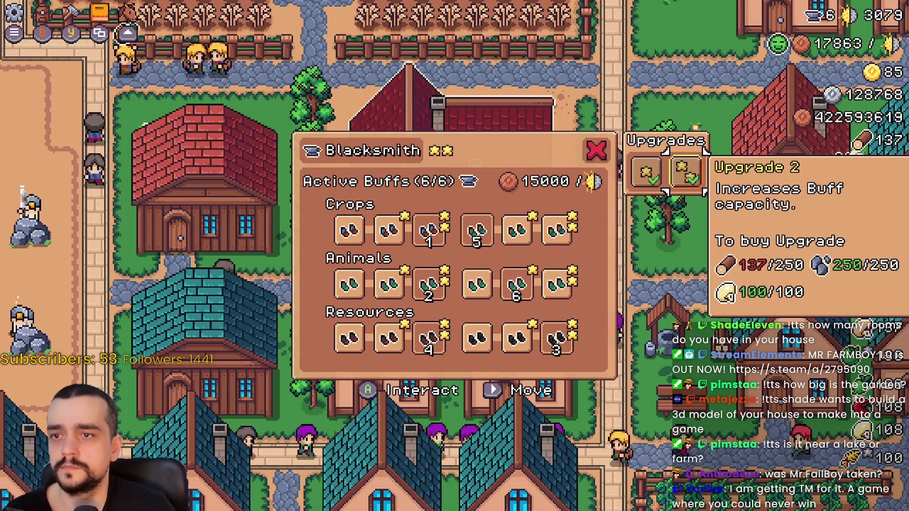
pyautogui.press('Up')
# Step: Step the selection through the Animals and Resources buffs, then back up to the Crops row
pyautogui.press('Down')
pyautogui.press('Left')
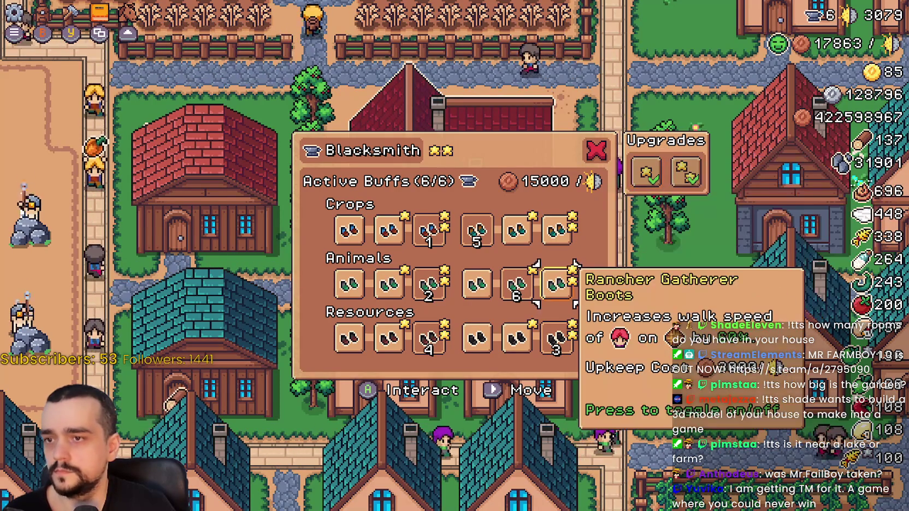
pyautogui.press('Left')
pyautogui.press('Left')
pyautogui.press('Down')
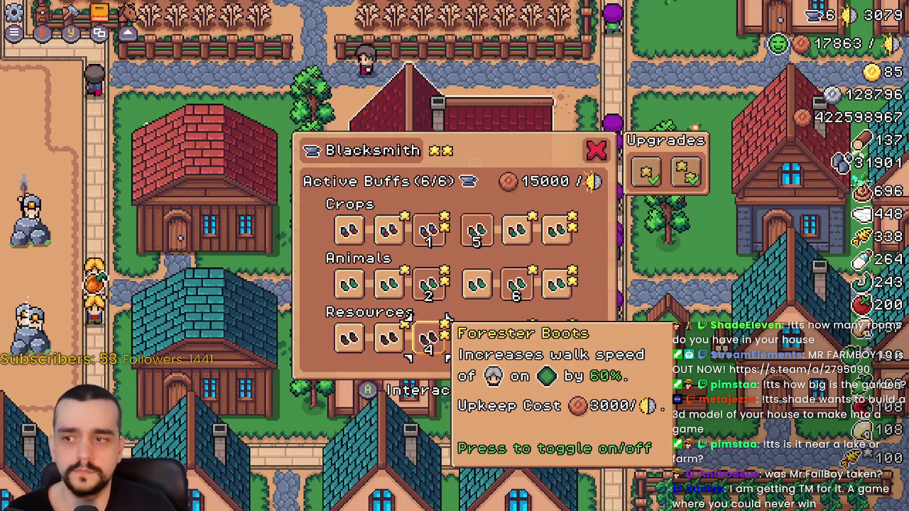
pyautogui.press('Right')
pyautogui.press('Right')
pyautogui.press('Right')
pyautogui.press('Right')
pyautogui.press('Left')
pyautogui.press('Down')
pyautogui.press('Down')
pyautogui.press('Left')
pyautogui.press('Right')
pyautogui.press('Up')
pyautogui.press('Up')
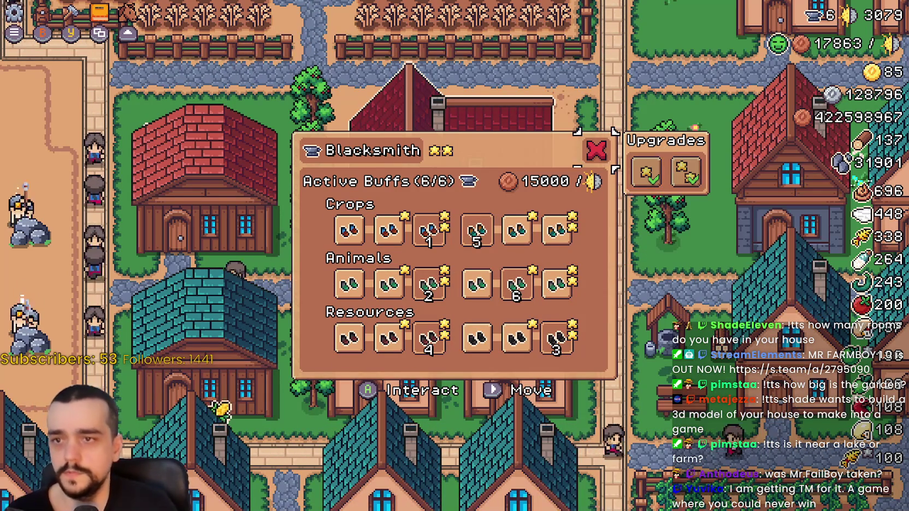
# Step: Close the Blacksmith panel and return to the Godot editor
pyautogui.press('Escape')
pyautogui.press('Right')
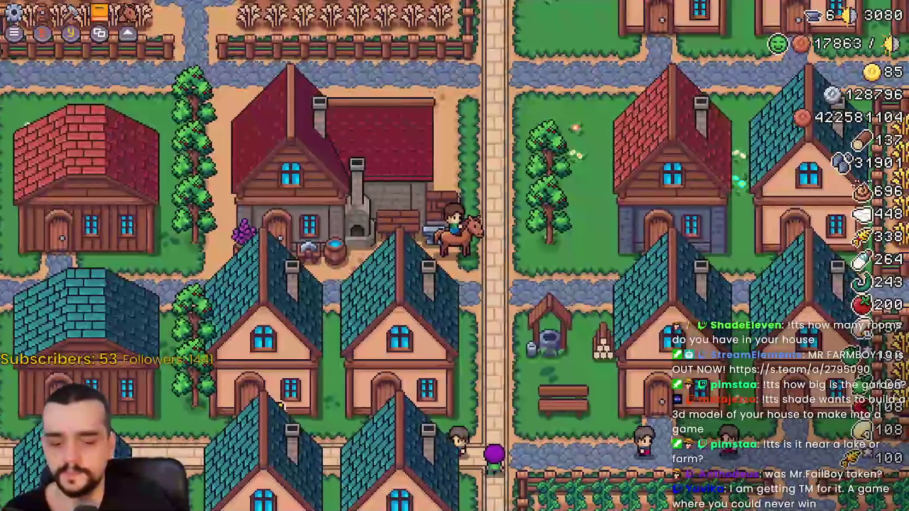
pyautogui.hotkey('alt', 'Tab')
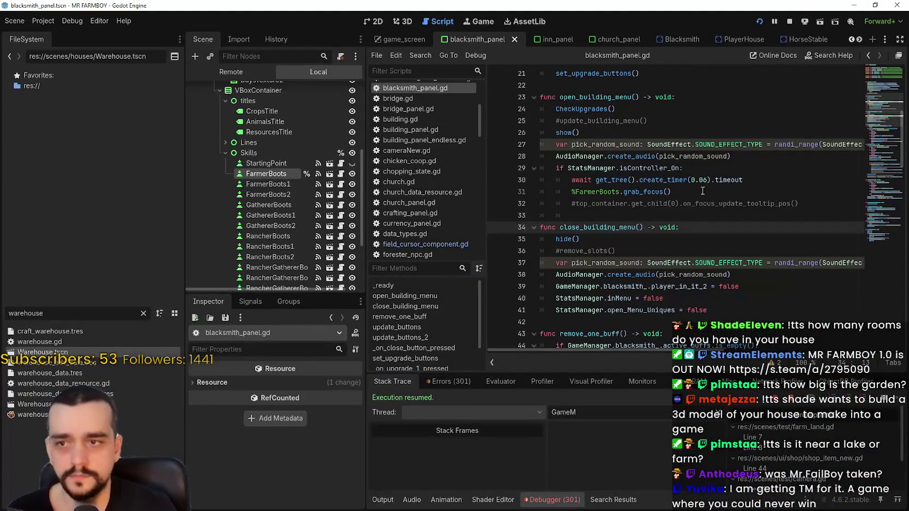
# Step: Delete the commented tooltip line 32 from blacksmith_panel.gd and save
pyautogui.click(834, 203)
pyautogui.hotkey('shift', 'Home')
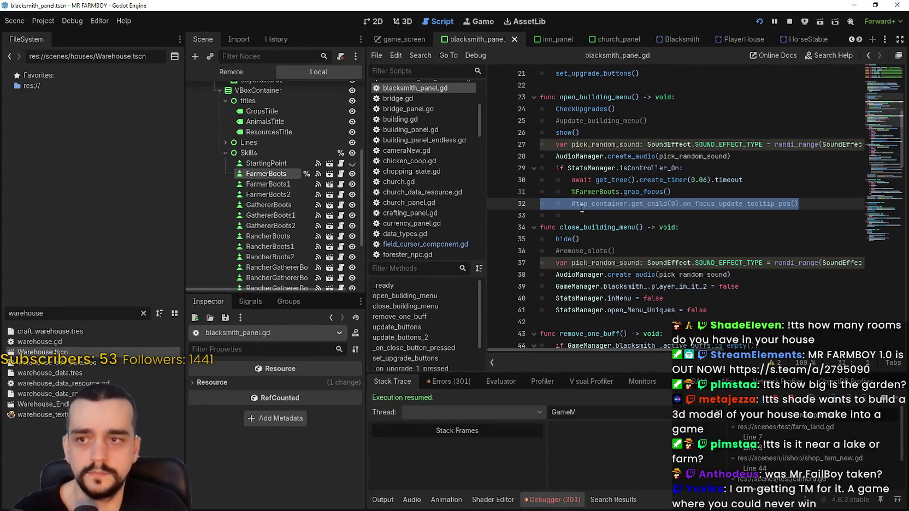
pyautogui.press('BackSpace')
pyautogui.click(539, 179)
pyautogui.keyDown('shift'); pyautogui.click(699, 190); pyautogui.keyUp('shift')
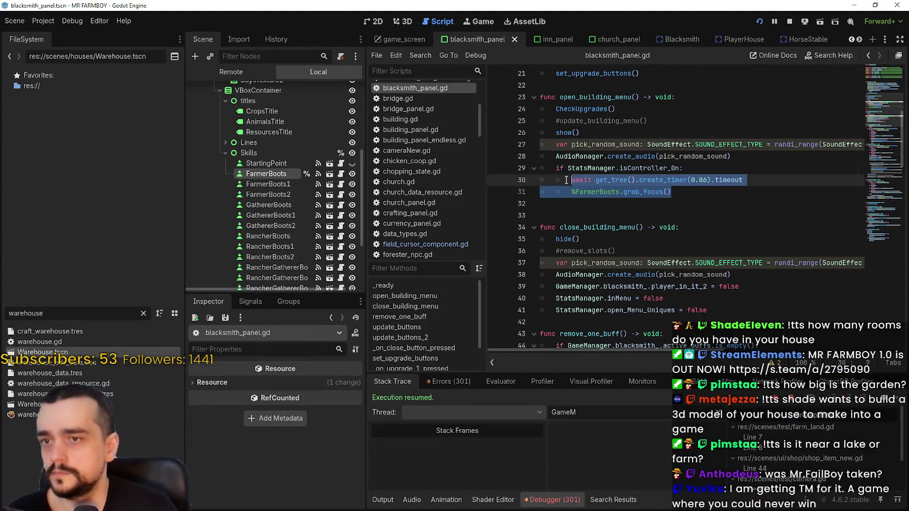
pyautogui.click(580, 204)
pyautogui.hotkey('ctrl', 's')
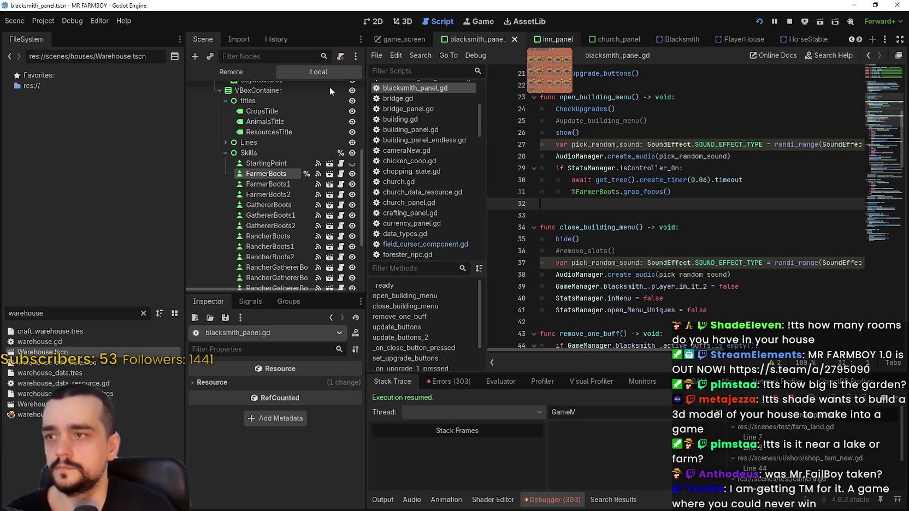
# Step: In inn_panel.gd, paste the controller focus block into open_building_menu after the sound lines
pyautogui.click(553, 39)
pyautogui.scroll(5, 358, 125)
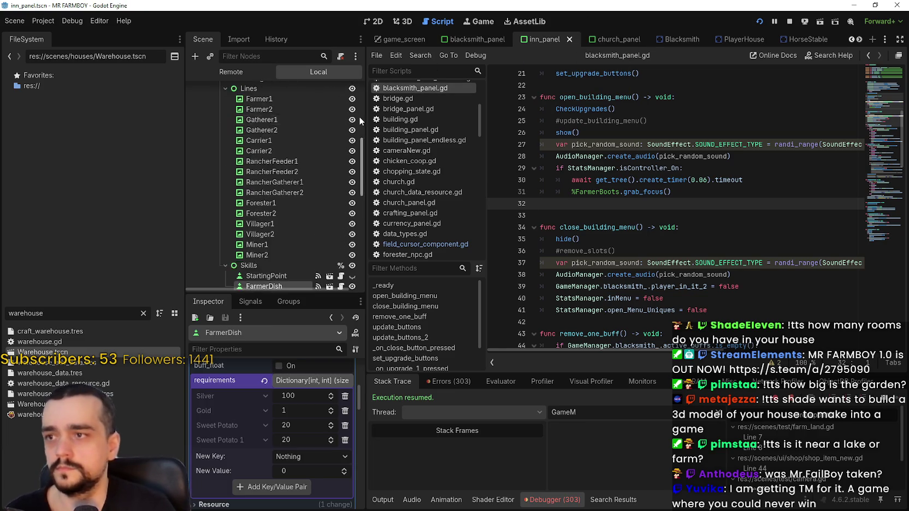
pyautogui.scroll(4, 359, 124)
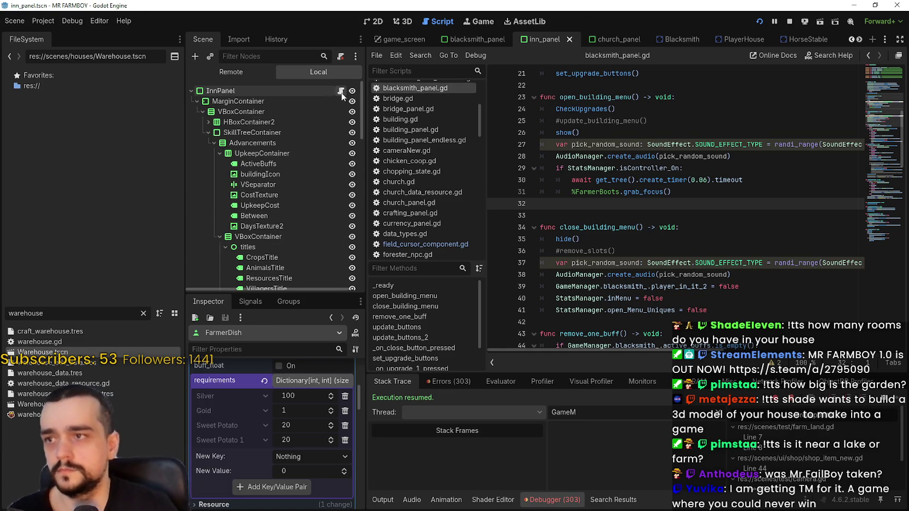
pyautogui.click(339, 93)
pyautogui.scroll(8, 564, 201)
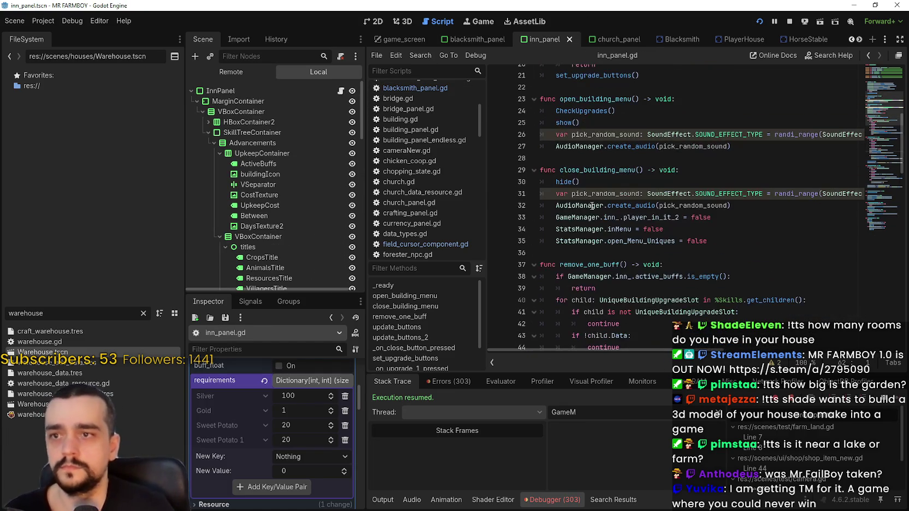
pyautogui.click(570, 233)
pyautogui.write('if StatsManager.isController_On: \t\tawait get_tree().create_timer(0.06).timeout \t\t%FarmerBoots.grab_focus()')
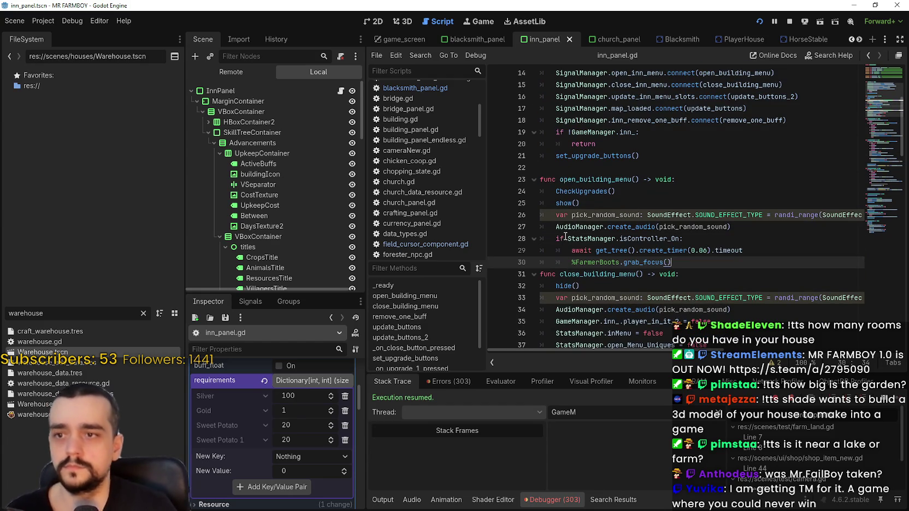
pyautogui.press('Return')
# Step: Set the FarmerDish node to Access as Unique Name
pyautogui.scroll(-15, 281, 216)
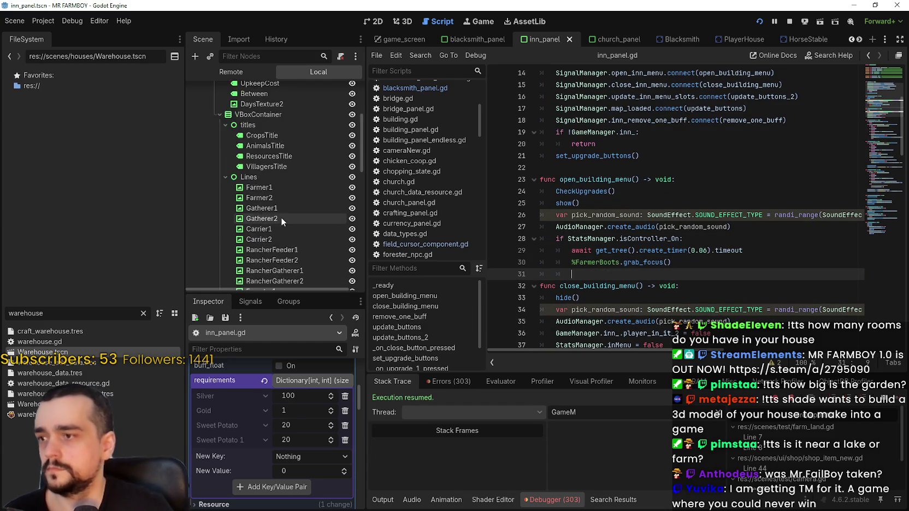
pyautogui.scroll(-4, 303, 207)
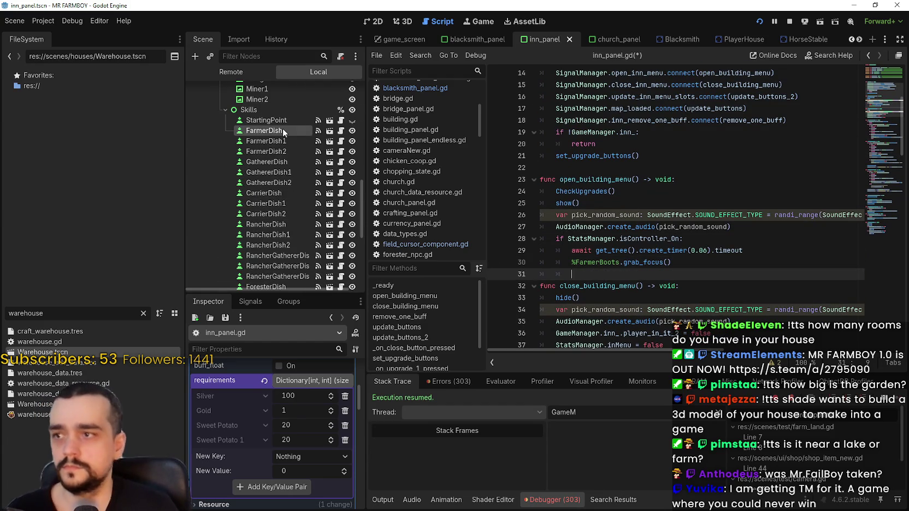
pyautogui.rightClick(282, 130)
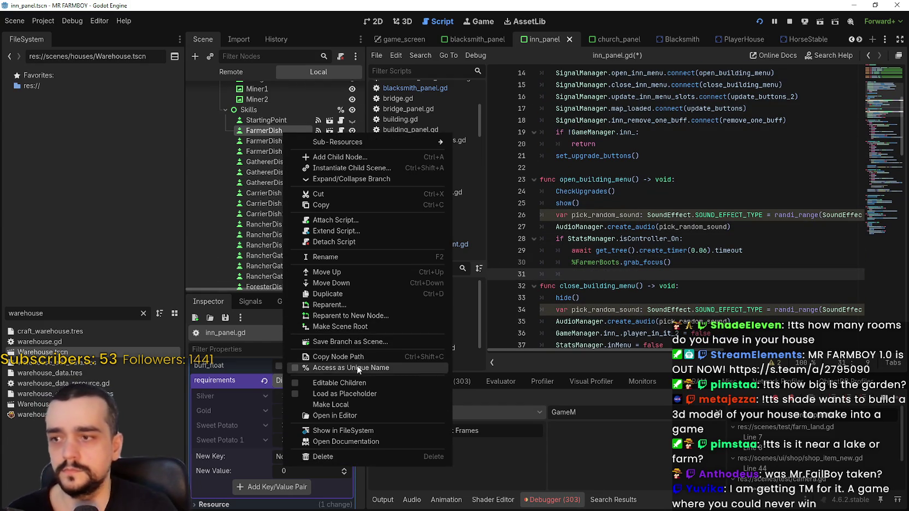
pyautogui.click(353, 362)
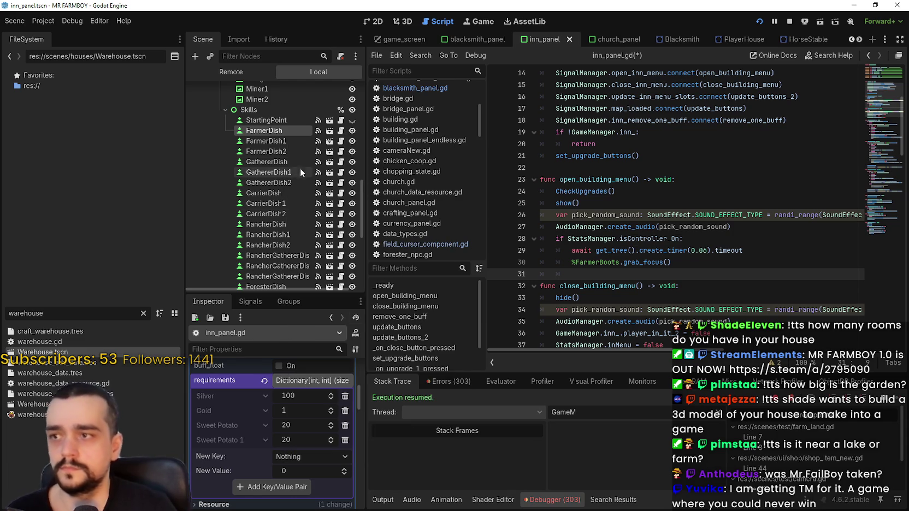
pyautogui.rightClick(280, 121)
pyautogui.click(271, 133)
pyautogui.rightClick(269, 130)
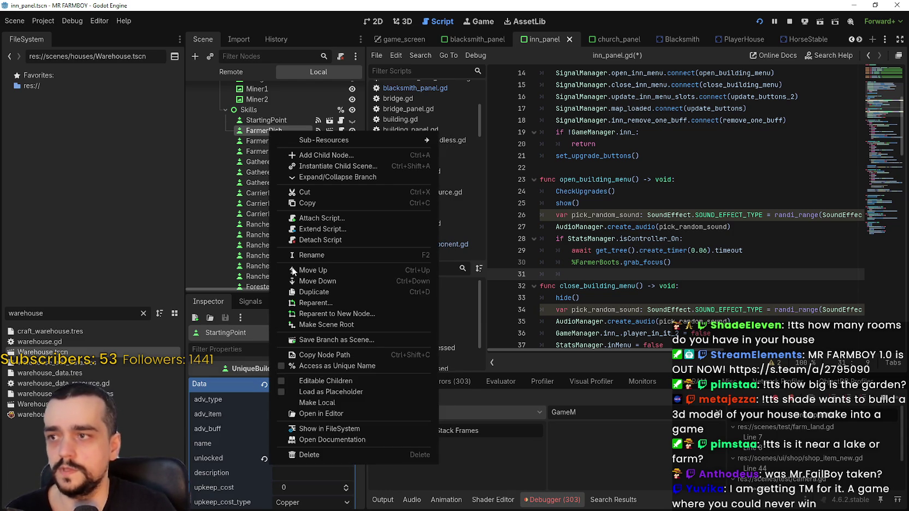
pyautogui.click(350, 366)
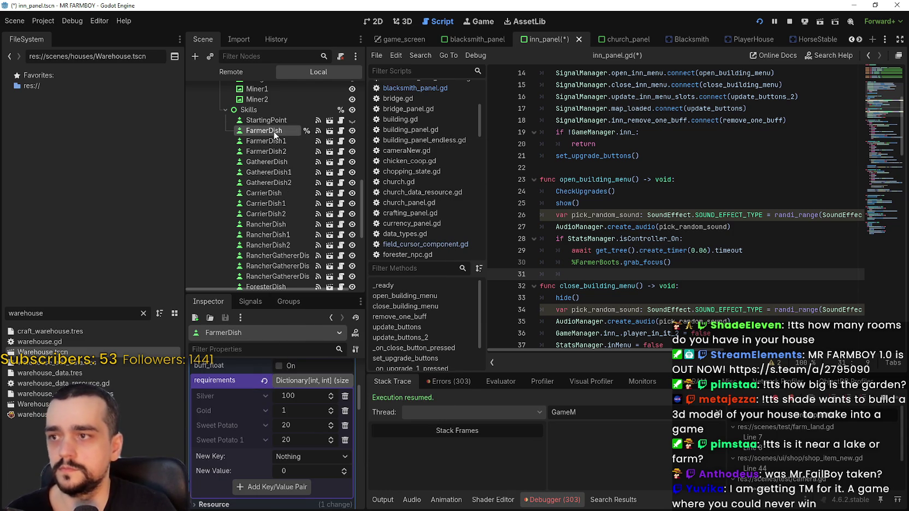
pyautogui.rightClick(270, 133)
pyautogui.click(568, 199)
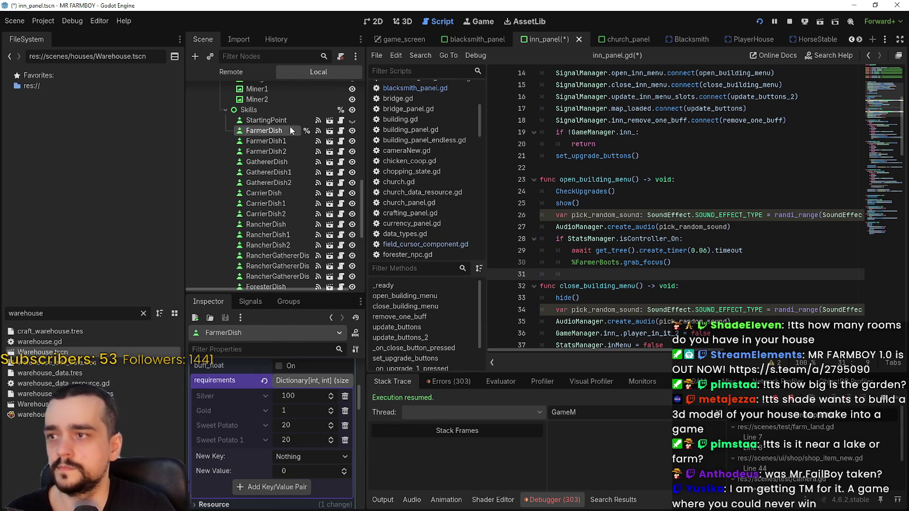
# Step: Replace FarmerBoots with %FarmerDish on line 30, remove stray indentation on line 31, and save
pyautogui.moveTo(618, 262); pyautogui.dragTo(577, 264)
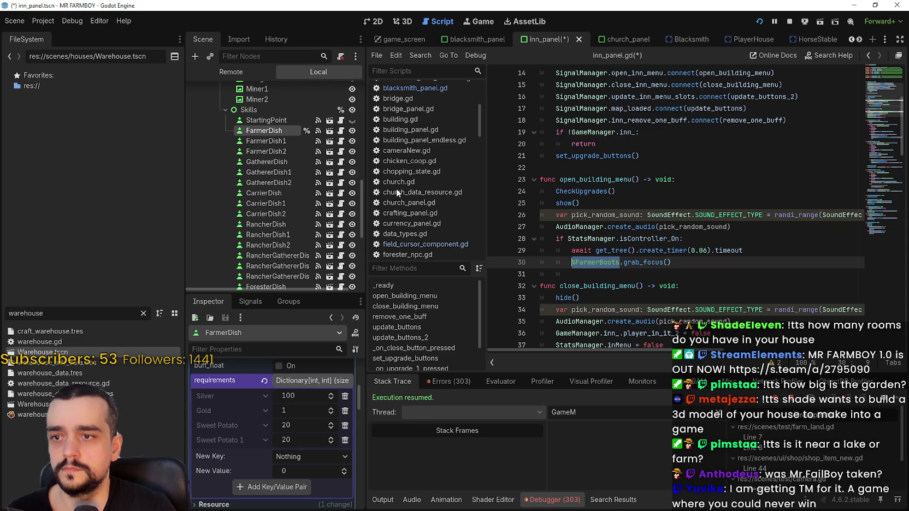
pyautogui.moveTo(256, 133)
pyautogui.mouseDown()
pyautogui.moveTo(256, 153)
pyautogui.moveTo(572, 267)
pyautogui.mouseUp()
pyautogui.click(575, 273)
pyautogui.hotkey('ctrl', 's')
pyautogui.moveTo(687, 270); pyautogui.dragTo(536, 243)
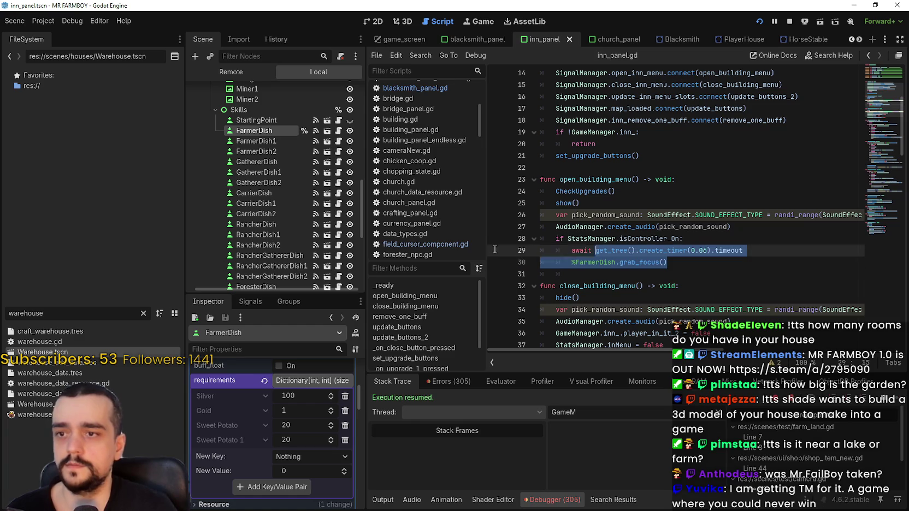
pyautogui.click(607, 276)
pyautogui.press('BackSpace')
pyautogui.press('BackSpace')
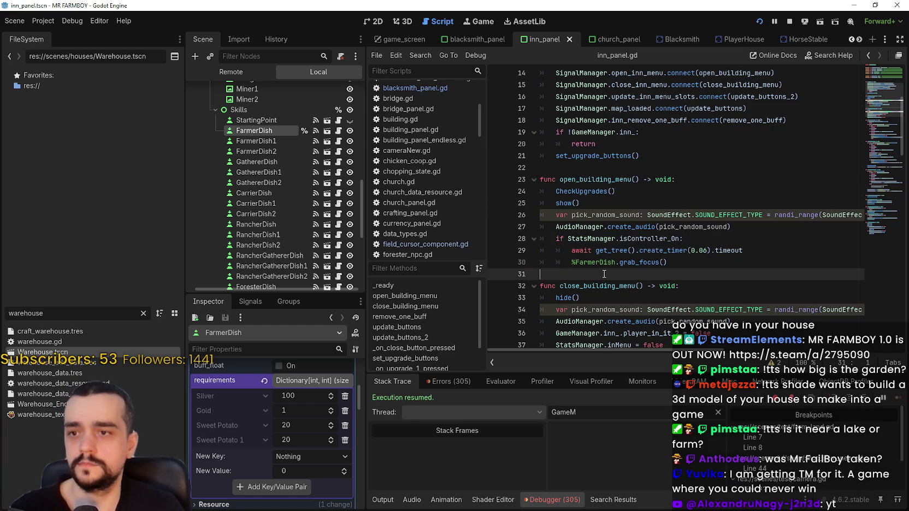
pyautogui.hotkey('ctrl', 's')
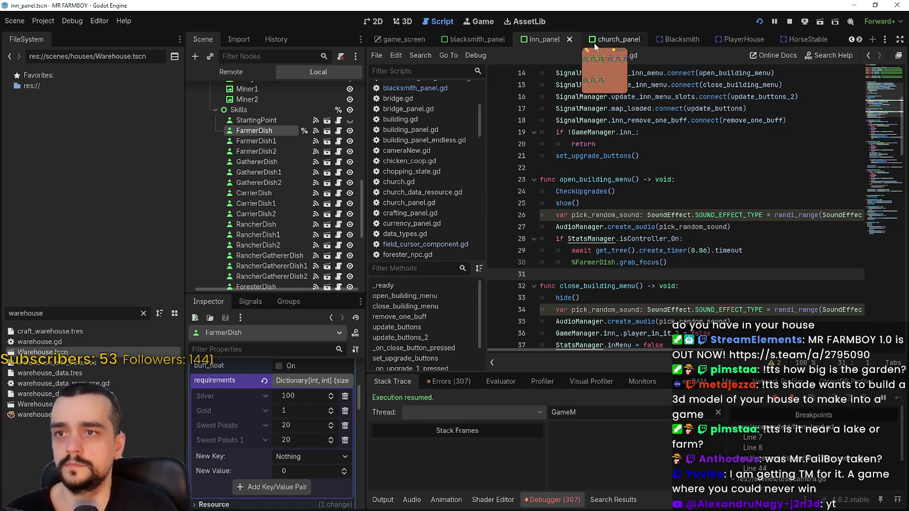
# Step: In church_panel.gd, paste the isController_On focus block into open_building_menu
pyautogui.hotkey('ctrl', 'Tab')
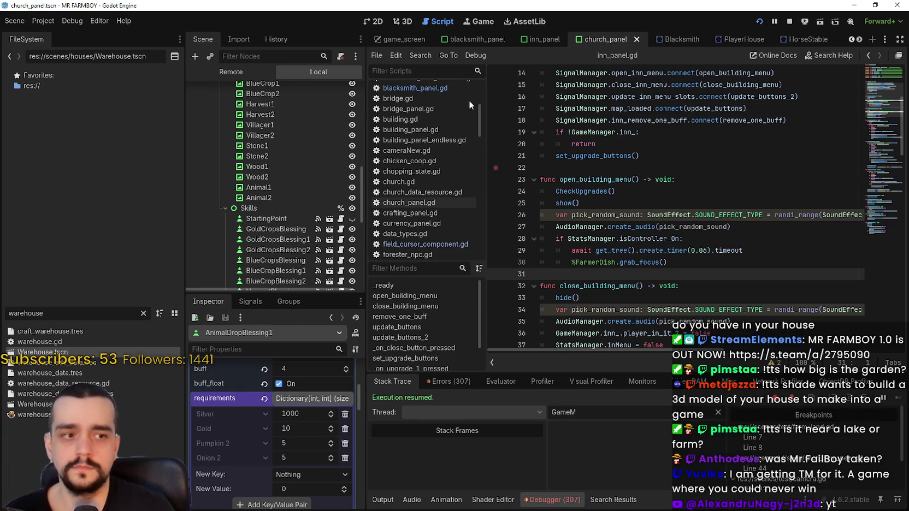
pyautogui.scroll(3, 325, 174)
pyautogui.scroll(5, 324, 188)
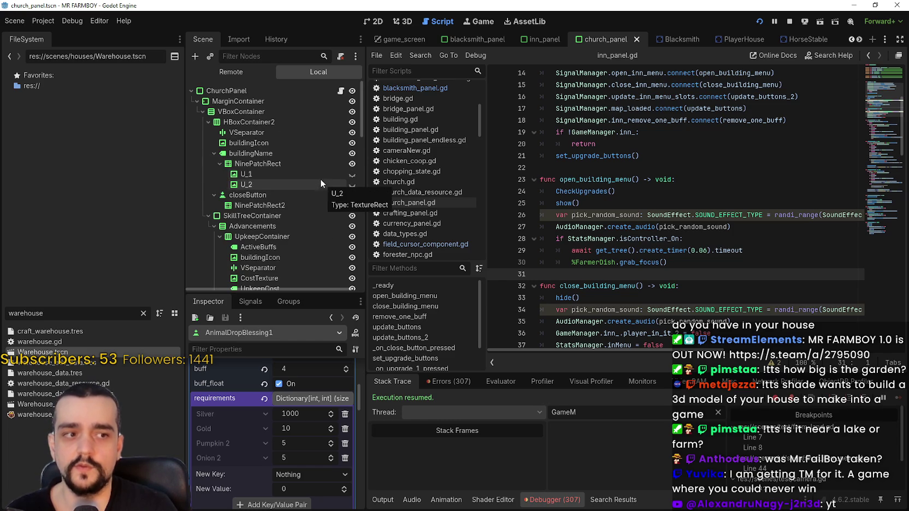
pyautogui.scroll(-1, 317, 181)
pyautogui.scroll(1, 318, 170)
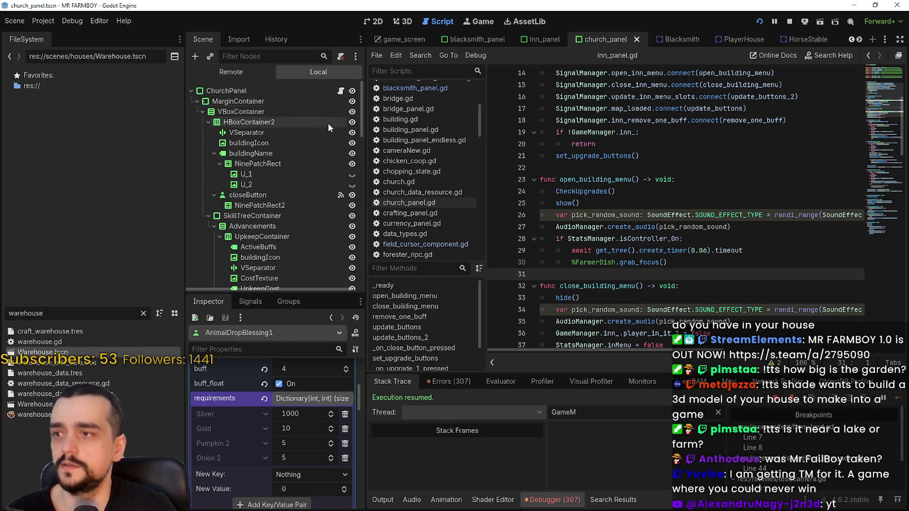
pyautogui.click(340, 93)
pyautogui.scroll(-7, 582, 202)
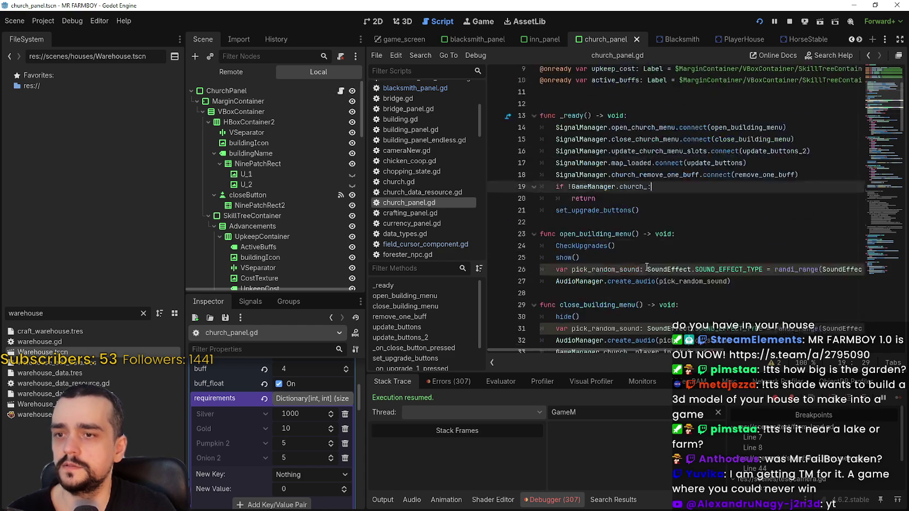
pyautogui.click(583, 145)
pyautogui.write('if StatsManager.isController_On: \t\tawait get_tree().create_timer(0.06).timeout \t\t%FarmerDish.grab_focus()')
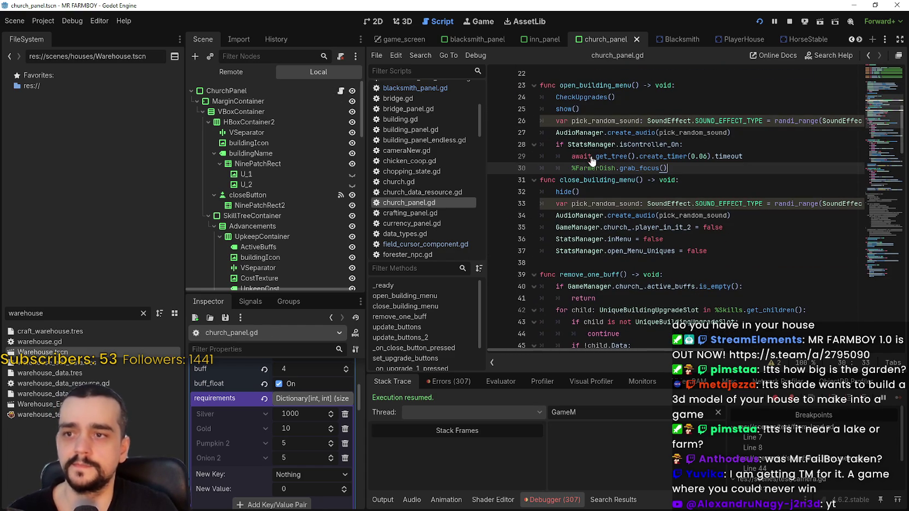
# Step: Set the GoldCropsBlessing node to Access as Unique Name
pyautogui.scroll(-3, 305, 216)
pyautogui.scroll(-10, 305, 216)
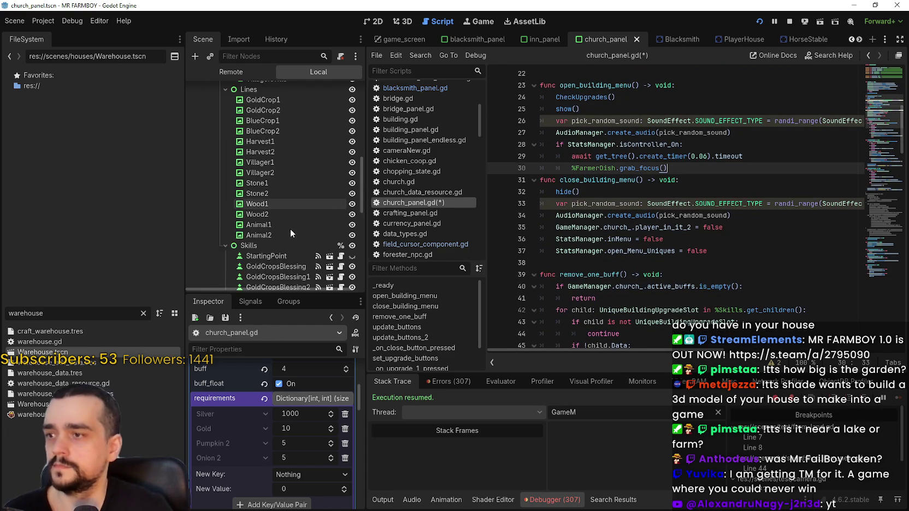
pyautogui.rightClick(283, 220)
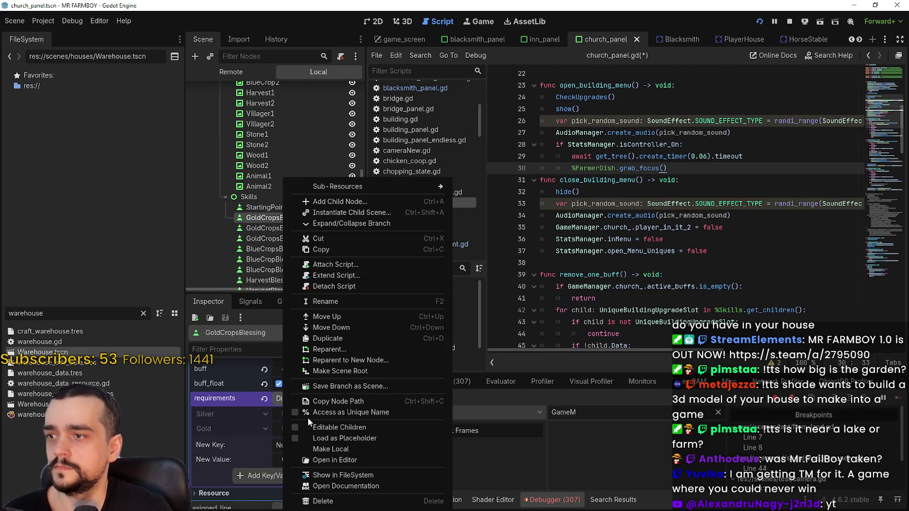
pyautogui.click(362, 415)
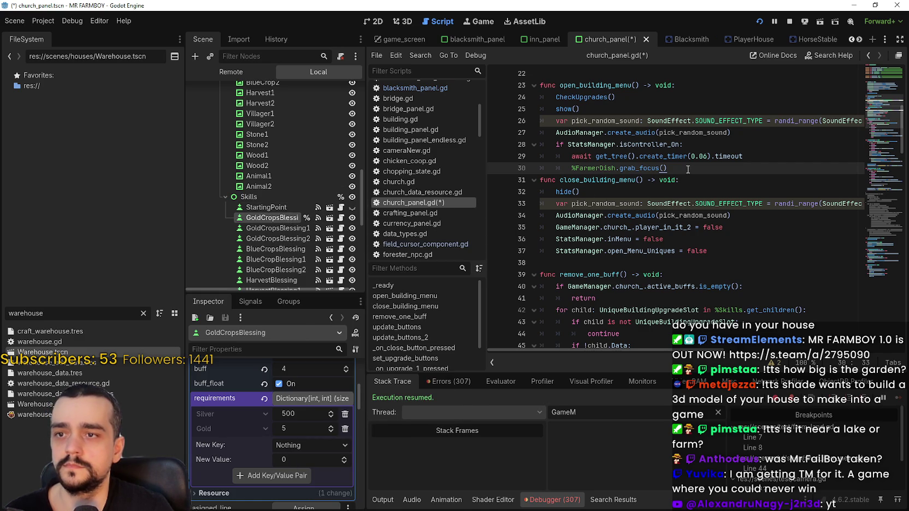
# Step: Replace %FarmerDish with %GoldCropsBlessing on line 30 and save the church panel
pyautogui.press('Return')
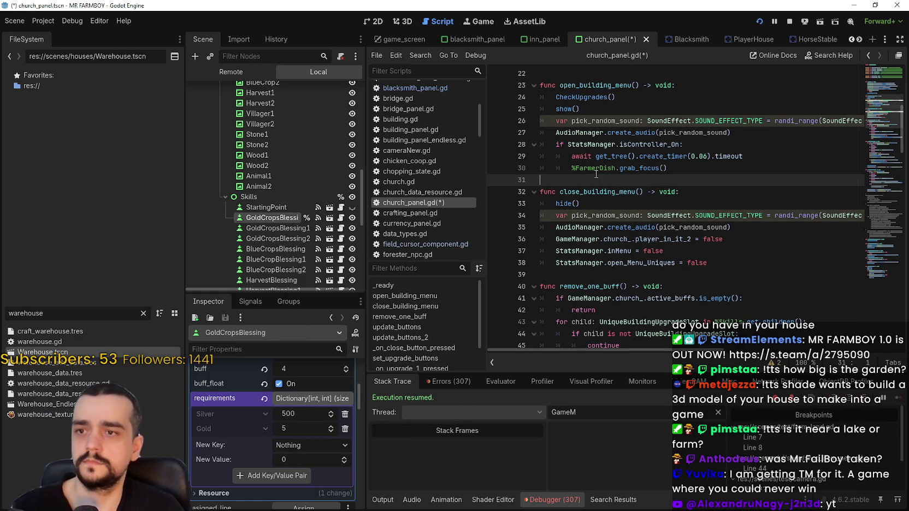
pyautogui.moveTo(615, 168); pyautogui.dragTo(571, 168)
pyautogui.moveTo(284, 220)
pyautogui.mouseDown()
pyautogui.moveTo(576, 168)
pyautogui.moveTo(575, 181)
pyautogui.mouseUp()
pyautogui.click(575, 180)
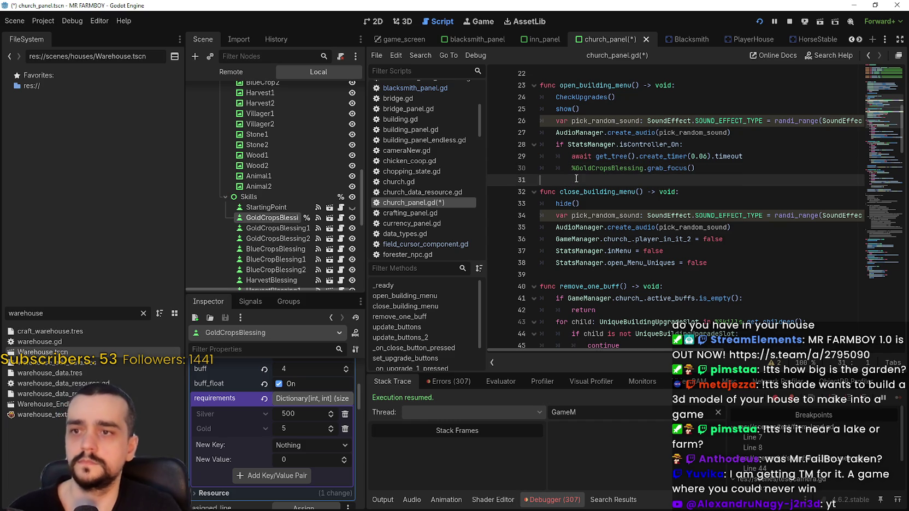
pyautogui.hotkey('ctrl', 's')
pyautogui.click(651, 160)
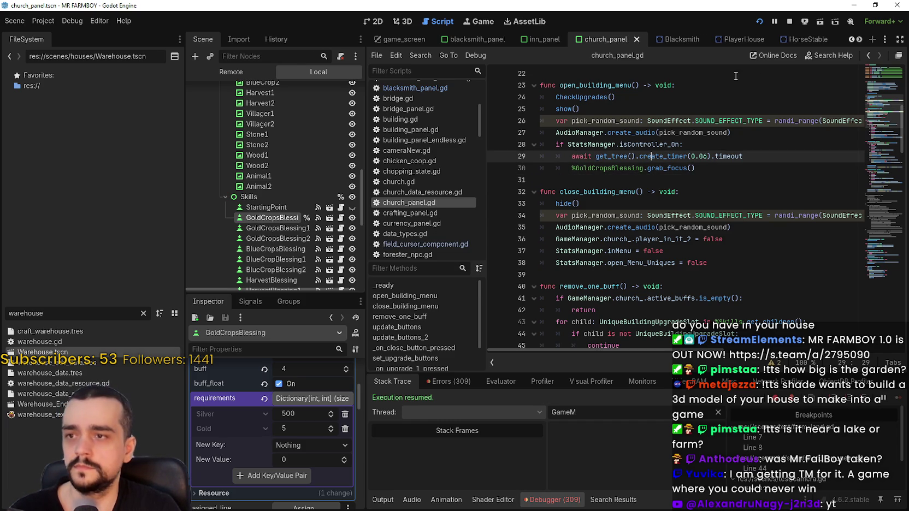
pyautogui.moveTo(694, 170); pyautogui.dragTo(532, 143)
pyautogui.hotkey('ctrl', 'c')
pyautogui.click(620, 183)
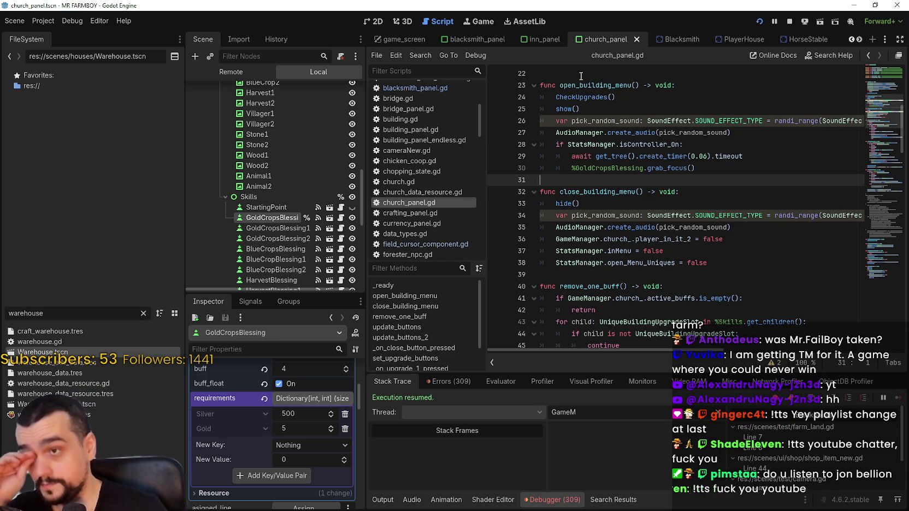
# Step: Filter the FileSystem for game_sc and open game_screen.tscn
pyautogui.hotkey('ctrl', 'a')
pyautogui.write('game')
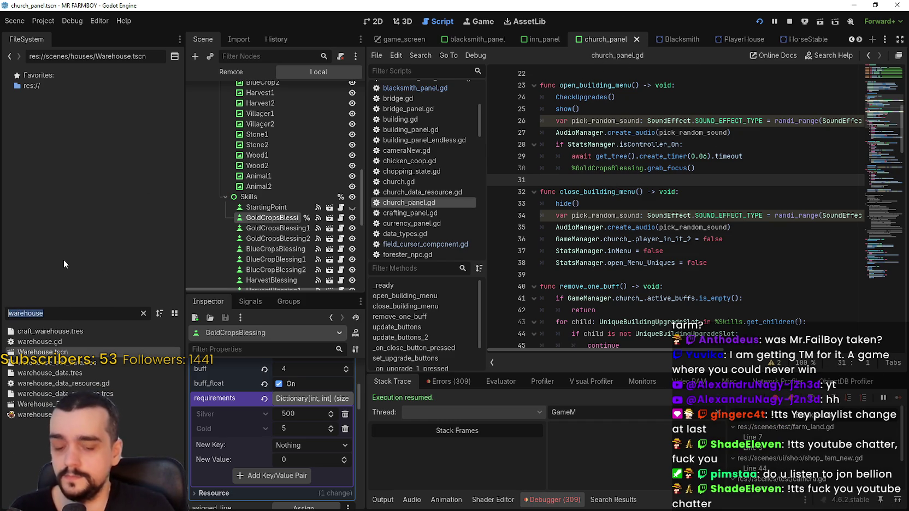
pyautogui.hotkey('ctrl', 'a')
pyautogui.press('BackSpace')
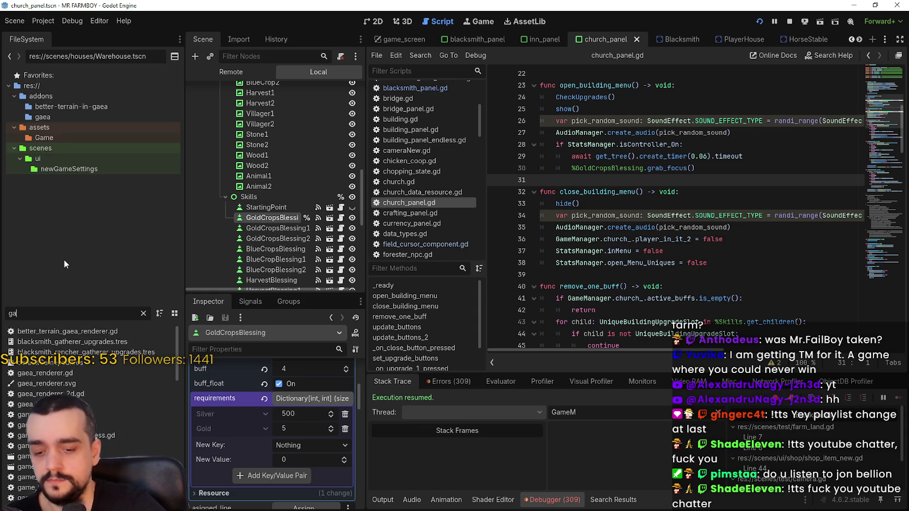
pyautogui.write('game_')
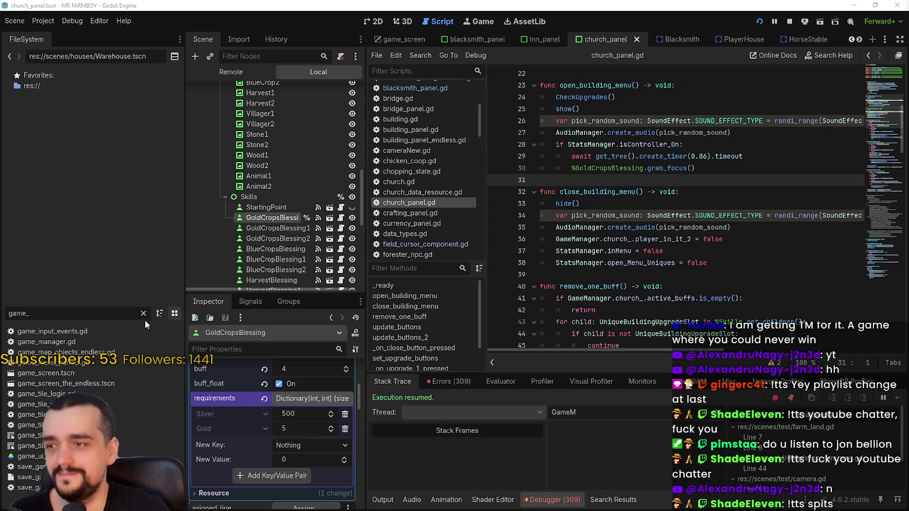
pyautogui.write('sc')
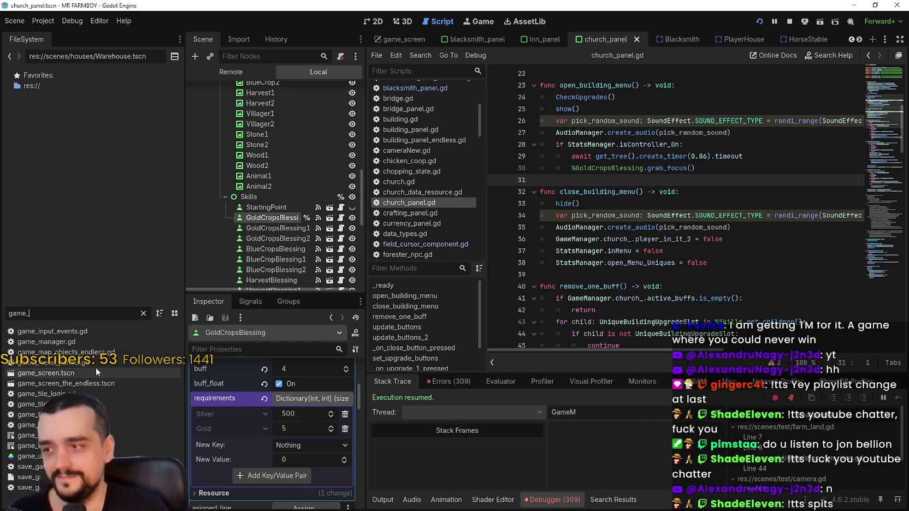
pyautogui.doubleClick(81, 331)
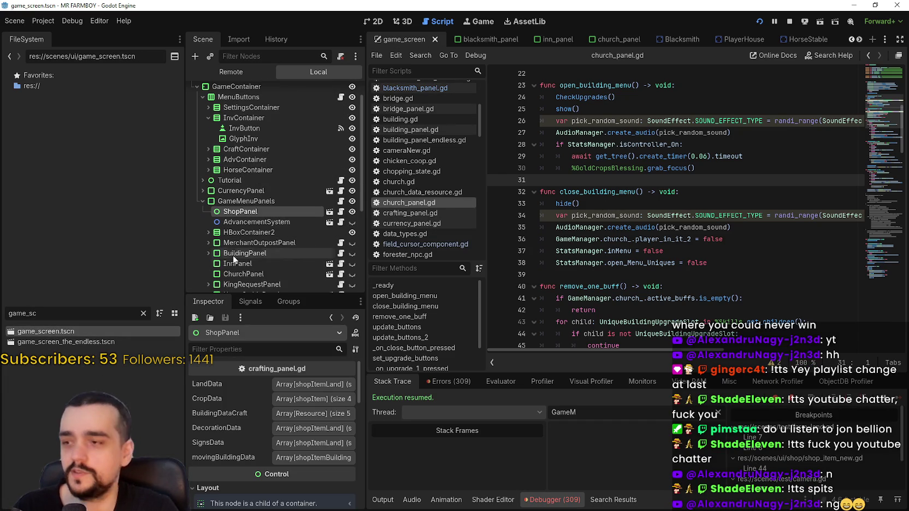
# Step: Look through InnPanel, TaskRequestPanel and BlacksmithPanel, then open HorseStablePanel's own scene
pyautogui.click(252, 225)
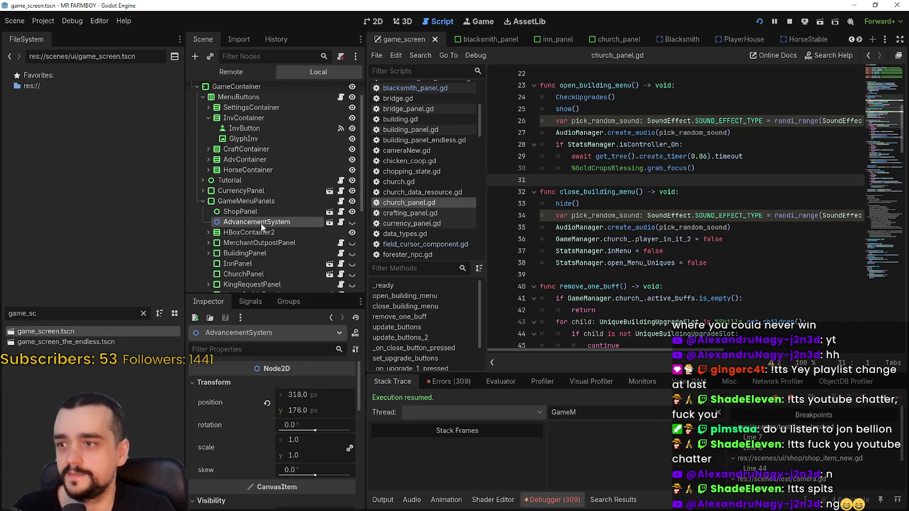
pyautogui.click(257, 212)
pyautogui.scroll(-5, 287, 188)
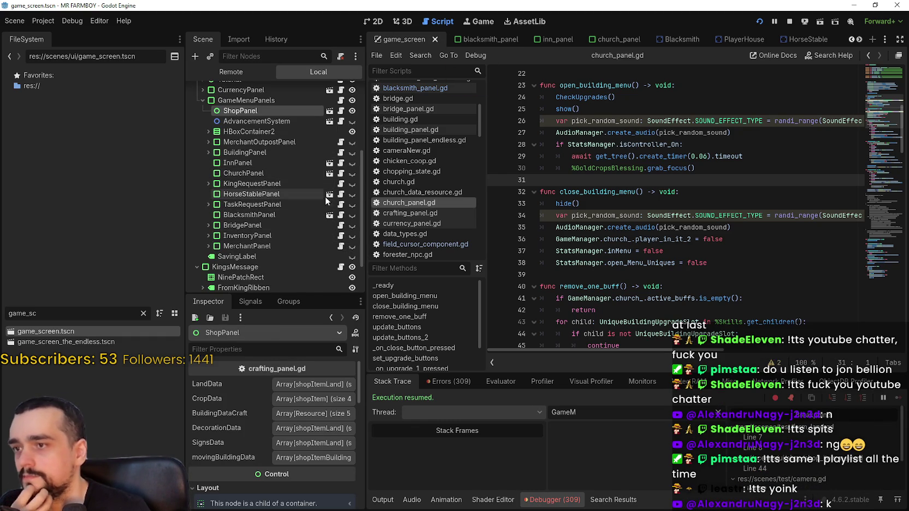
pyautogui.click(254, 162)
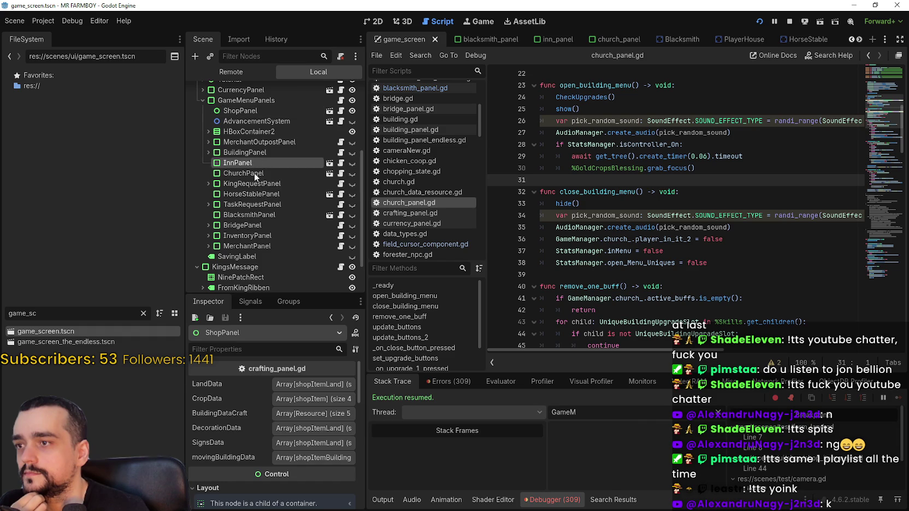
pyautogui.click(256, 205)
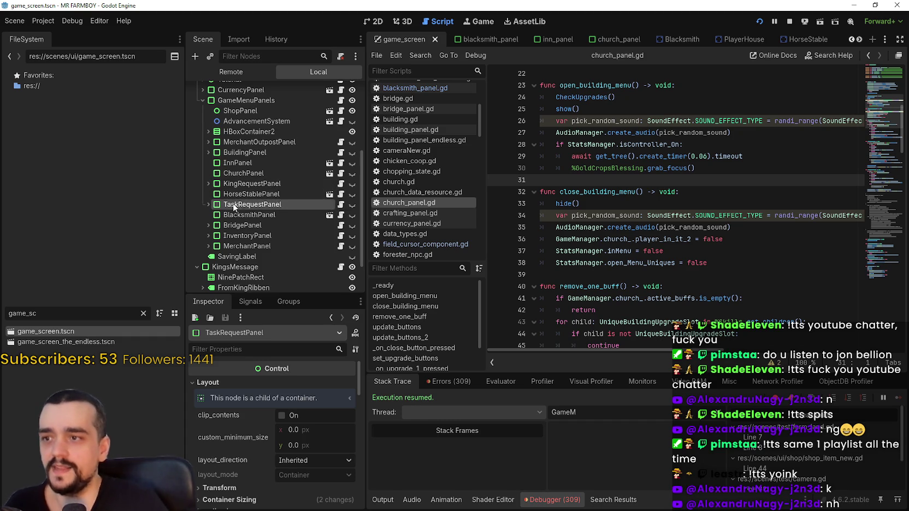
pyautogui.click(267, 216)
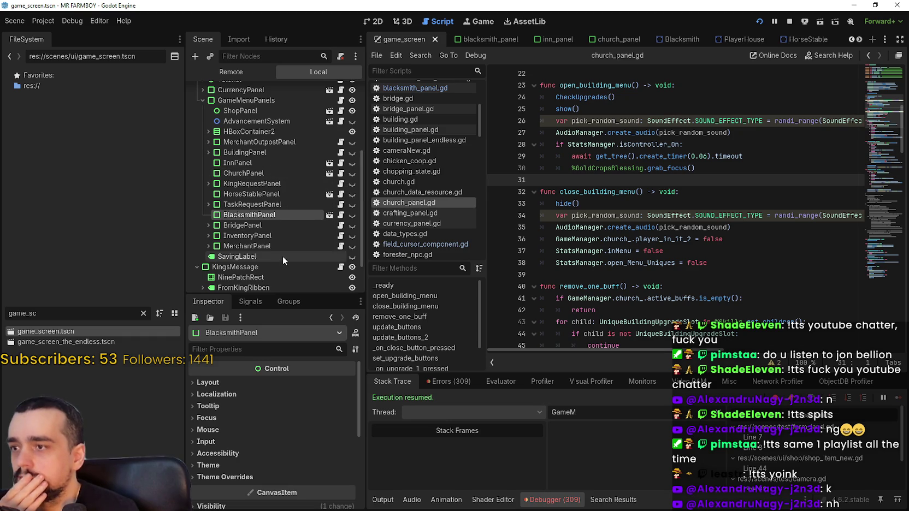
pyautogui.click(277, 205)
pyautogui.click(284, 194)
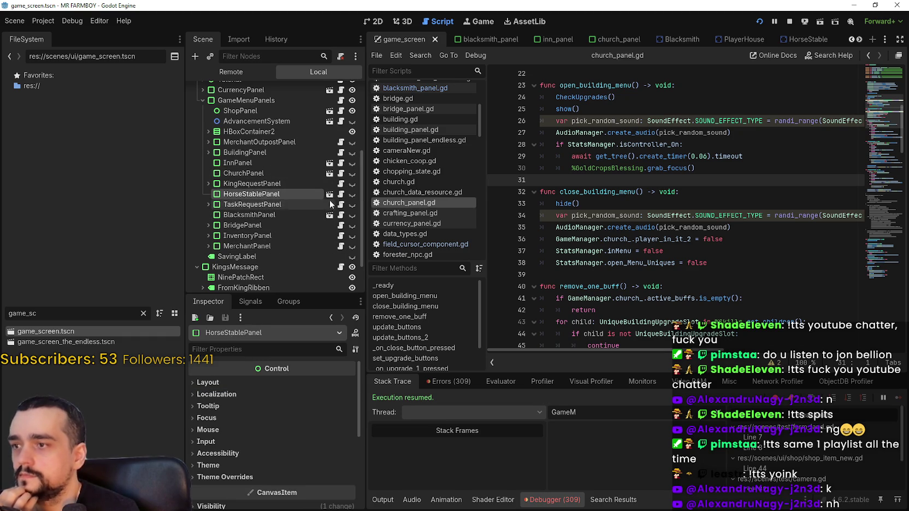
pyautogui.click(329, 194)
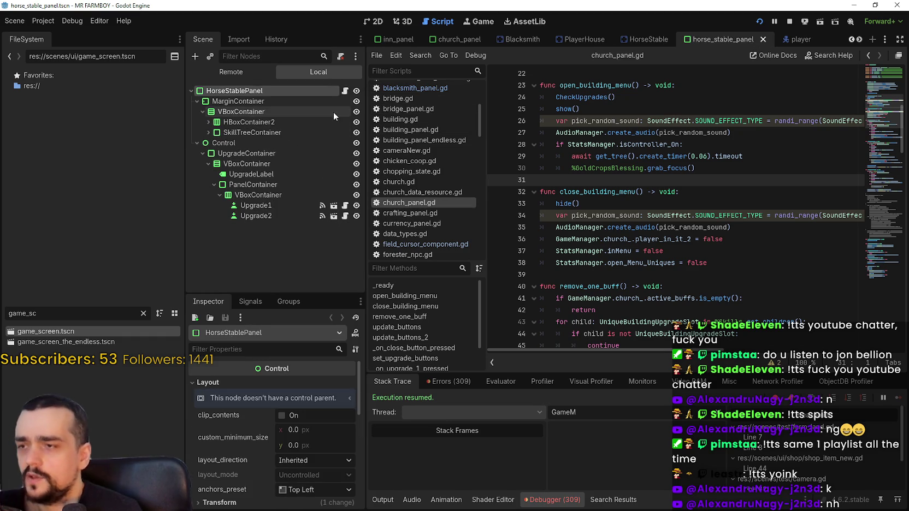
# Step: Open horse_stable_panel.gd and scroll to find the stable request menu function
pyautogui.click(381, 24)
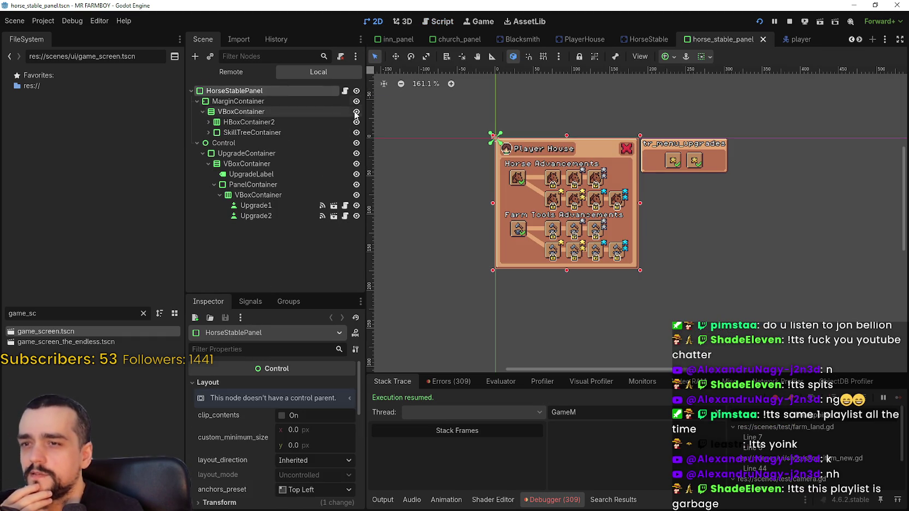
pyautogui.click(345, 91)
pyautogui.scroll(-2, 579, 180)
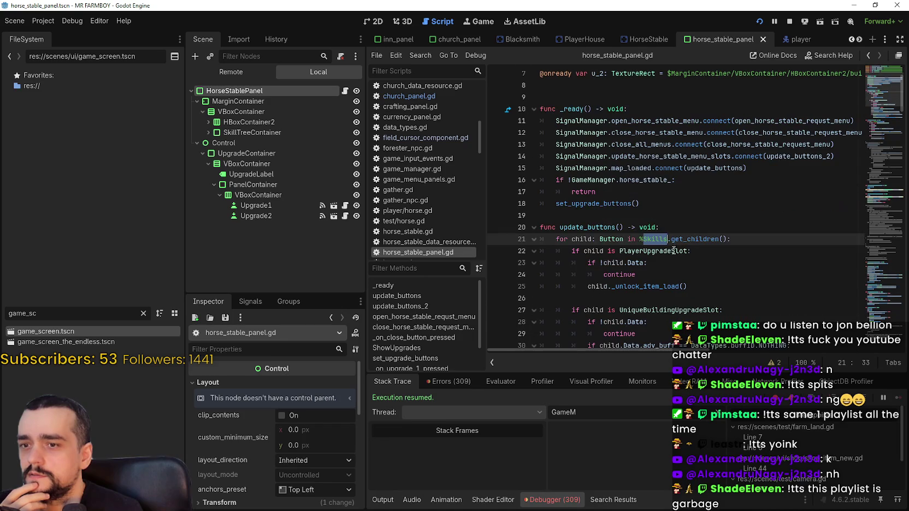
pyautogui.click(650, 211)
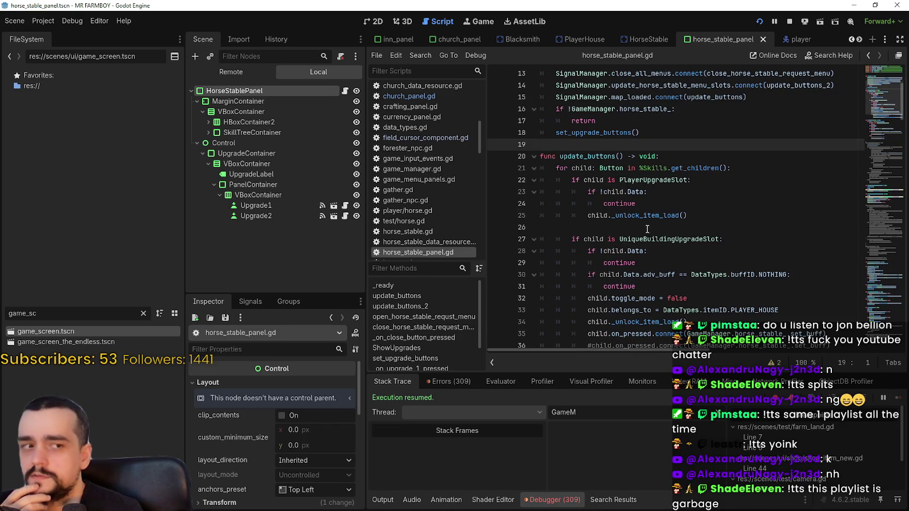
pyautogui.scroll(4, 647, 229)
pyautogui.scroll(-5, 594, 195)
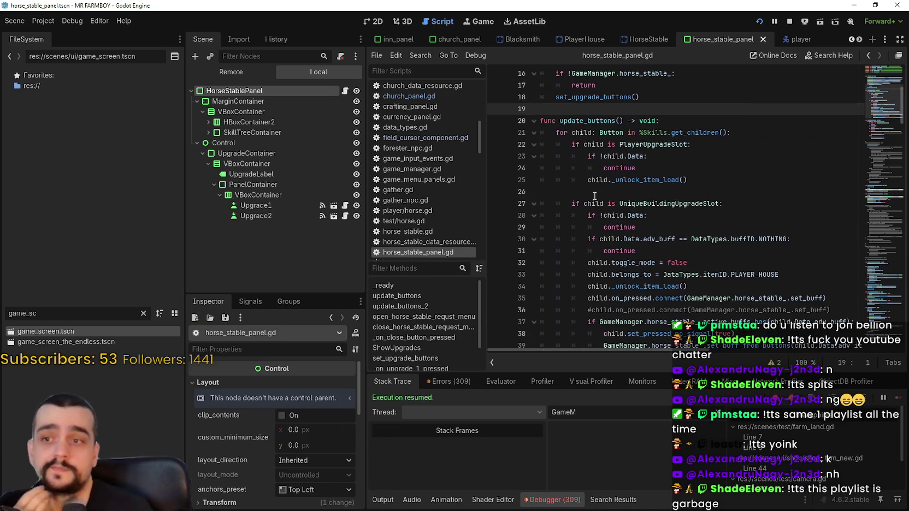
pyautogui.scroll(-5, 594, 195)
pyautogui.scroll(6, 591, 185)
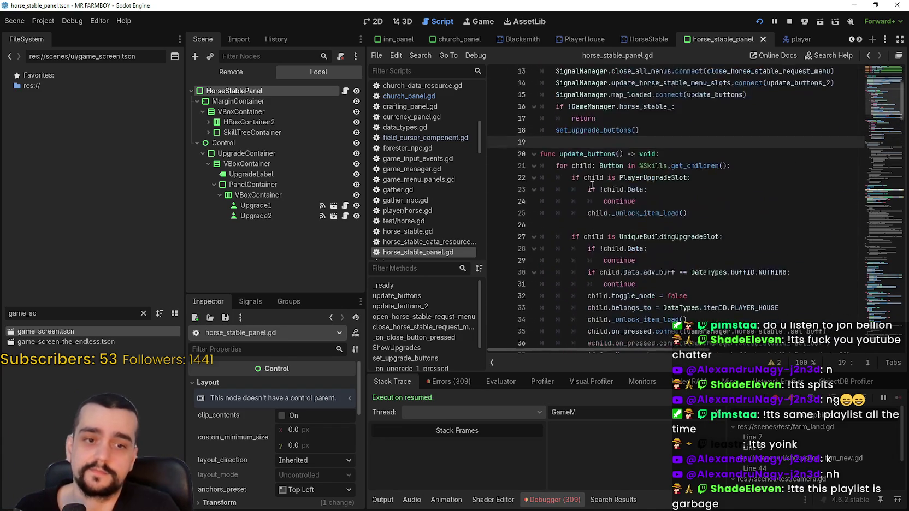
pyautogui.scroll(4, 591, 185)
pyautogui.moveTo(897, 106)
pyautogui.mouseDown()
pyautogui.moveTo(880, 334)
pyautogui.moveTo(869, 88)
pyautogui.moveTo(866, 123)
pyautogui.moveTo(861, 88)
pyautogui.moveTo(867, 199)
pyautogui.mouseUp()
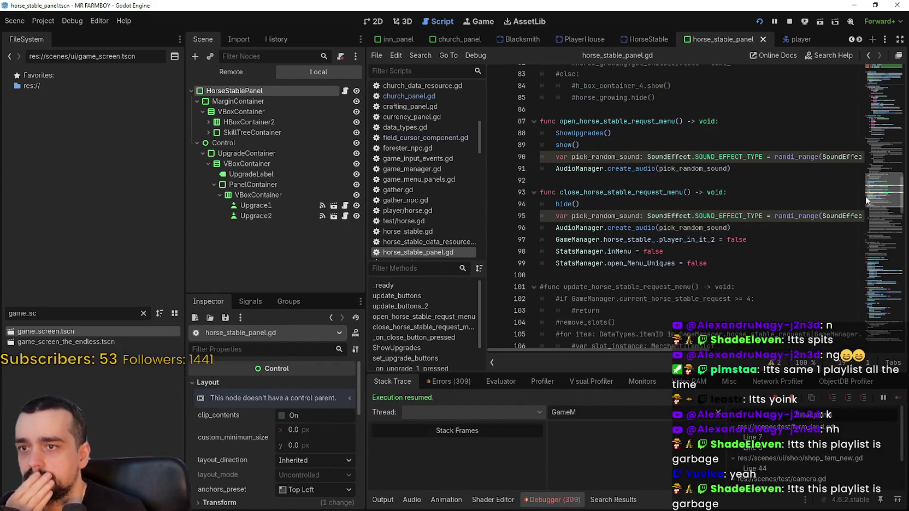
# Step: Paste the controller focus block into open_horse_stable_requst_menu and save
pyautogui.click(576, 176)
pyautogui.hotkey('ctrl', 'v')
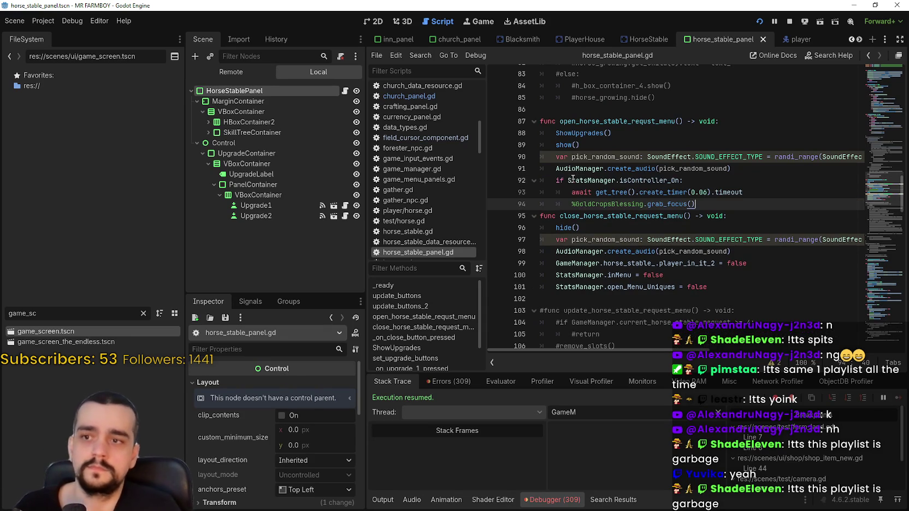
pyautogui.press('Return')
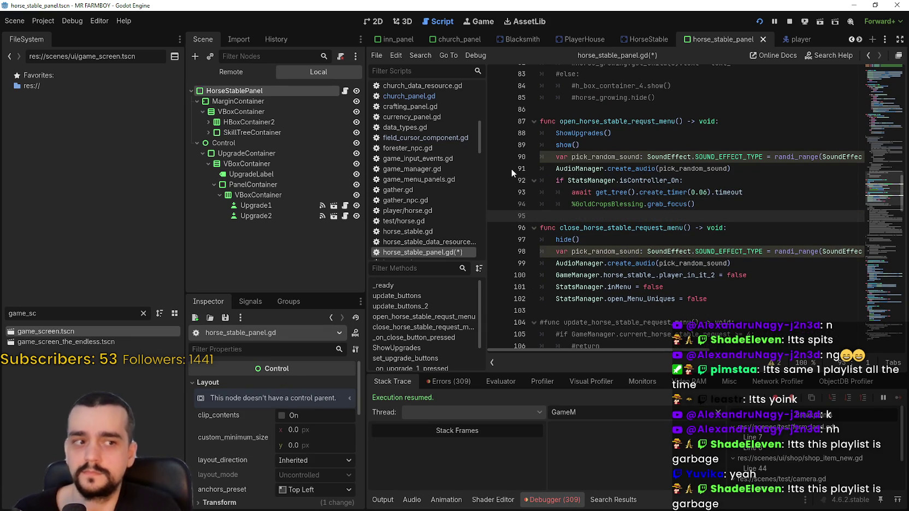
pyautogui.hotkey('ctrl', 's')
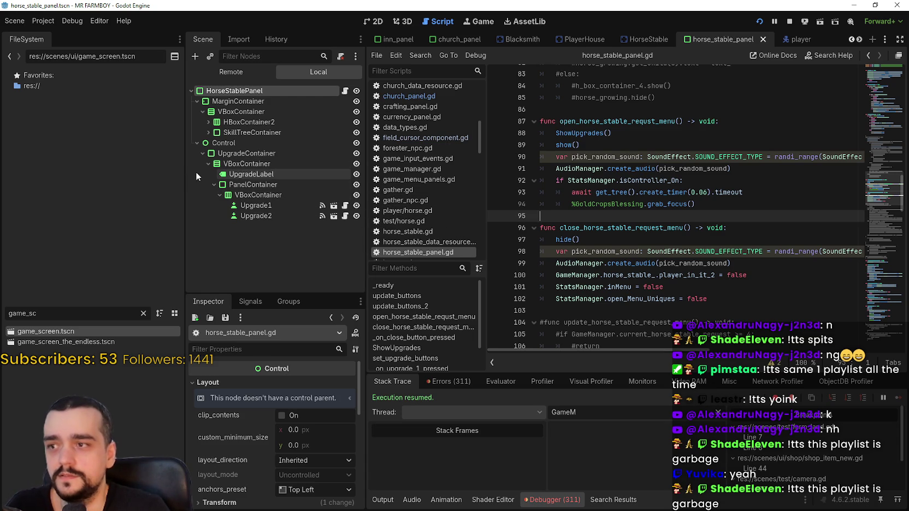
# Step: Under SkillTreeContainer, set the HorseUnlock node to Access as Unique Name
pyautogui.click(208, 132)
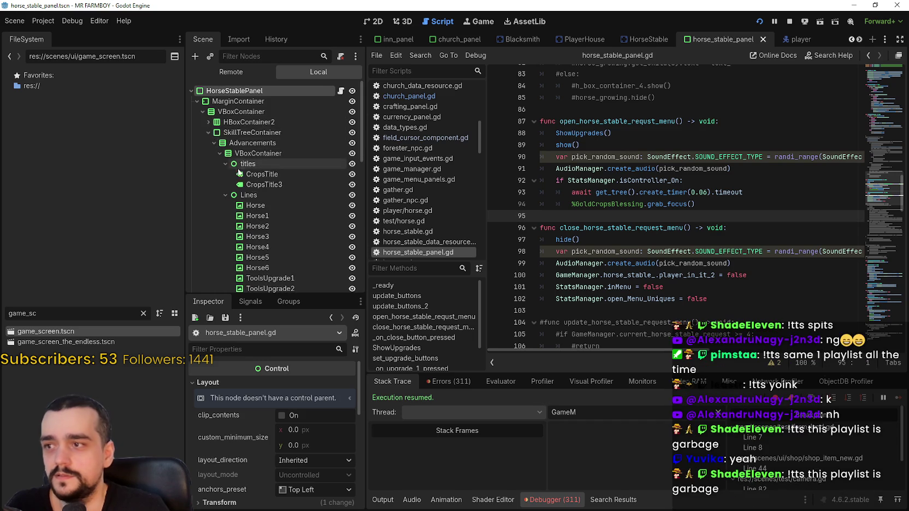
pyautogui.scroll(-5, 238, 170)
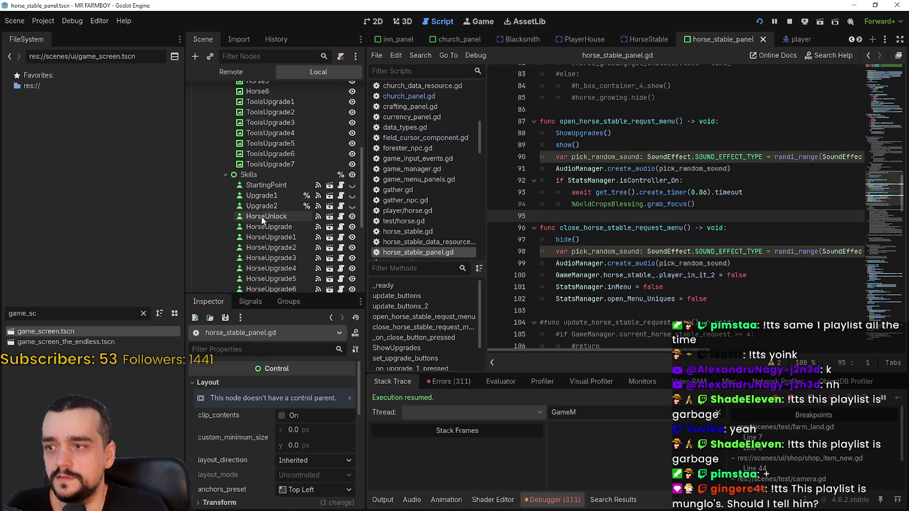
pyautogui.click(261, 216)
pyautogui.rightClick(265, 216)
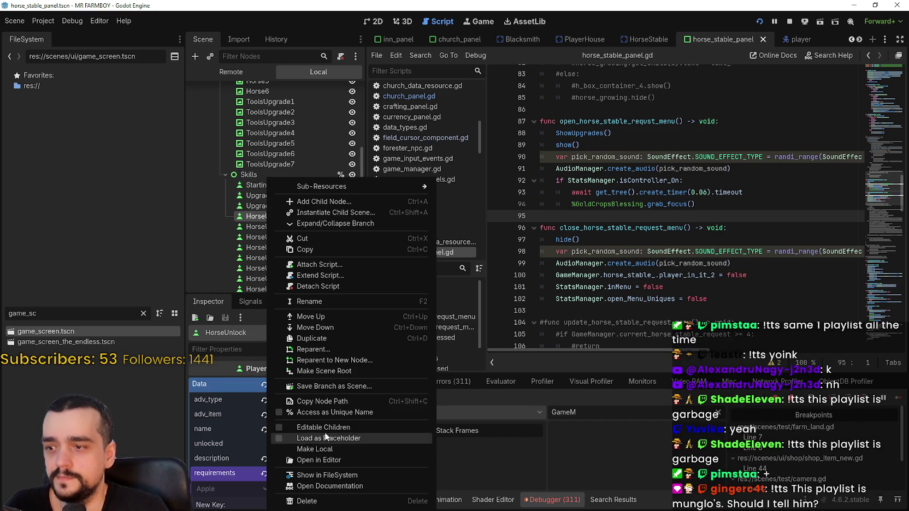
pyautogui.click(338, 412)
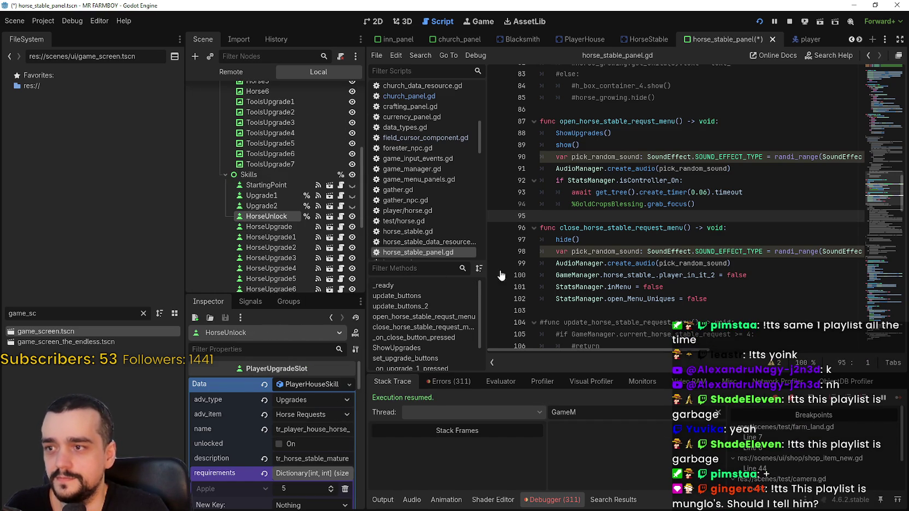
# Step: Replace %GoldCropsBlessing with %HorseUnlock on line 94 and save
pyautogui.click(601, 203)
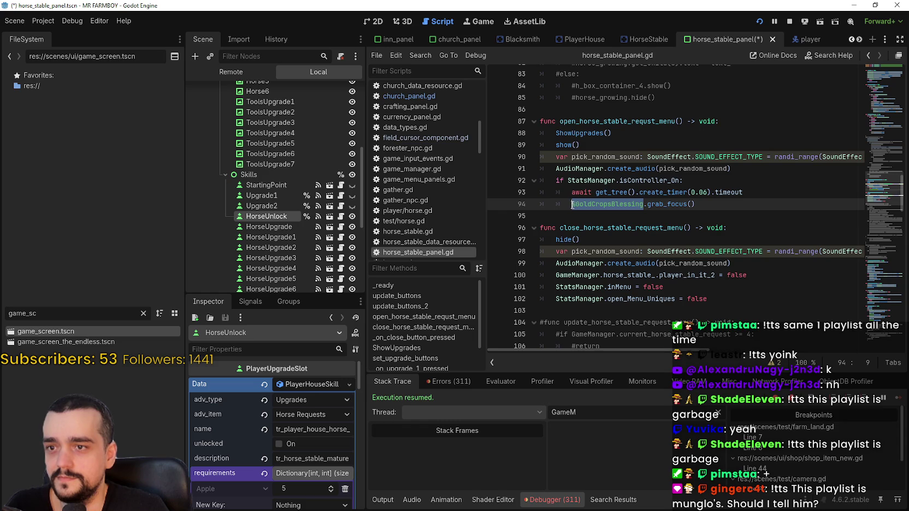
pyautogui.moveTo(441, 212); pyautogui.dragTo(596, 211)
pyautogui.click(680, 212)
pyautogui.hotkey('ctrl', 's')
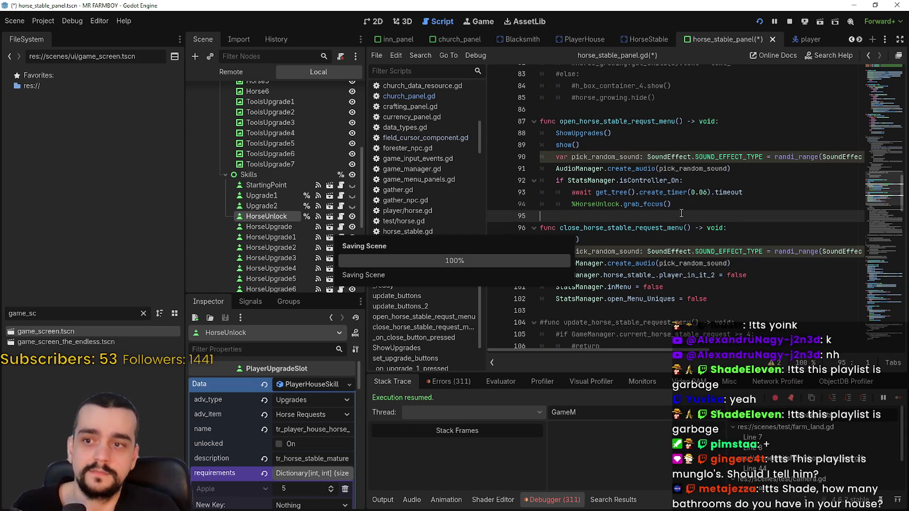
pyautogui.moveTo(690, 208)
pyautogui.mouseDown()
pyautogui.moveTo(541, 171)
pyautogui.moveTo(540, 178)
pyautogui.mouseUp()
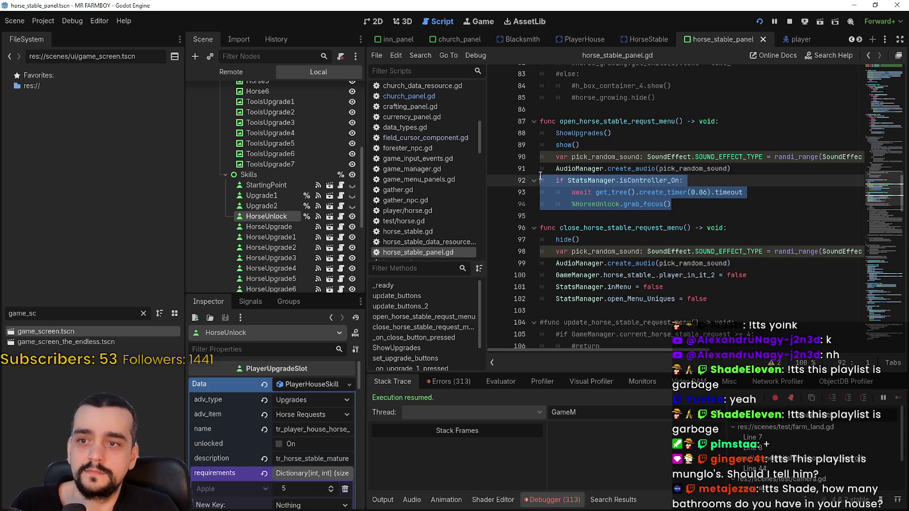
pyautogui.click(630, 216)
pyautogui.hotkey('ctrl', 's')
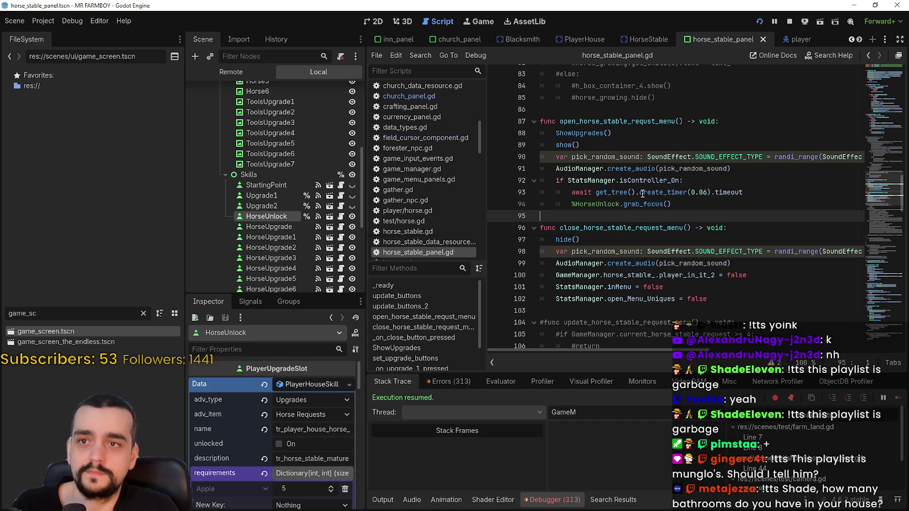
pyautogui.scroll(-4, 860, 40)
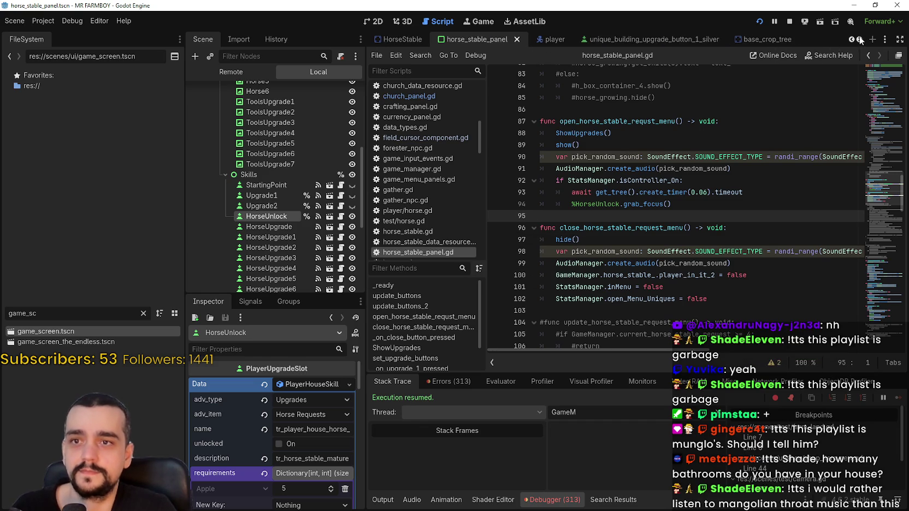
# Step: Filter the FileSystem for game_s, open game_screen_the_endless.tscn, and select PlayerHousePanel
pyautogui.write('gamew')
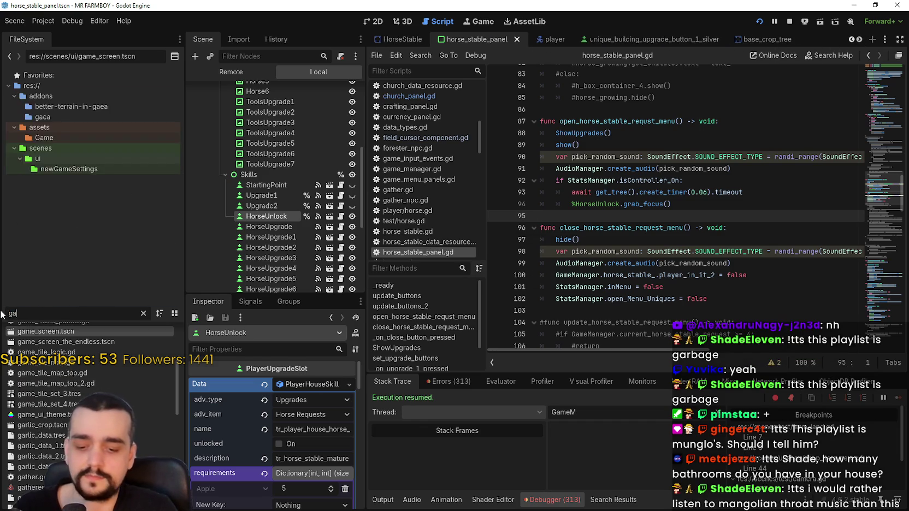
pyautogui.press('BackSpace')
pyautogui.write('_s')
pyautogui.click(99, 342)
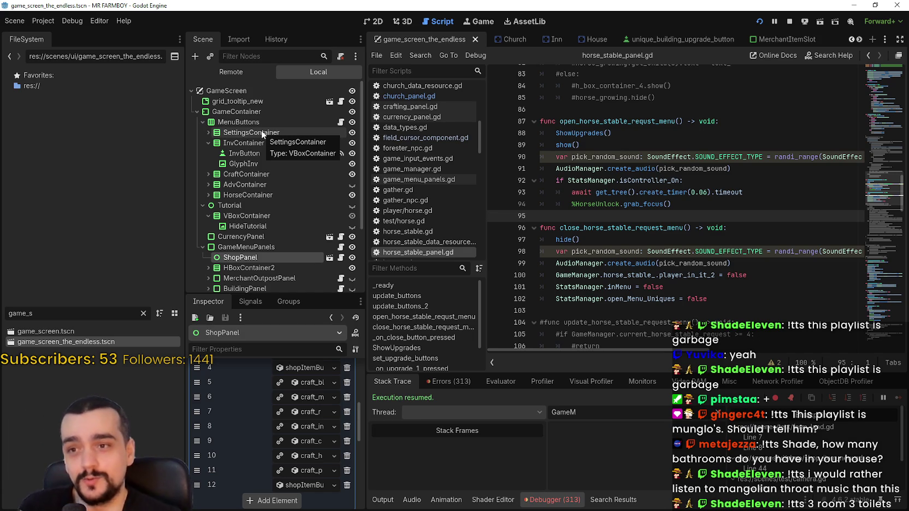
pyautogui.scroll(-4, 260, 177)
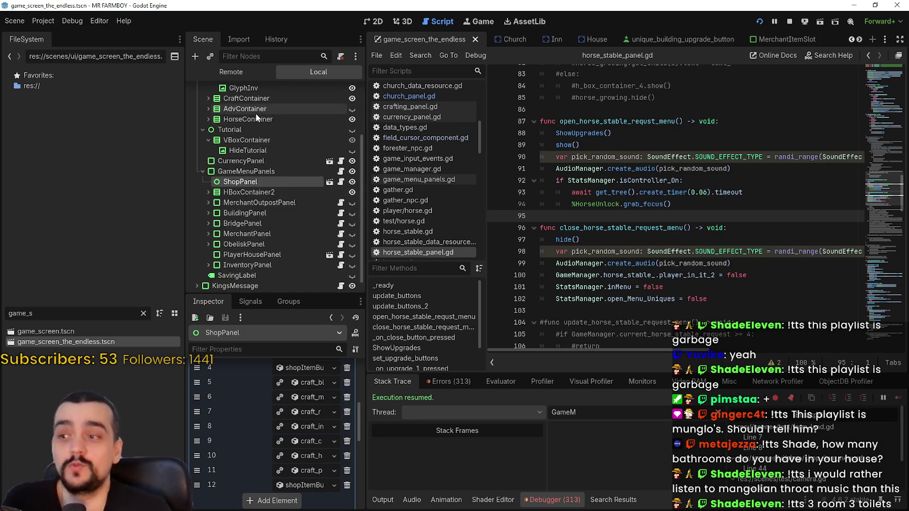
pyautogui.click(303, 244)
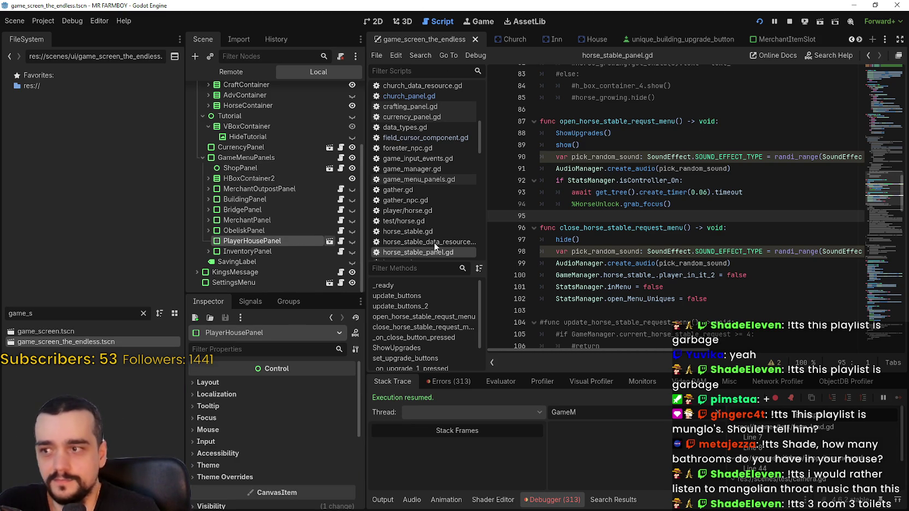
# Step: Open the player_house_panel scene and browse its Unlocks and Advancements button nodes
pyautogui.click(373, 22)
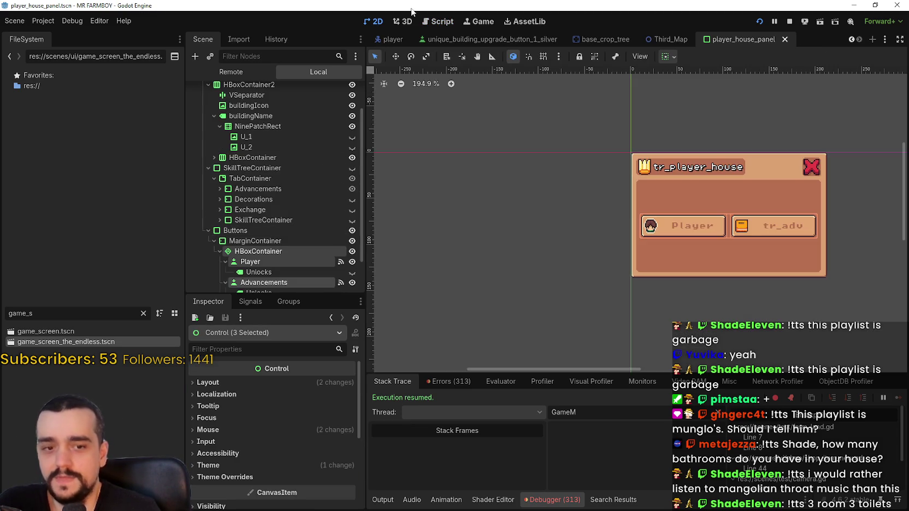
pyautogui.scroll(-2, 259, 229)
pyautogui.click(273, 228)
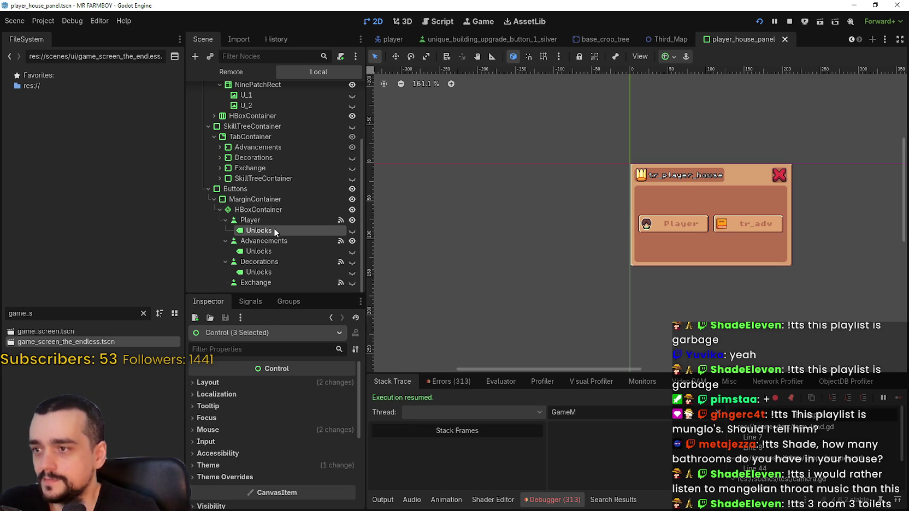
pyautogui.click(268, 241)
pyautogui.scroll(1, 278, 225)
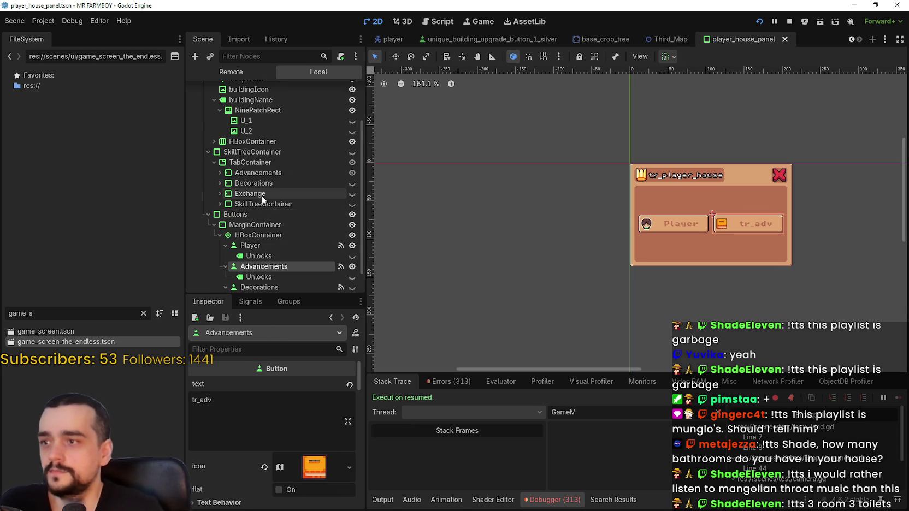
pyautogui.scroll(-1, 264, 203)
pyautogui.scroll(3, 268, 201)
pyautogui.scroll(-3, 283, 219)
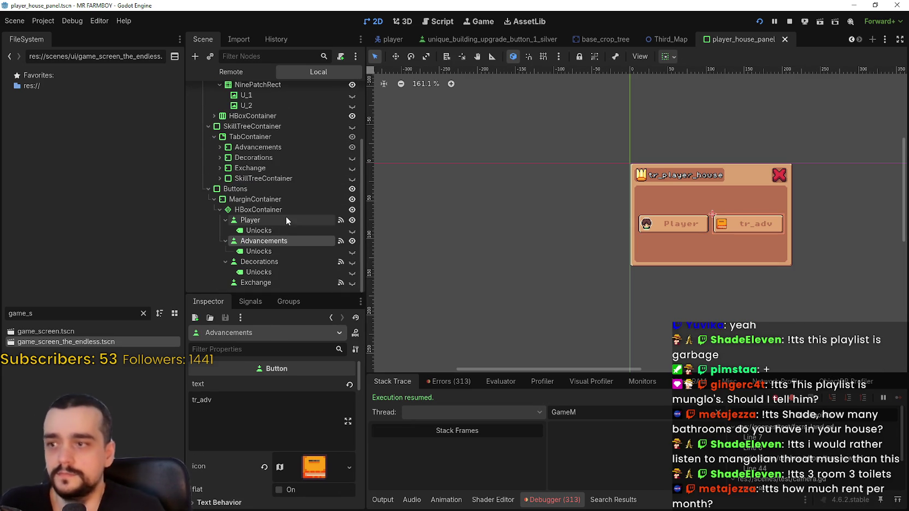
# Step: Show the Player button's signals and jump to _on_player_pressed in the script
pyautogui.click(271, 218)
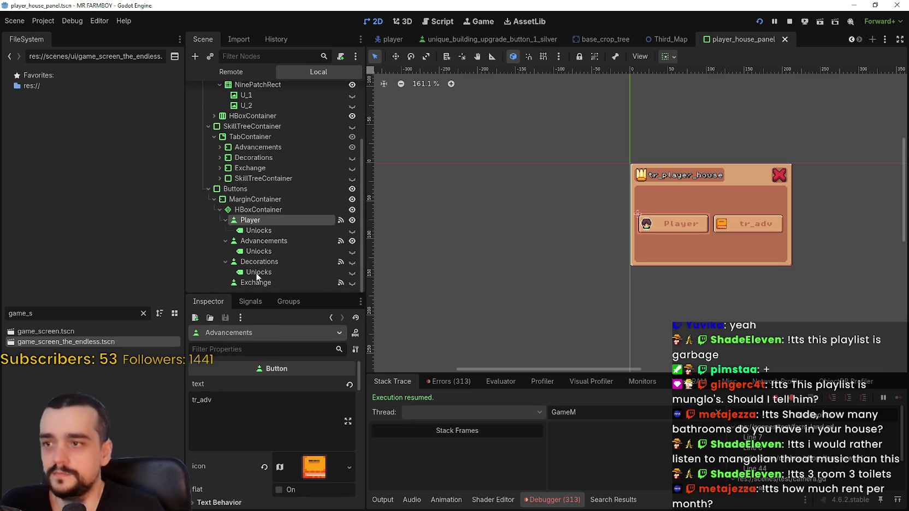
pyautogui.click(246, 303)
pyautogui.doubleClick(295, 378)
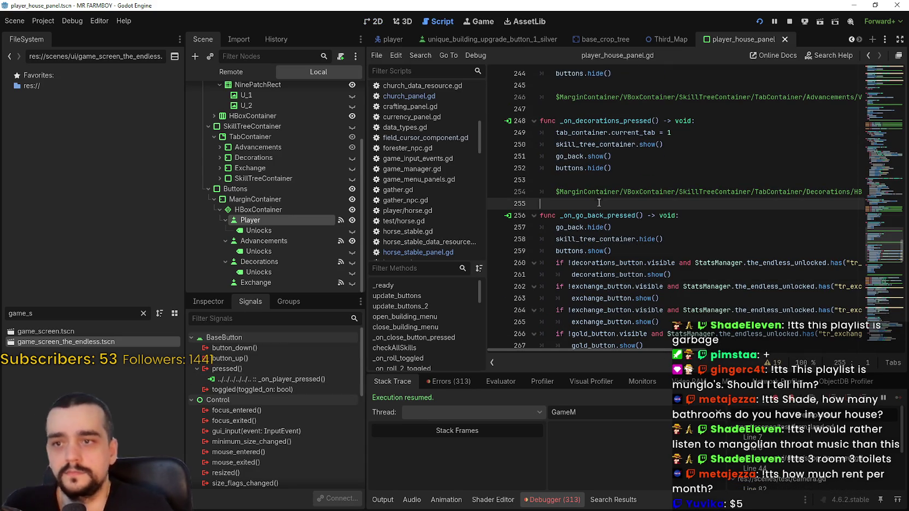
# Step: Scroll down through player_house_panel.gd past empty line 269
pyautogui.scroll(-4, 599, 201)
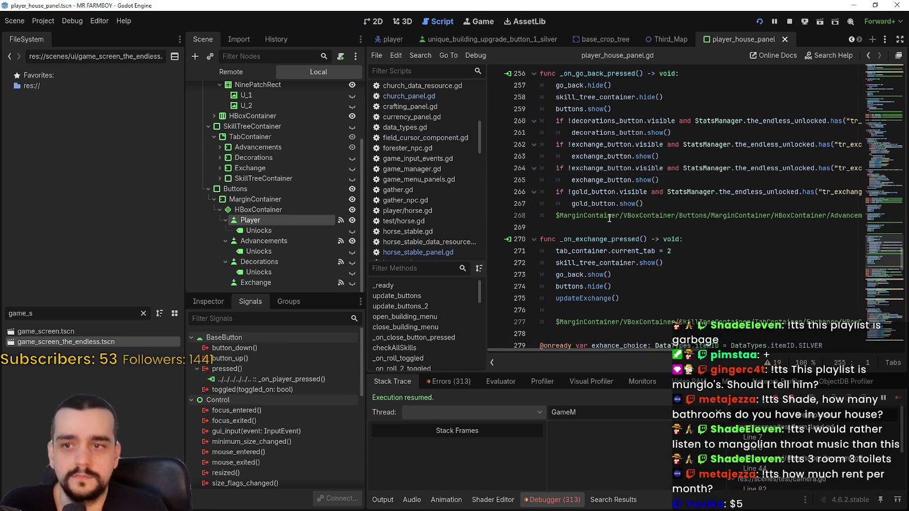
pyautogui.click(599, 223)
pyautogui.scroll(-3, 600, 222)
pyautogui.scroll(-5, 591, 218)
pyautogui.scroll(-7, 596, 210)
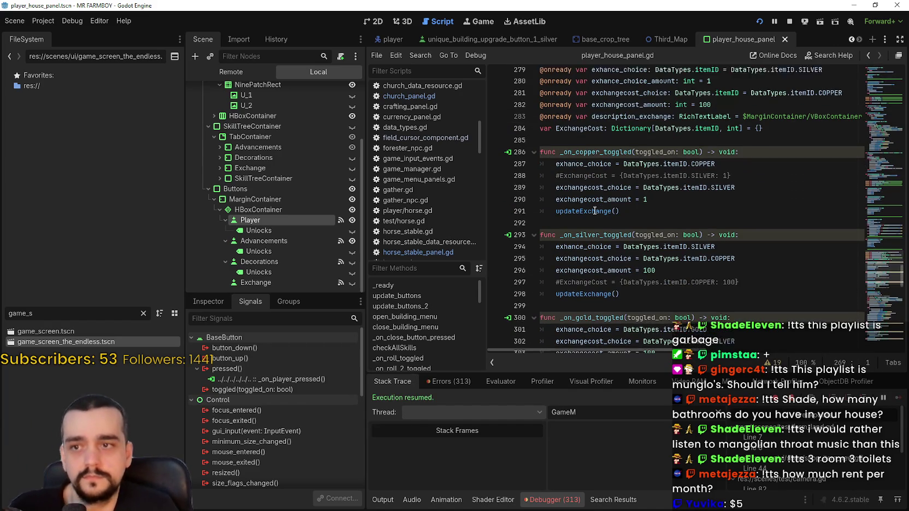
pyautogui.scroll(-3, 603, 208)
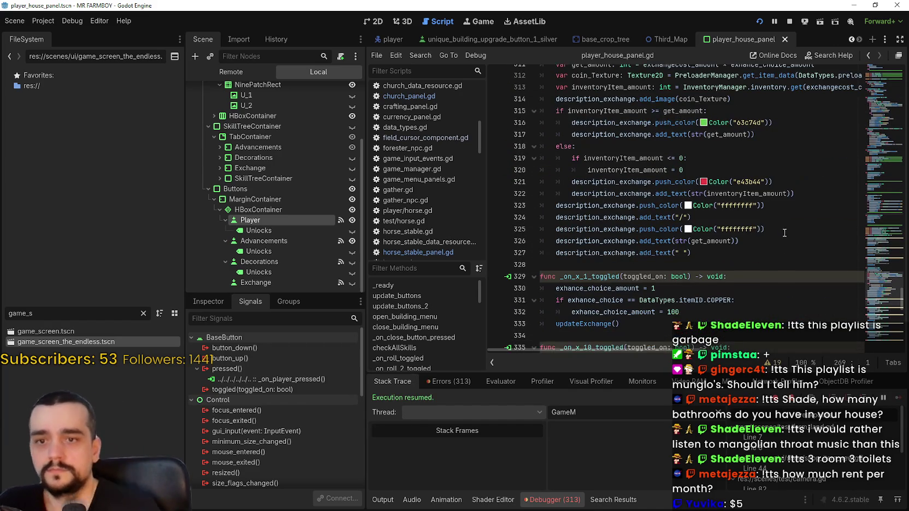
# Step: Scroll back up to open_building_menu and review its 0.06 s wait and Advancements button focus
pyautogui.click(877, 277)
pyautogui.click(884, 188)
pyautogui.moveTo(881, 202); pyautogui.dragTo(888, 126)
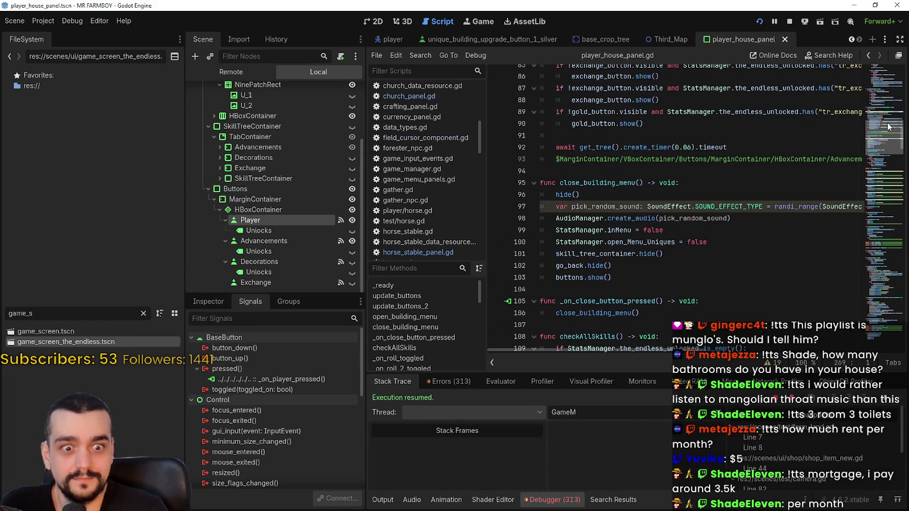
pyautogui.moveTo(888, 126); pyautogui.dragTo(888, 122)
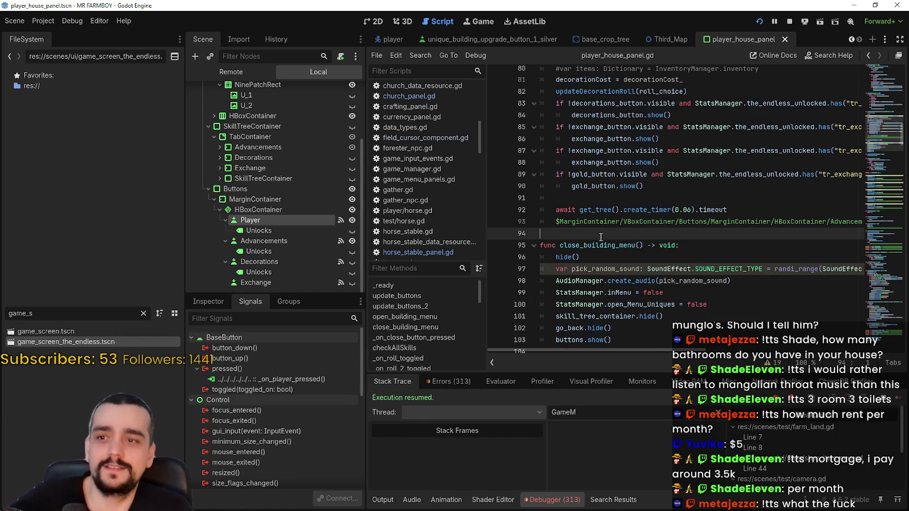
pyautogui.scroll(4, 597, 227)
pyautogui.scroll(-3, 582, 212)
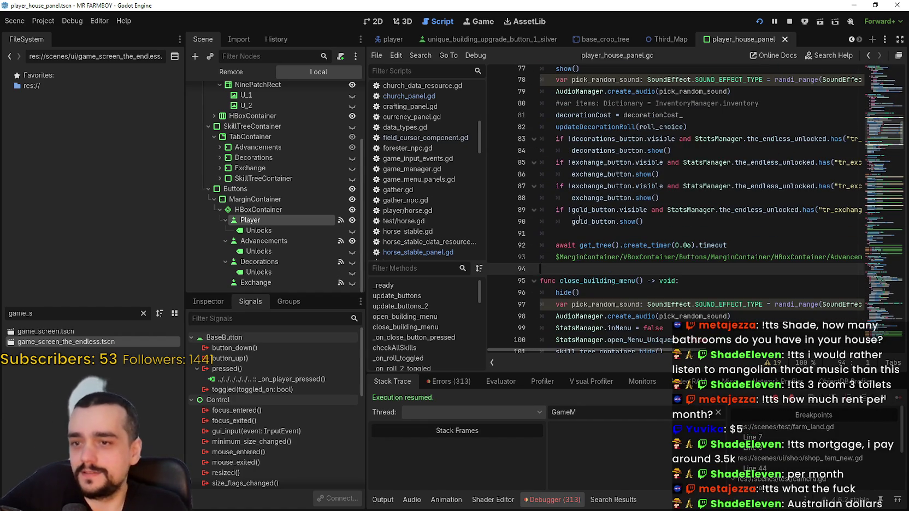
pyautogui.moveTo(599, 352)
pyautogui.mouseDown()
pyautogui.moveTo(618, 350)
pyautogui.moveTo(554, 322)
pyautogui.mouseUp()
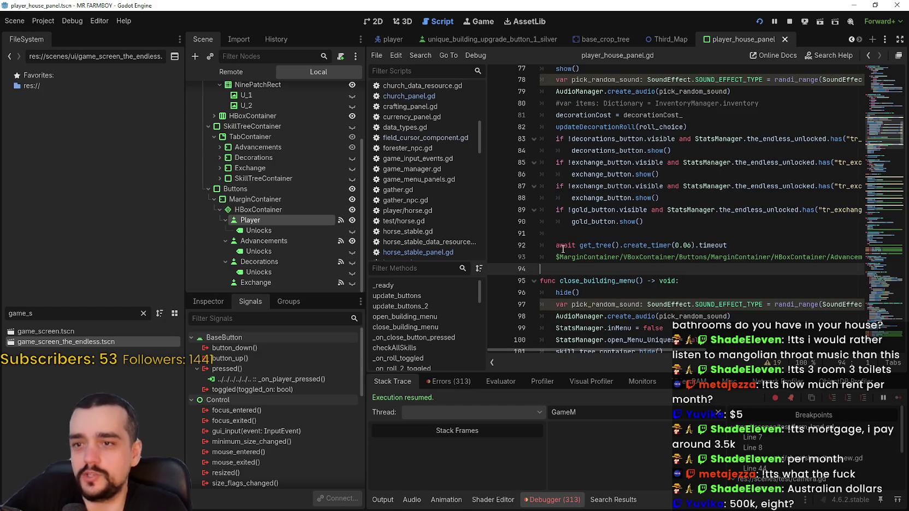
pyautogui.scroll(-2, 563, 249)
pyautogui.scroll(3, 569, 245)
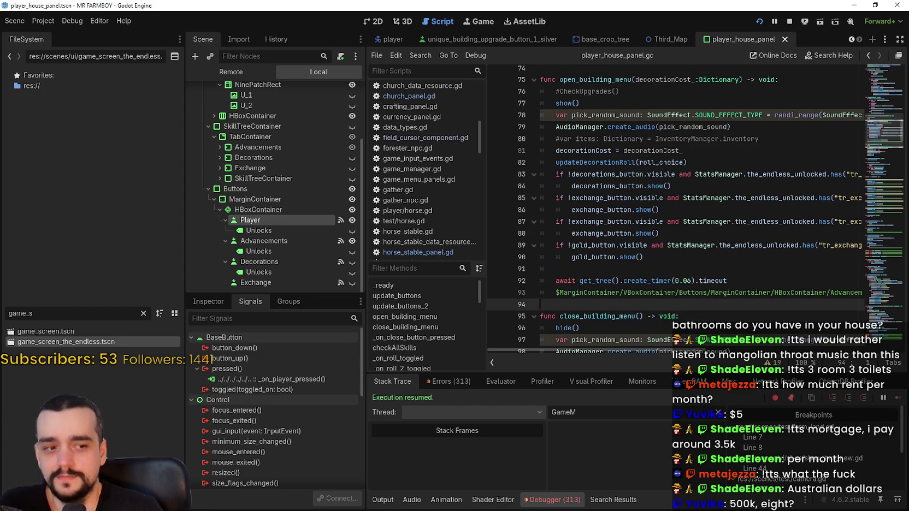
# Step: In the running game, check first-skill focus in the Blacksmith and Player House panels, including Basic Saddle
pyautogui.hotkey('alt', 'Tab')
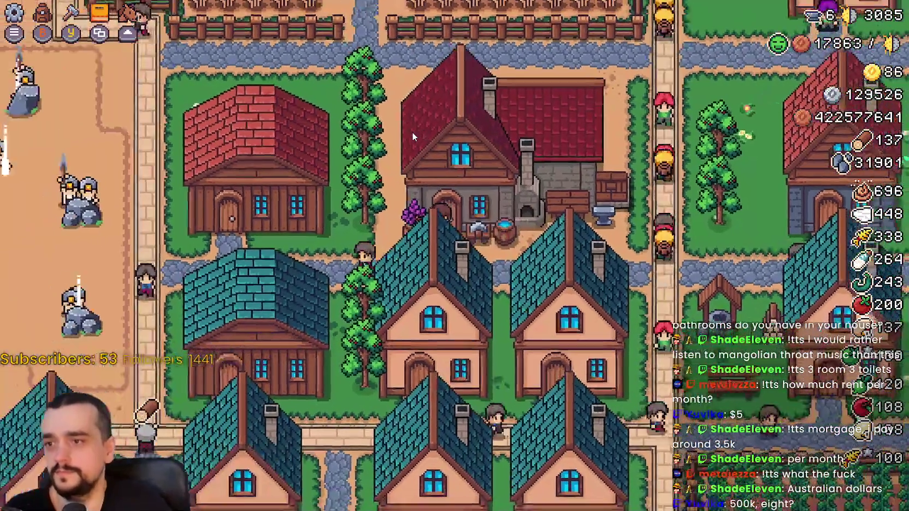
pyautogui.click(412, 136)
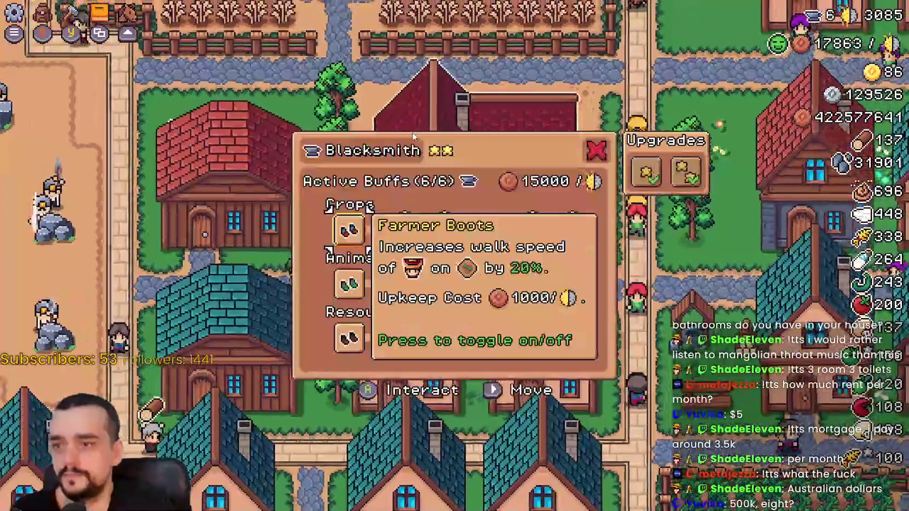
pyautogui.press('Escape')
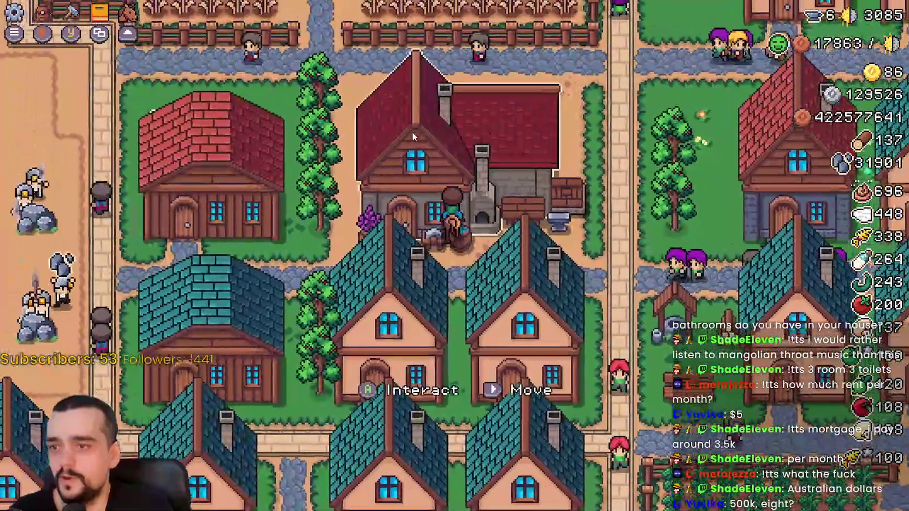
pyautogui.click(413, 134)
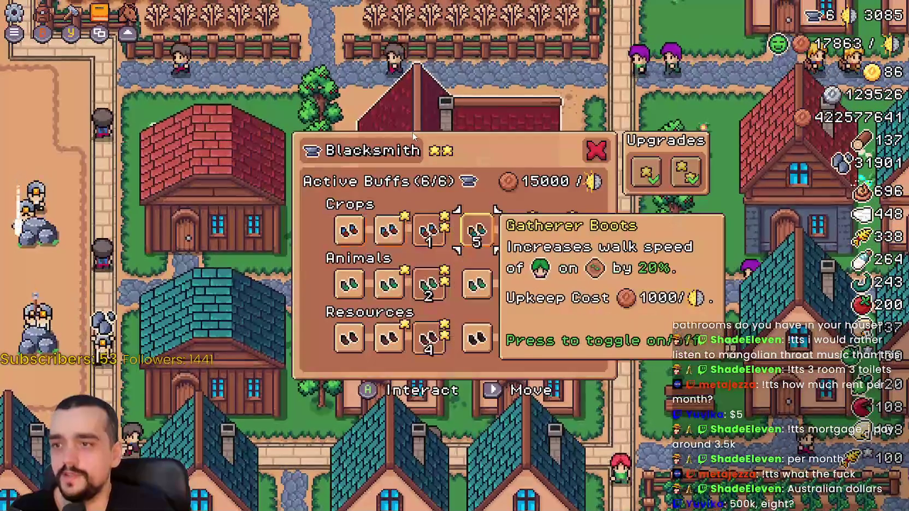
pyautogui.press('Escape')
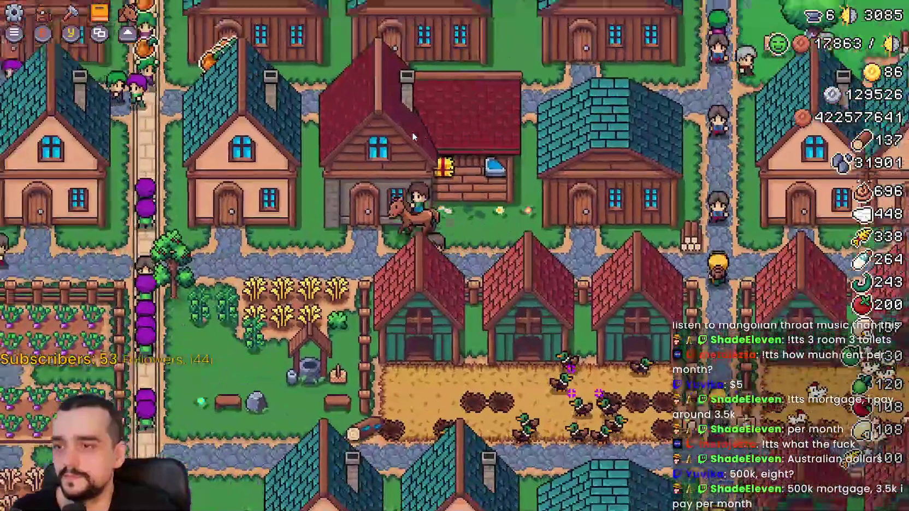
pyautogui.click(413, 136)
pyautogui.press('Right')
pyautogui.press('Right')
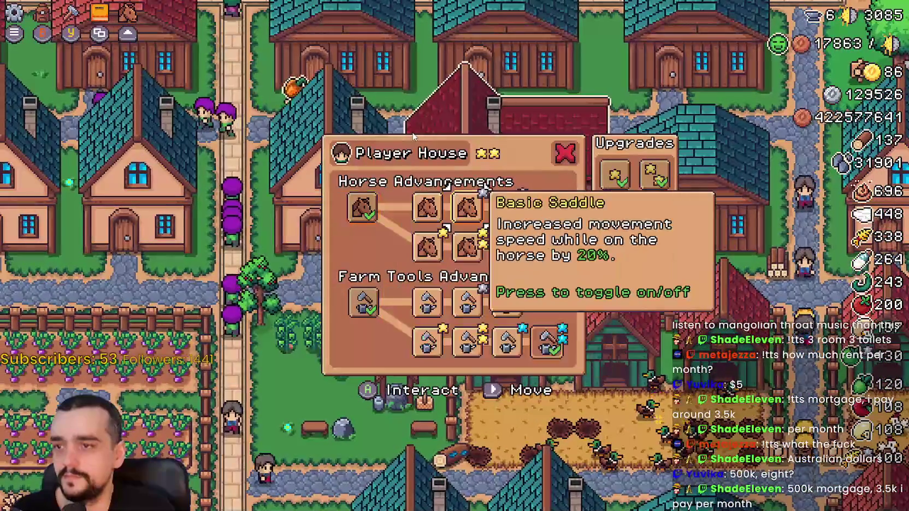
pyautogui.press('Escape')
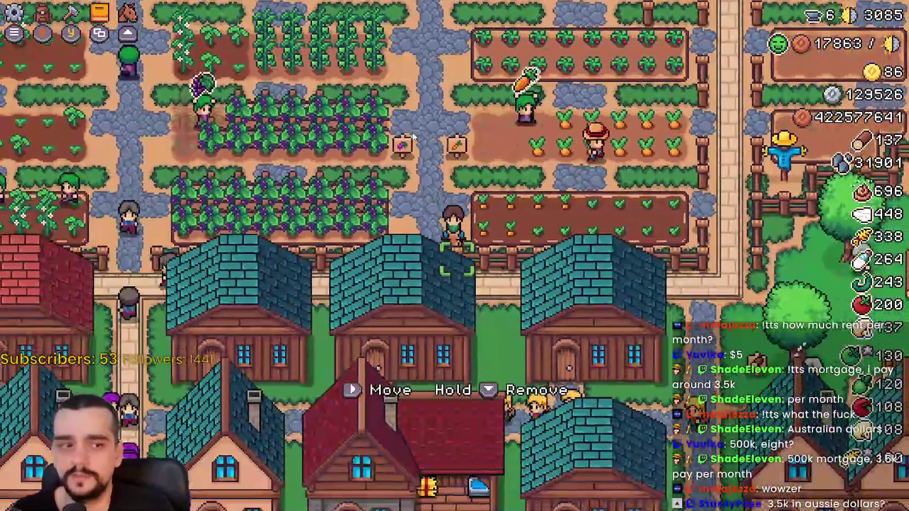
# Step: Ride the horse south-west across the farm plots, then south-east past the park
pyautogui.press('a')
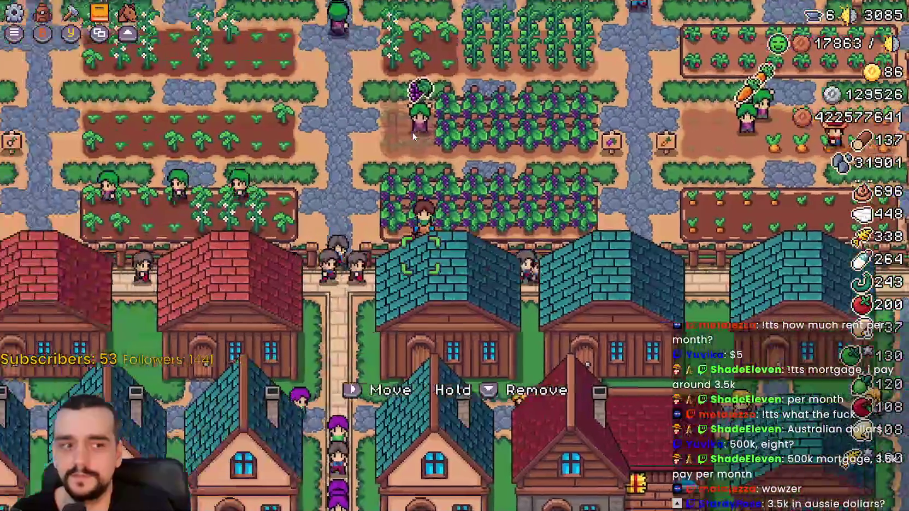
pyautogui.press('s')
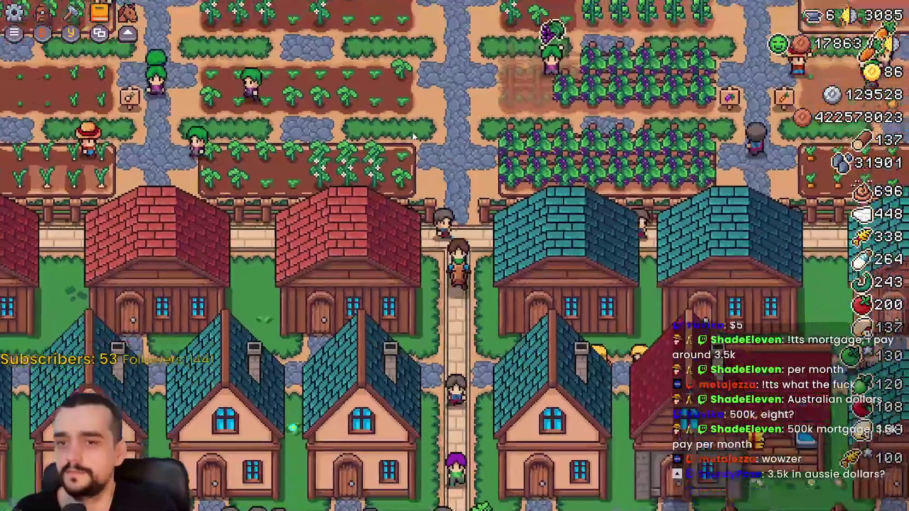
pyautogui.press('a')
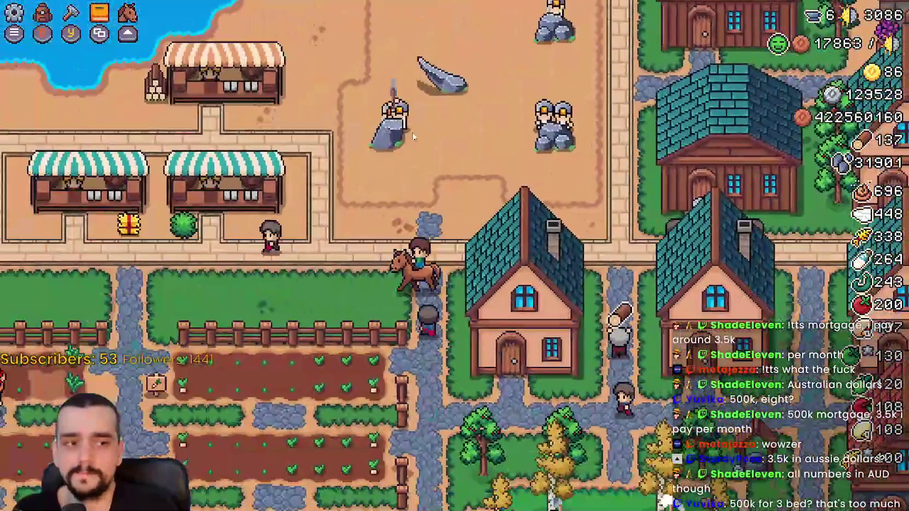
pyautogui.press('s')
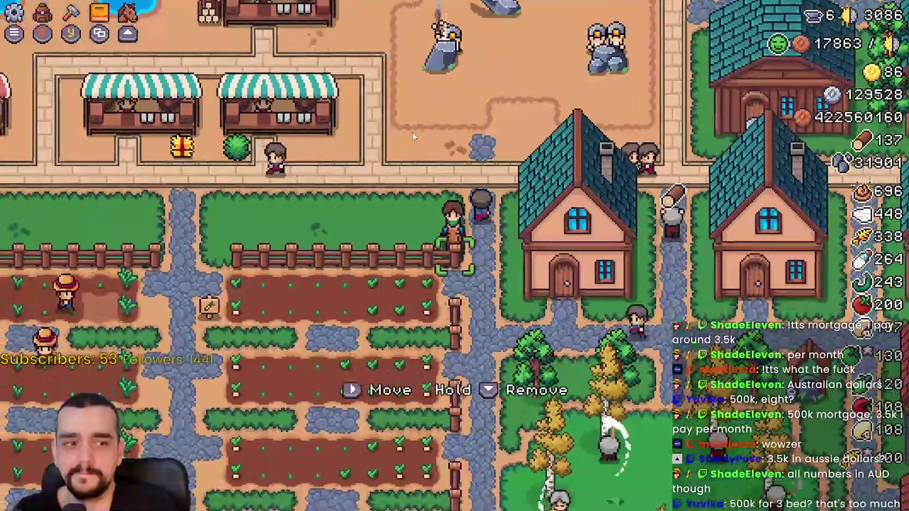
pyautogui.press('a')
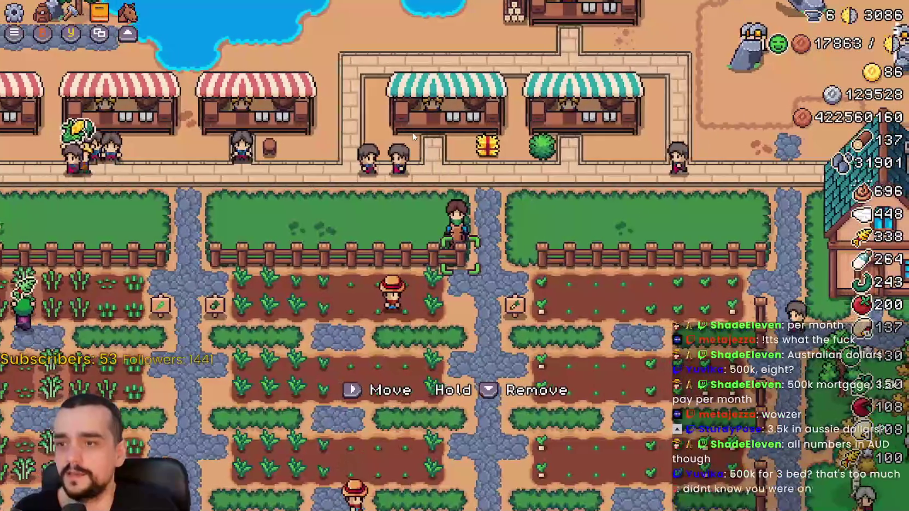
pyautogui.press('d')
pyautogui.press('s')
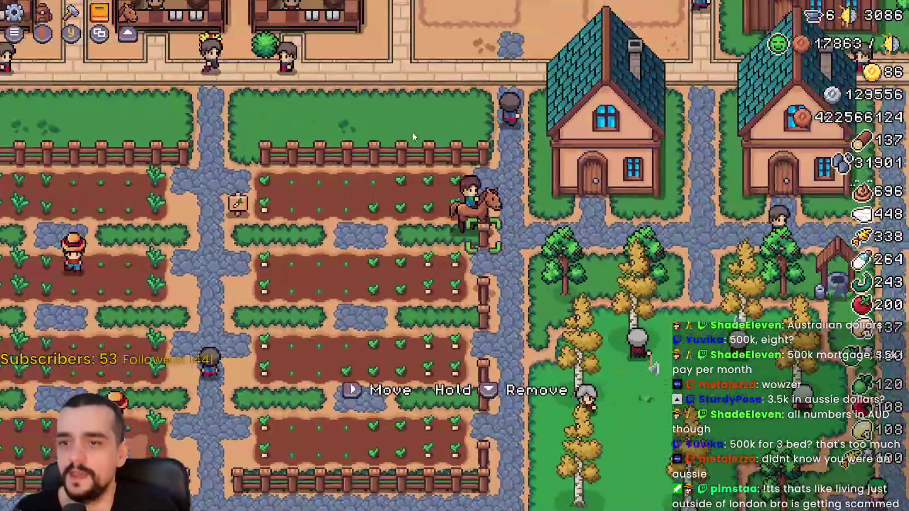
pyautogui.press('d')
pyautogui.press('s')
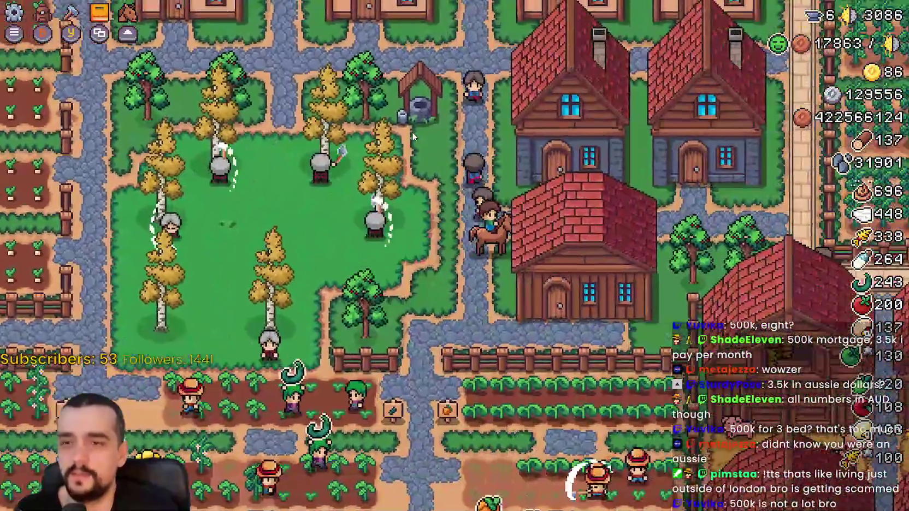
# Step: Ride on toward the pig barns and teal-roof houses, then back north-west past the market stalls
pyautogui.press('s')
pyautogui.press('d')
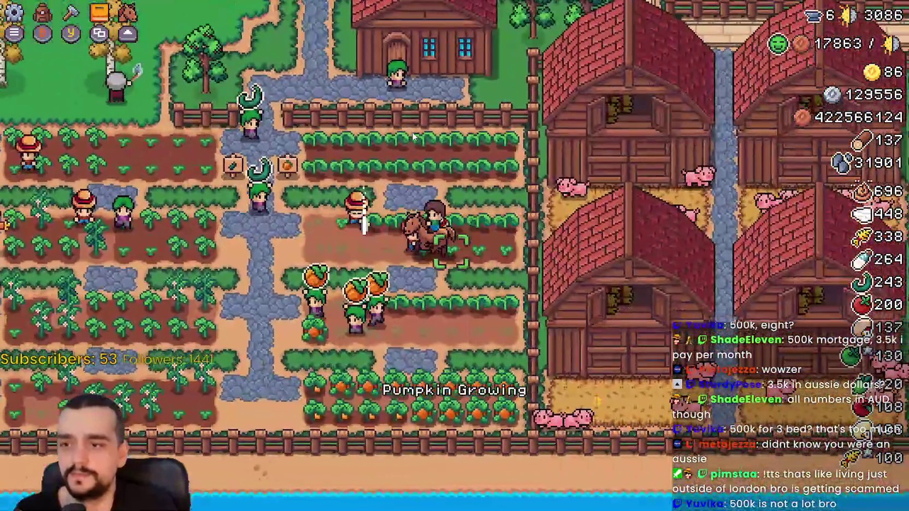
pyautogui.press('d')
pyautogui.press('s')
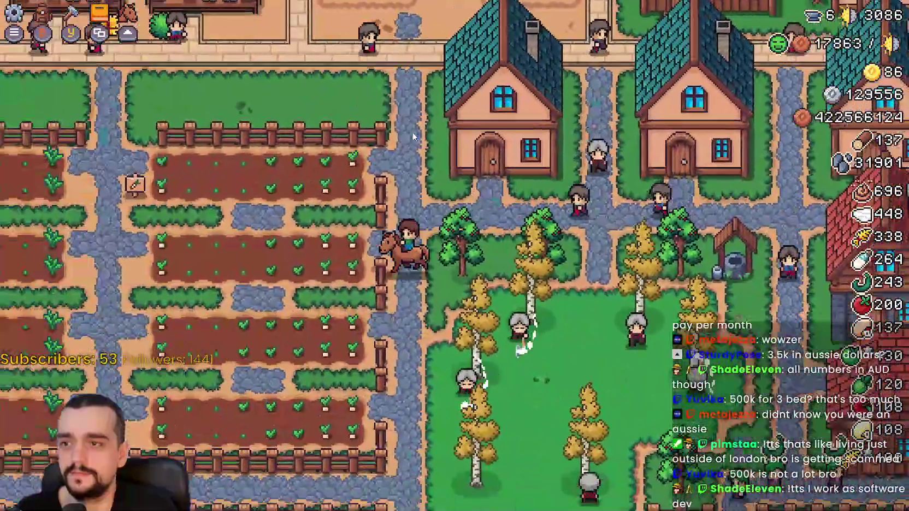
pyautogui.press('w')
pyautogui.press('a')
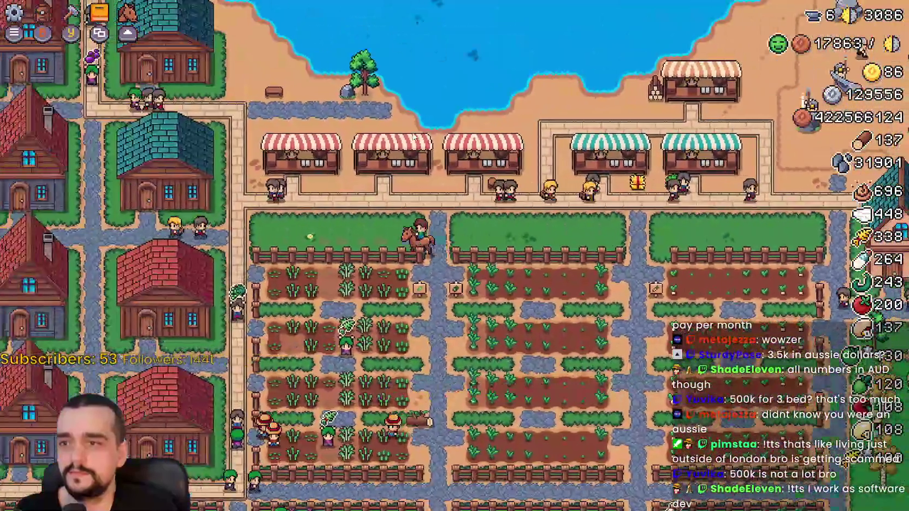
pyautogui.scroll(-5, 413, 137)
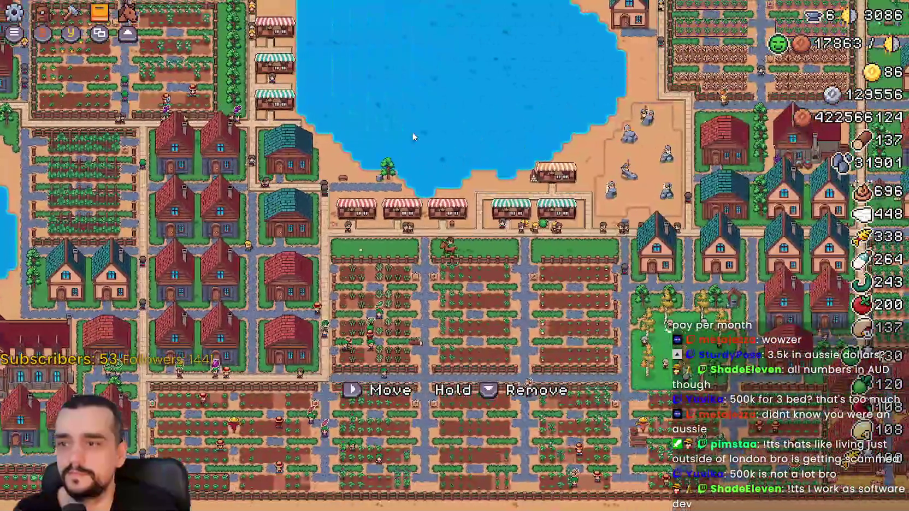
pyautogui.press('a')
pyautogui.scroll(5, 413, 137)
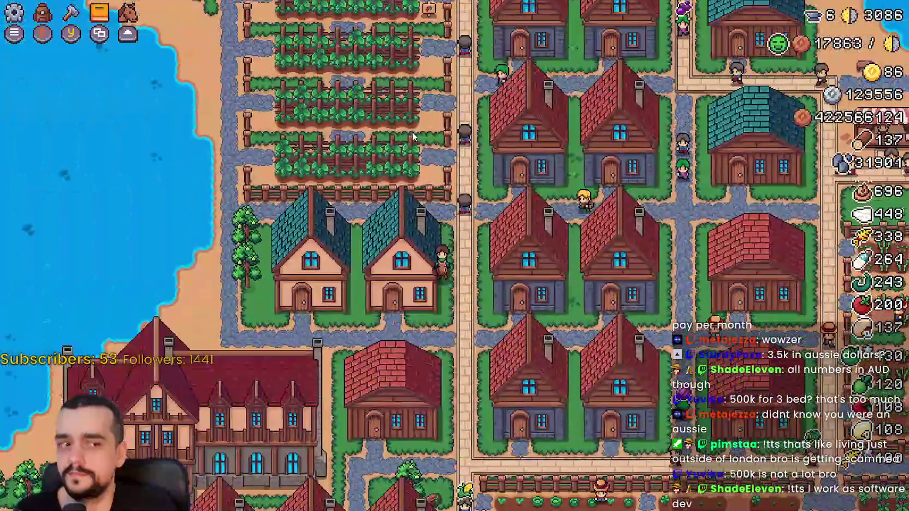
# Step: Ride through town up to the inn door
pyautogui.press('s')
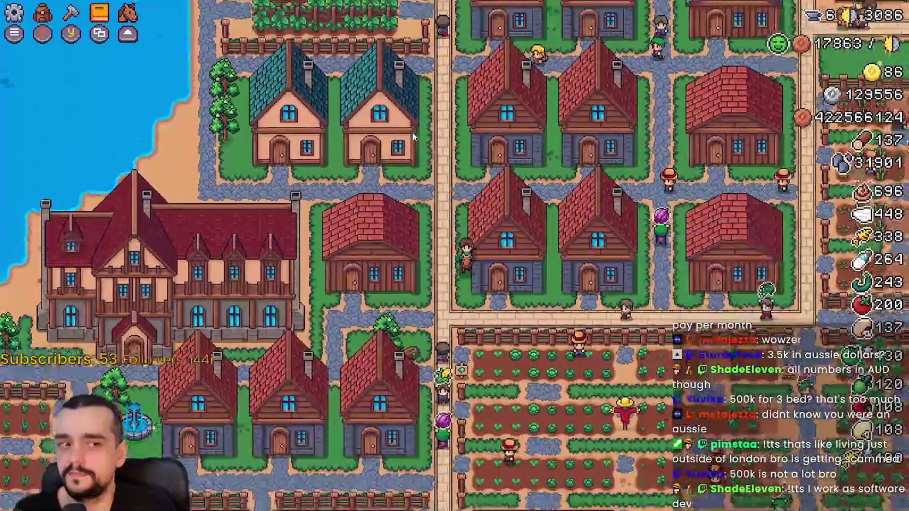
pyautogui.press('w')
pyautogui.press('a')
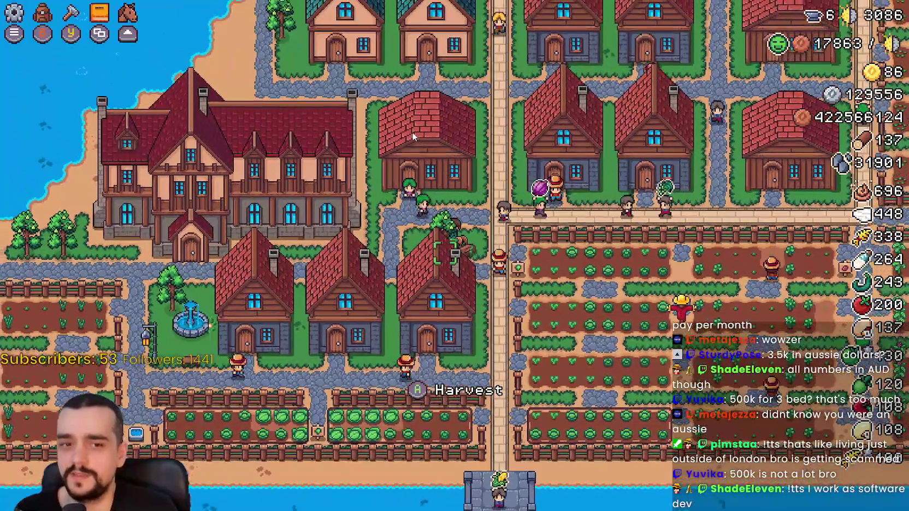
pyautogui.press('a')
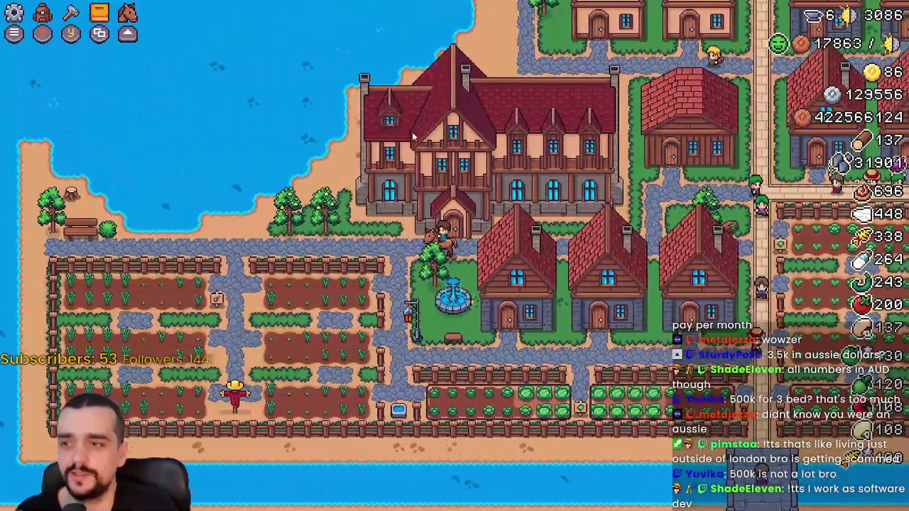
pyautogui.press('w')
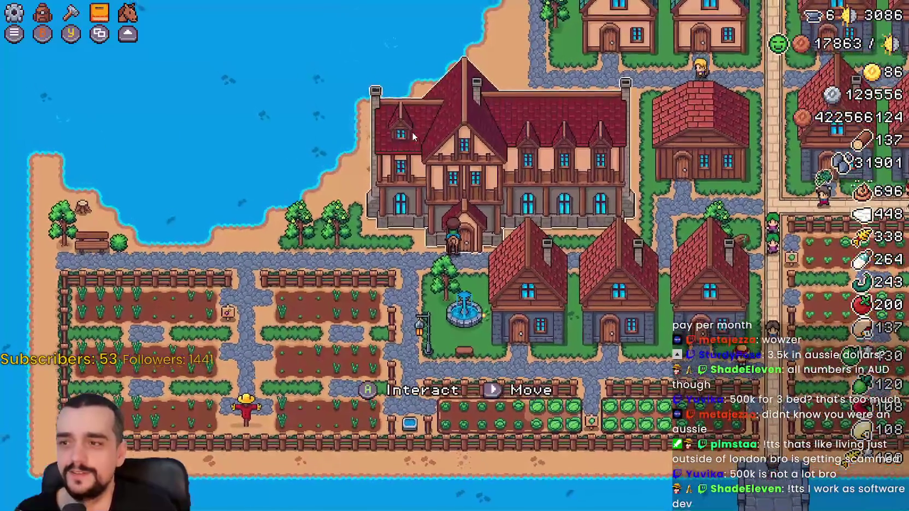
# Step: Open the Inn buffs panel, move focus through Farmer, Gatherer and Carrier Dishes, then close it
pyautogui.press('e')
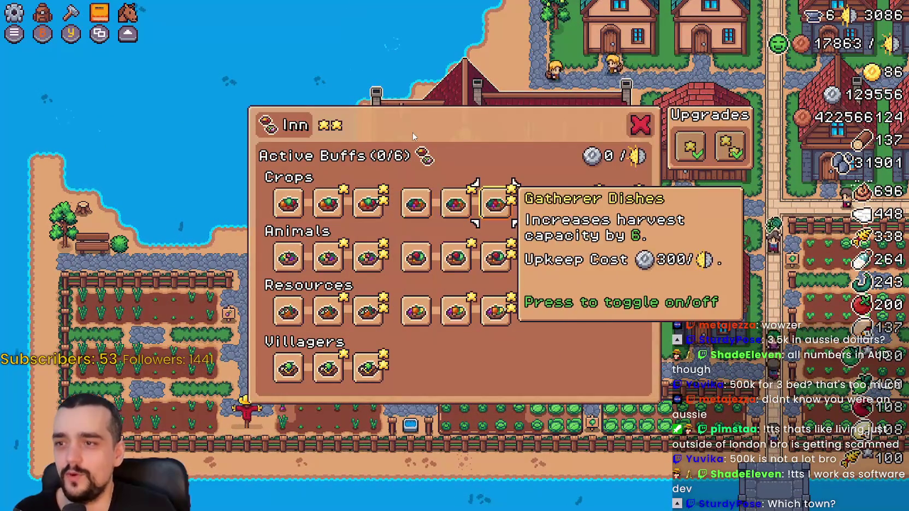
pyautogui.press('a')
pyautogui.press('a')
pyautogui.press('a')
pyautogui.press('a')
pyautogui.press('a')
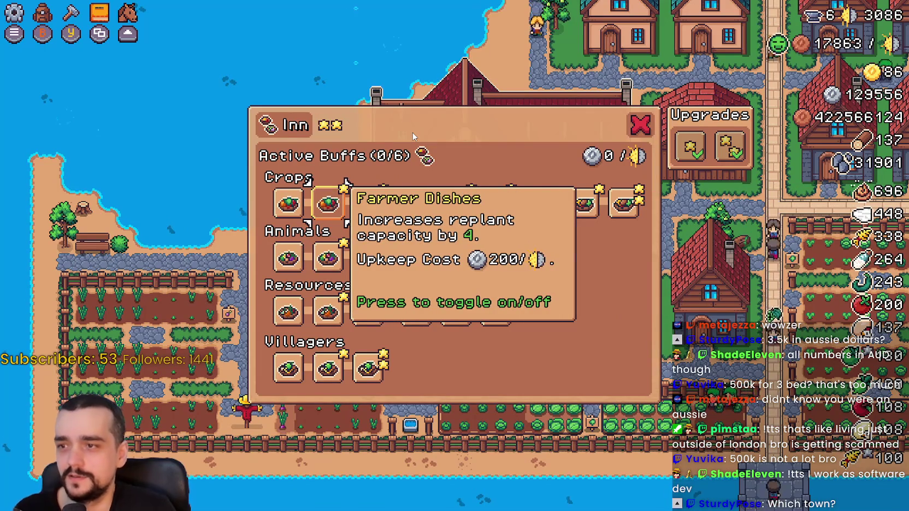
pyautogui.press('d')
pyautogui.press('d')
pyautogui.press('d')
pyautogui.press('d')
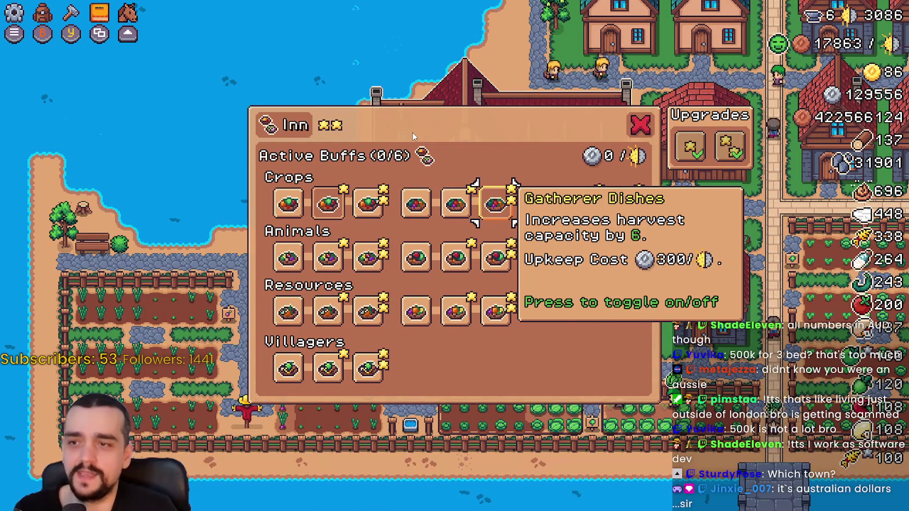
pyautogui.press('d')
pyautogui.press('d')
pyautogui.press('a')
pyautogui.press('a')
pyautogui.press('a')
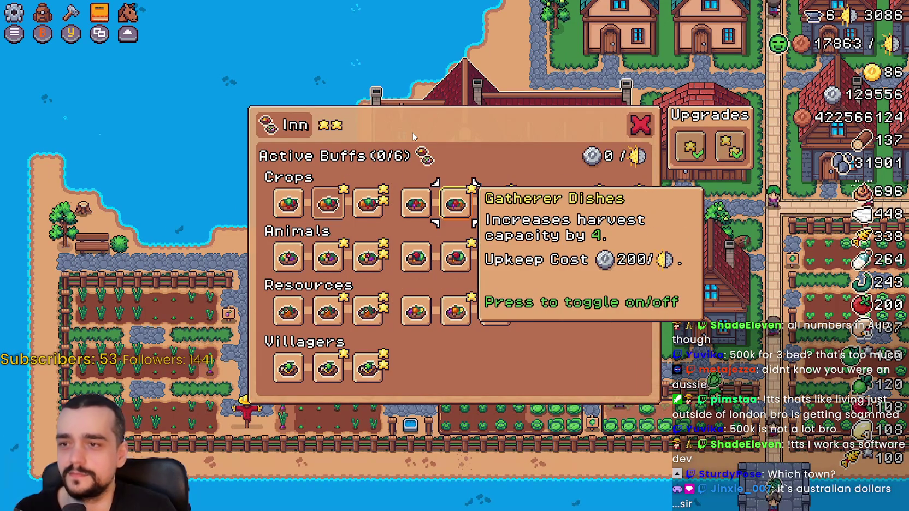
pyautogui.press('d')
pyautogui.press('d')
pyautogui.press('d')
pyautogui.press('d')
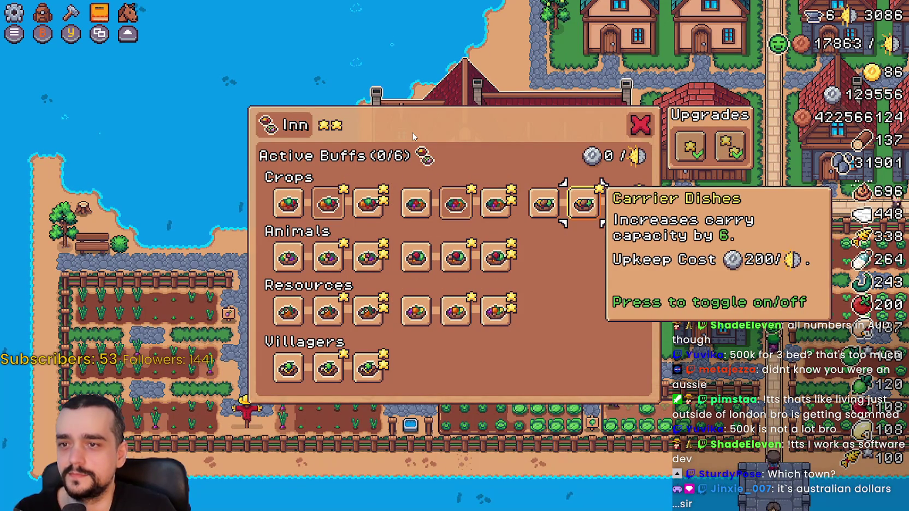
pyautogui.press('a')
pyautogui.press('a')
pyautogui.press('s')
pyautogui.press('a')
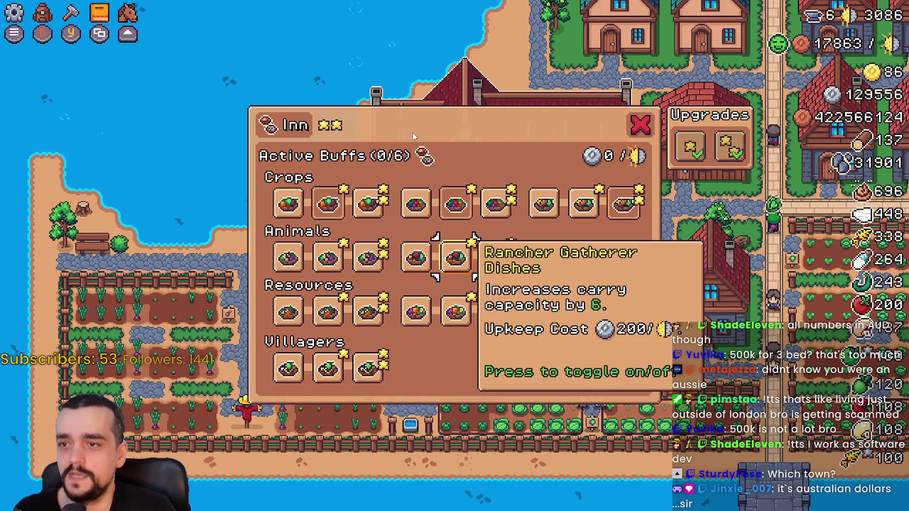
pyautogui.press('s')
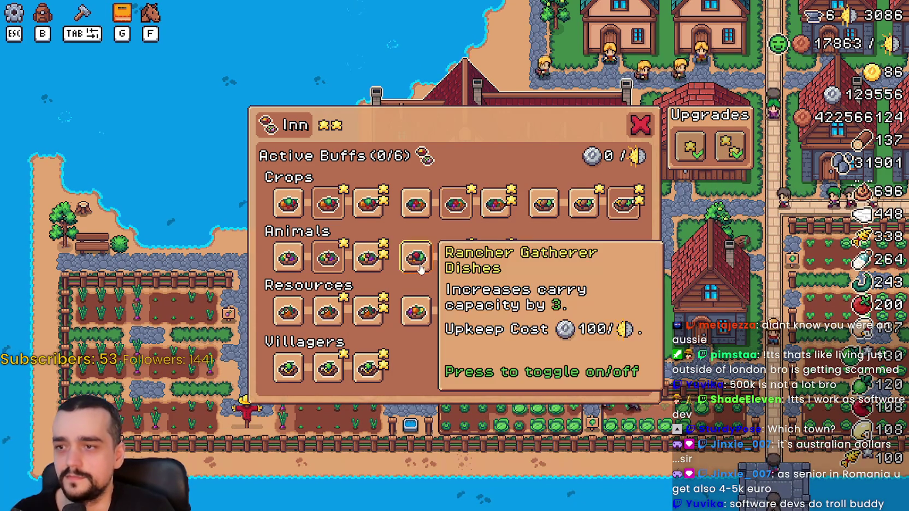
pyautogui.click(634, 127)
# Step: Open and close a house's hirable workers panel
pyautogui.press('d')
pyautogui.press('w')
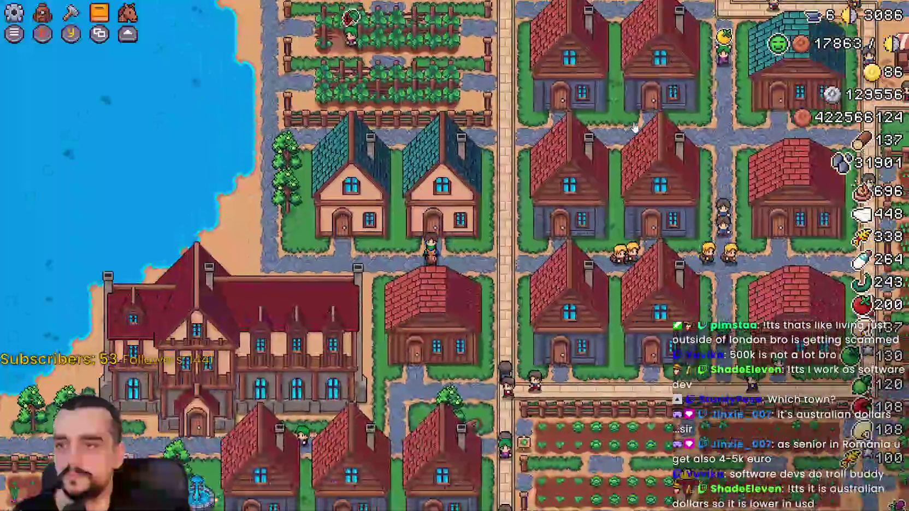
pyautogui.click(634, 128)
pyautogui.press('Escape')
# Step: Ride north-east to the church, browse the Temple crop blessings, then ride along the top road
pyautogui.press('w')
pyautogui.press('w')
pyautogui.press('d')
pyautogui.press('d')
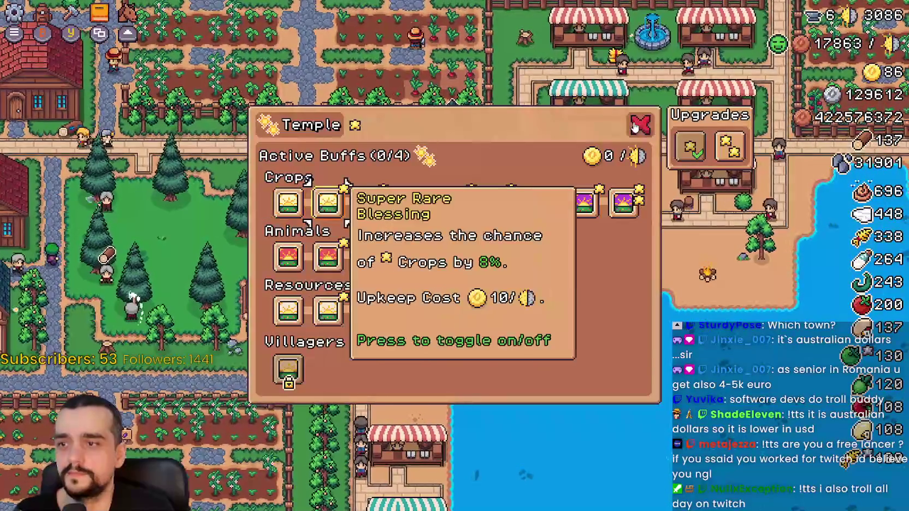
pyautogui.press('d')
pyautogui.press('d')
pyautogui.press('d')
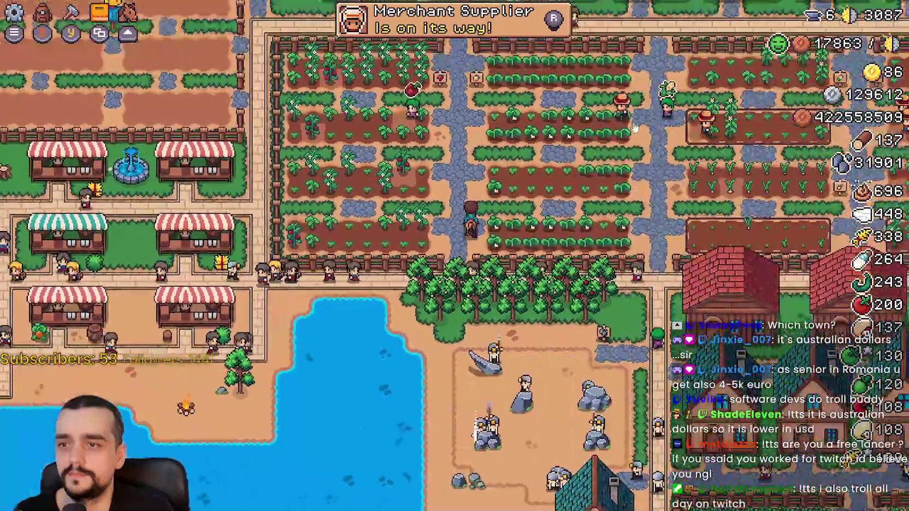
pyautogui.scroll(-3, 633, 127)
pyautogui.scroll(3, 633, 127)
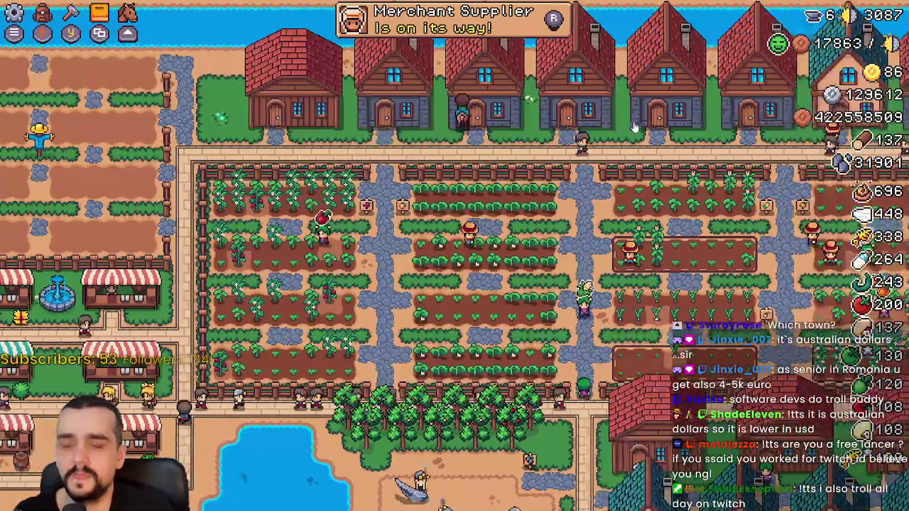
pyautogui.press('d')
pyautogui.press('w')
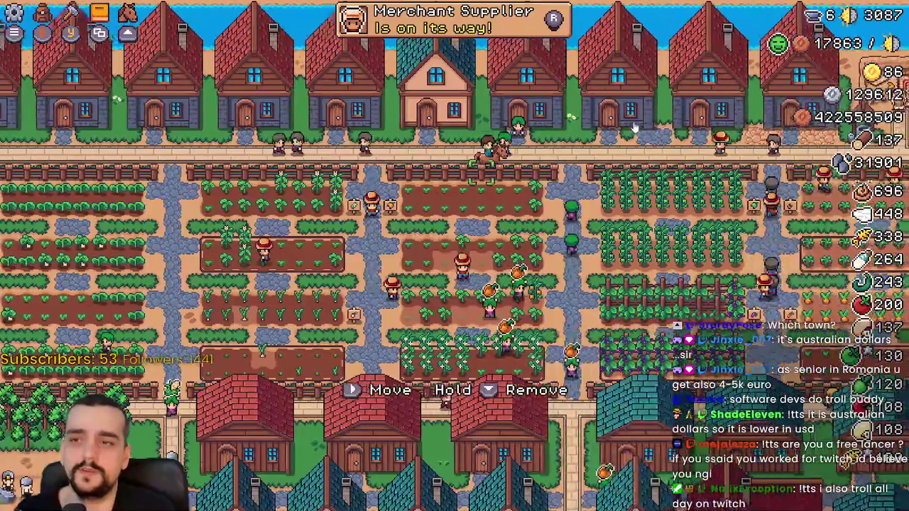
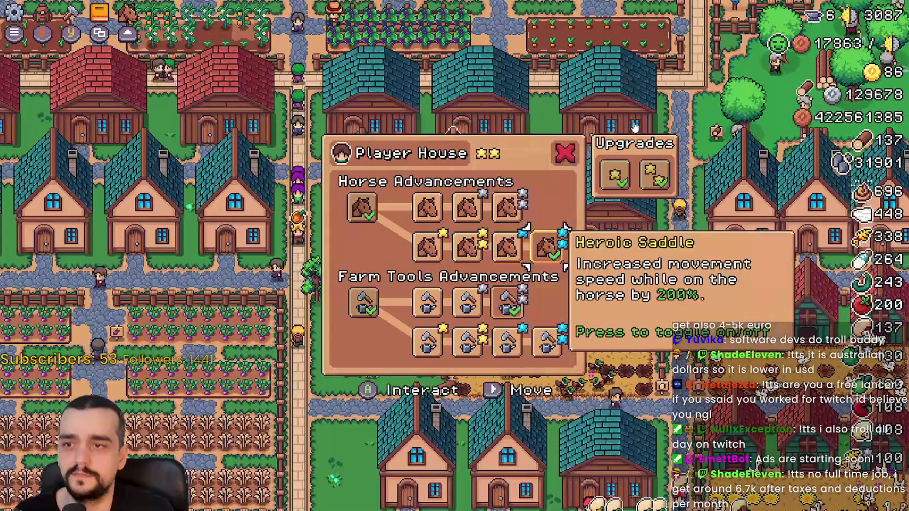
# Step: Close the Player House upgrades and walk to the Blacksmith to open its buff panel
pyautogui.press('Escape')
pyautogui.press('s')
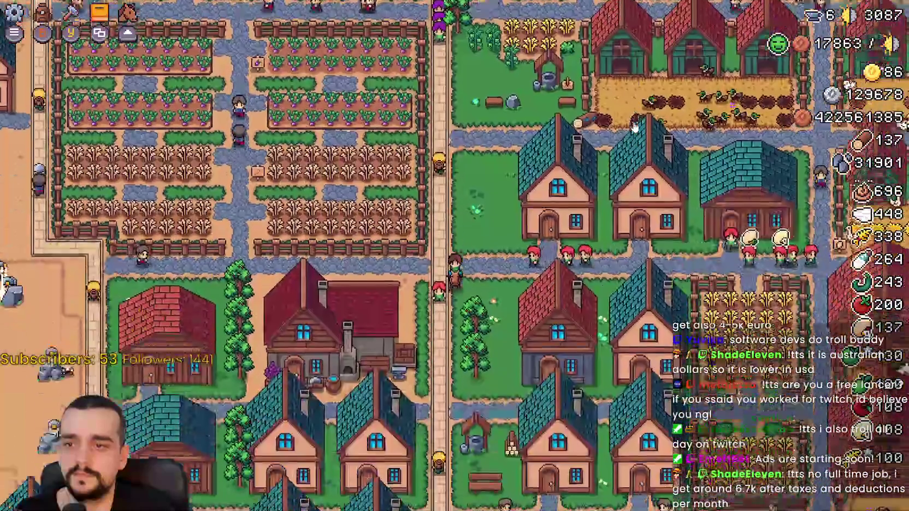
pyautogui.press('e')
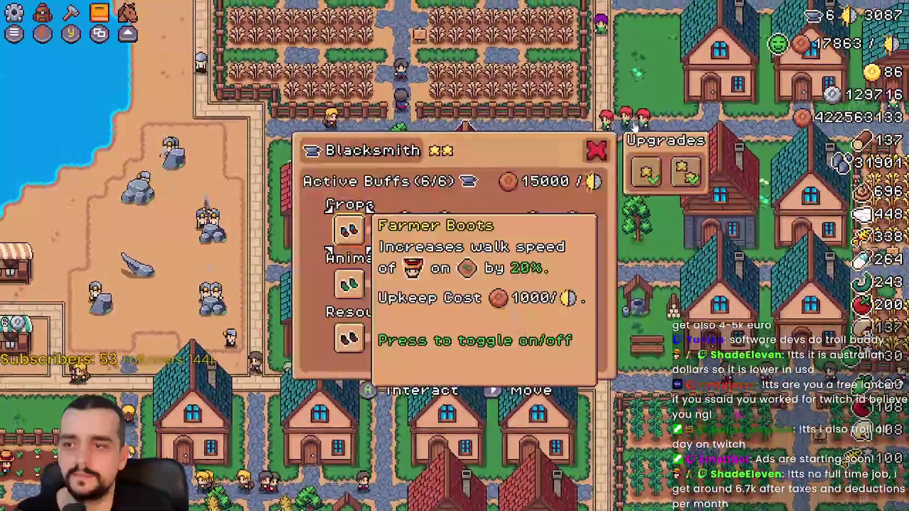
# Step: Step through the Crops row boots buffs, comparing Gatherer Boots 60% with the 40% buff
pyautogui.press('d')
pyautogui.press('d')
pyautogui.press('d')
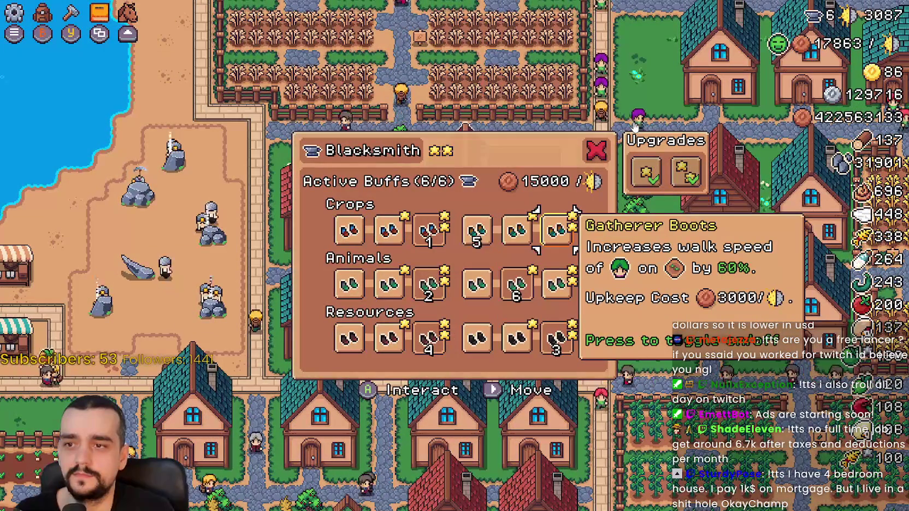
pyautogui.press('a')
pyautogui.press('d')
pyautogui.press('a')
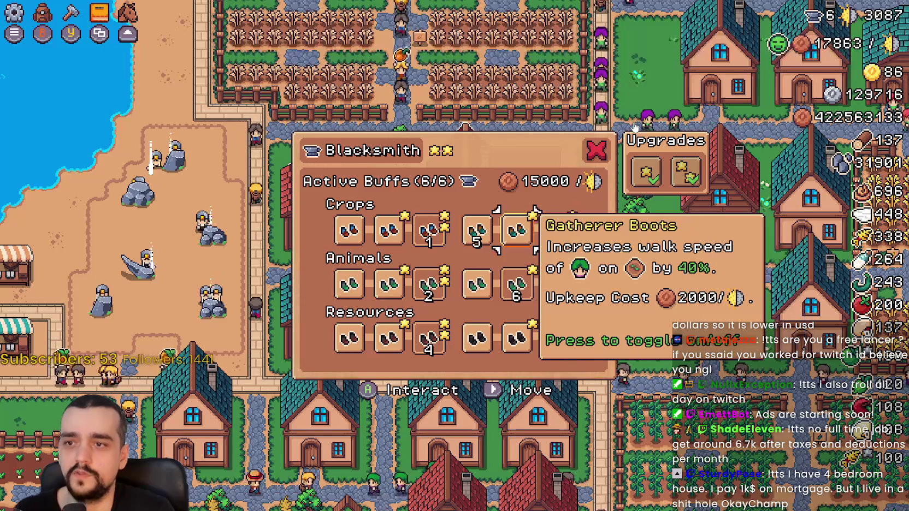
pyautogui.press('d')
pyautogui.press('a')
pyautogui.press('a')
pyautogui.press('a')
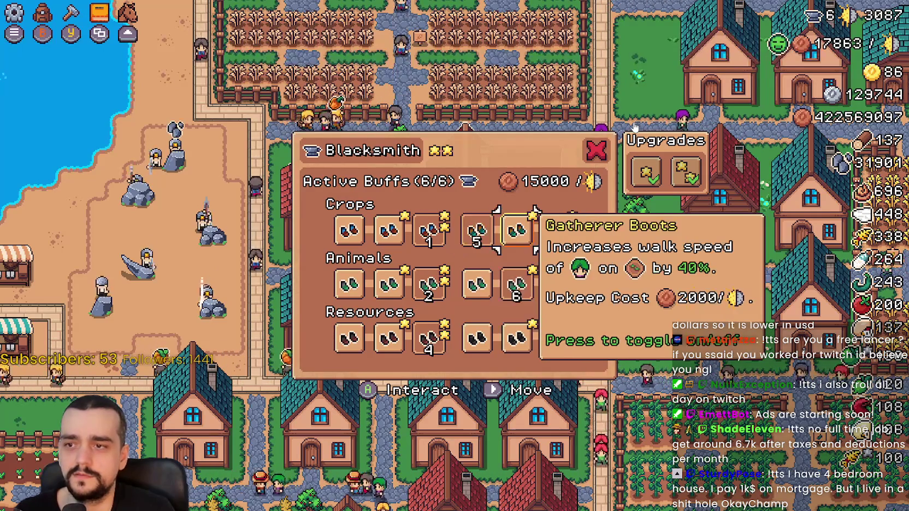
pyautogui.press('d')
# Step: Check the Animals and Resources boots buffs, Miner and Forester Boots, then reopen the panel
pyautogui.press('s')
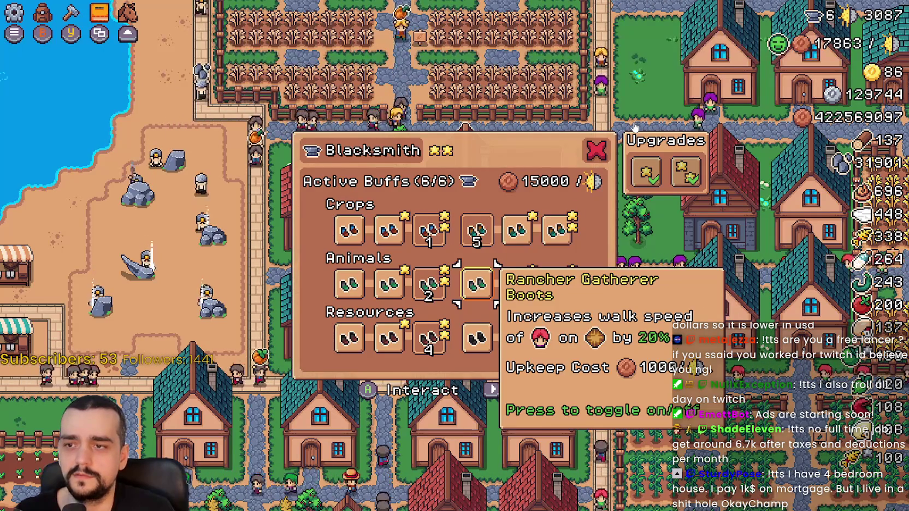
pyautogui.press('d')
pyautogui.press('d')
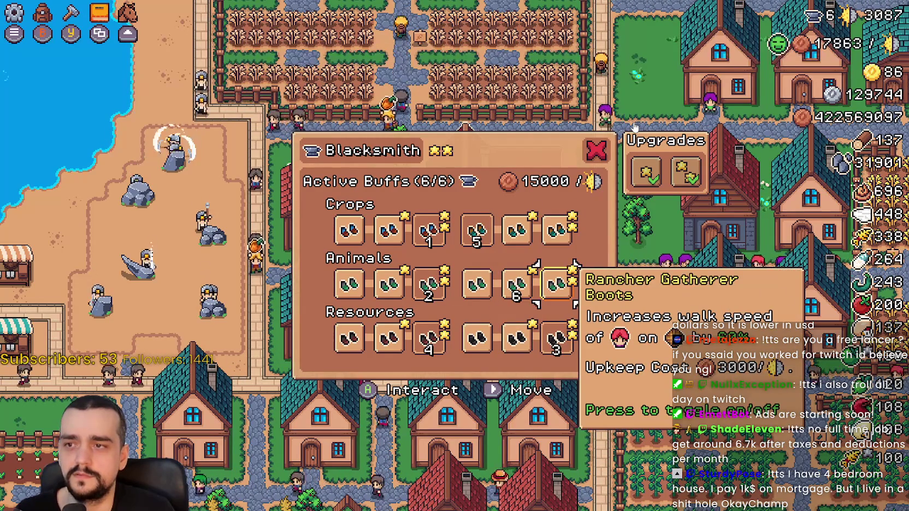
pyautogui.press('w')
pyautogui.press('w')
pyautogui.press('s')
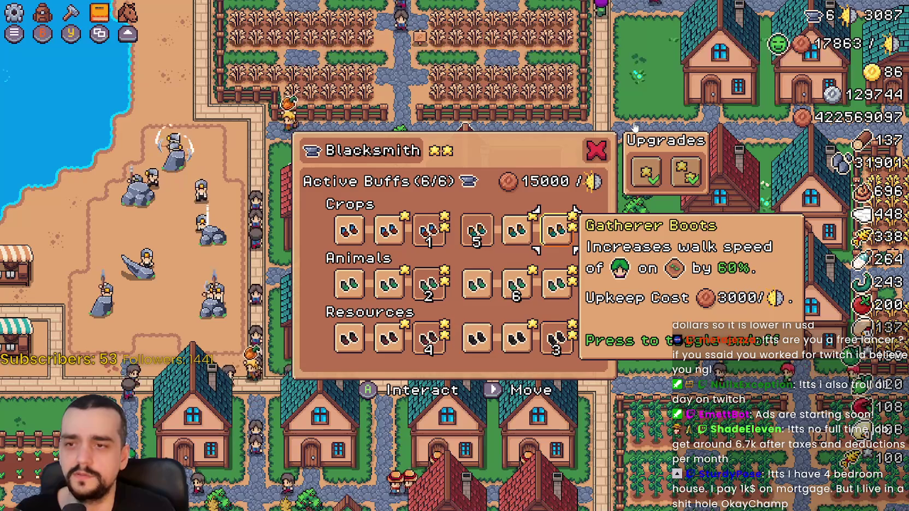
pyautogui.press('a')
pyautogui.press('a')
pyautogui.press('a')
pyautogui.press('s')
pyautogui.press('s')
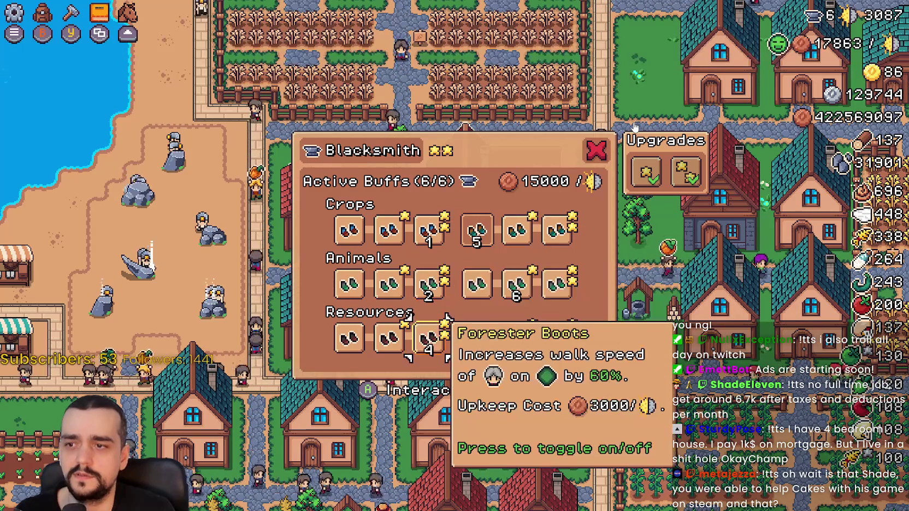
pyautogui.press('d')
pyautogui.press('d')
pyautogui.press('d')
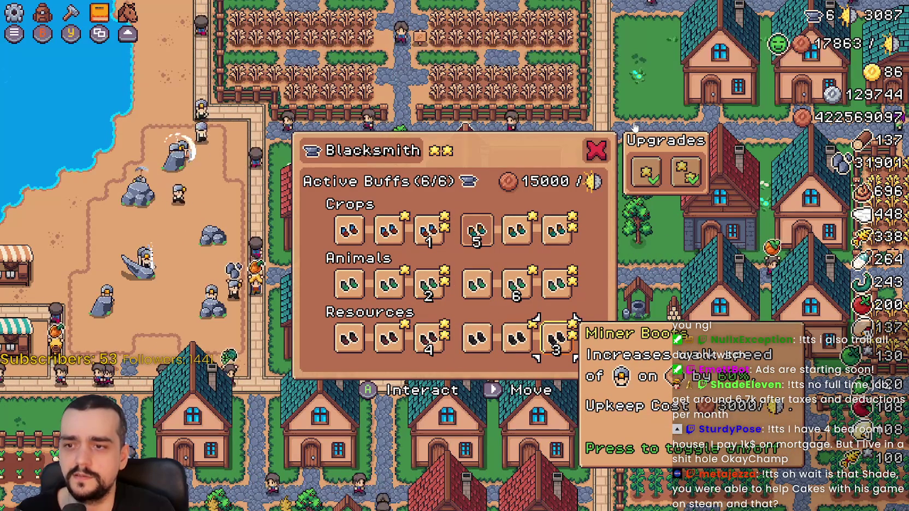
pyautogui.press('a')
pyautogui.press('a')
pyautogui.press('a')
pyautogui.press('w')
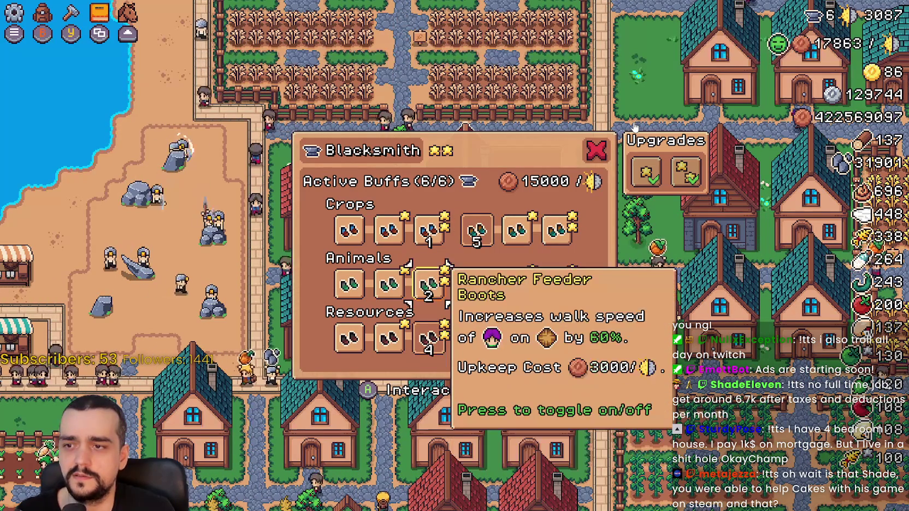
pyautogui.press('w')
pyautogui.press('Escape')
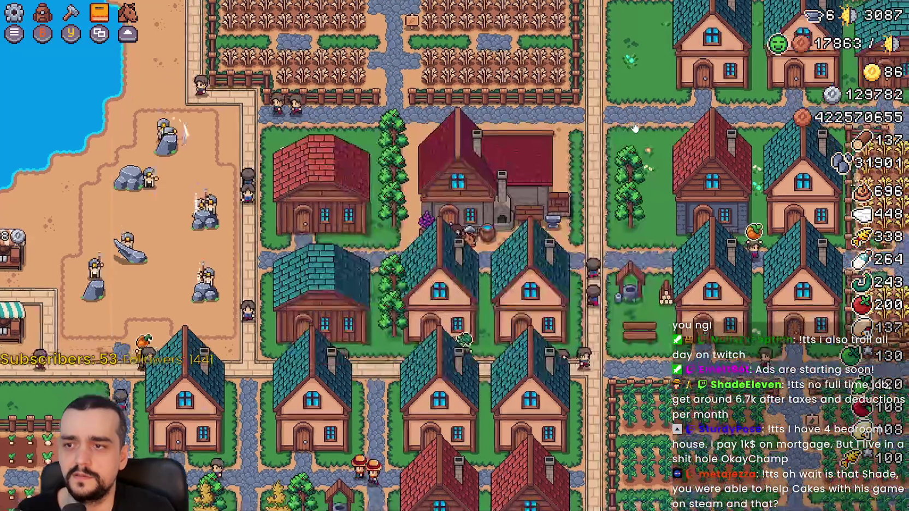
pyautogui.press('e')
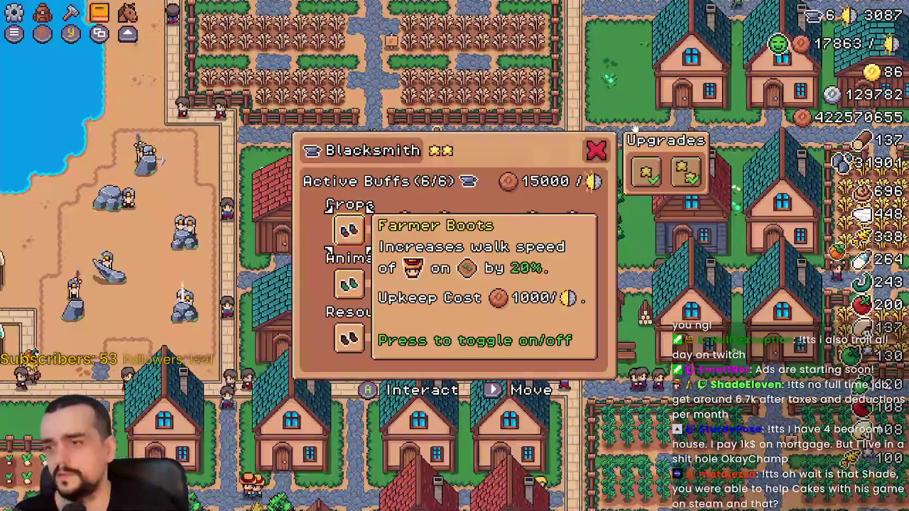
# Step: Close the Blacksmith panel, toggle the crafting panel, then reopen and close the Blacksmith panel
pyautogui.press('Escape')
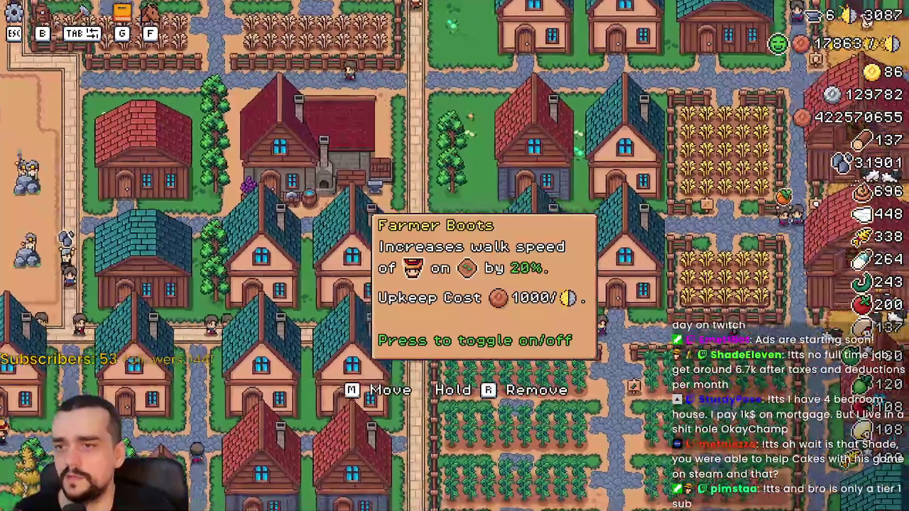
pyautogui.press('b')
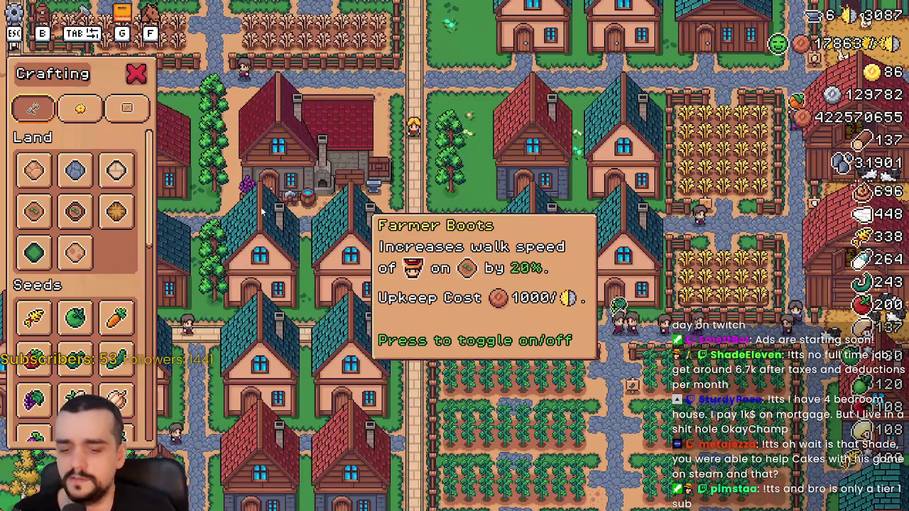
pyautogui.press('a')
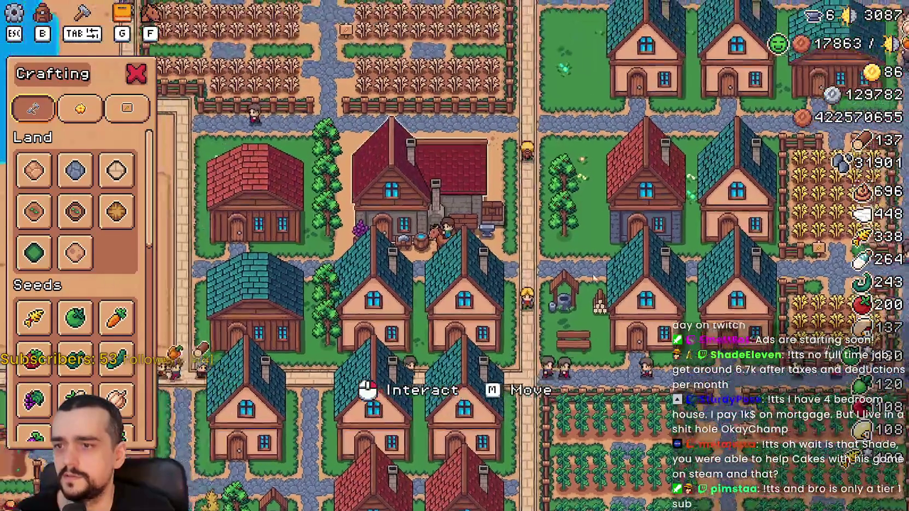
pyautogui.press('b')
pyautogui.click(418, 239)
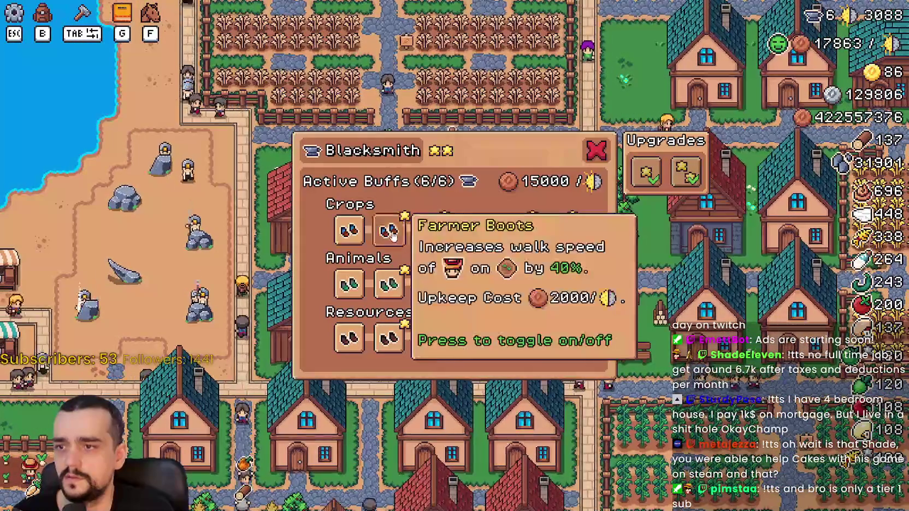
pyautogui.press('d')
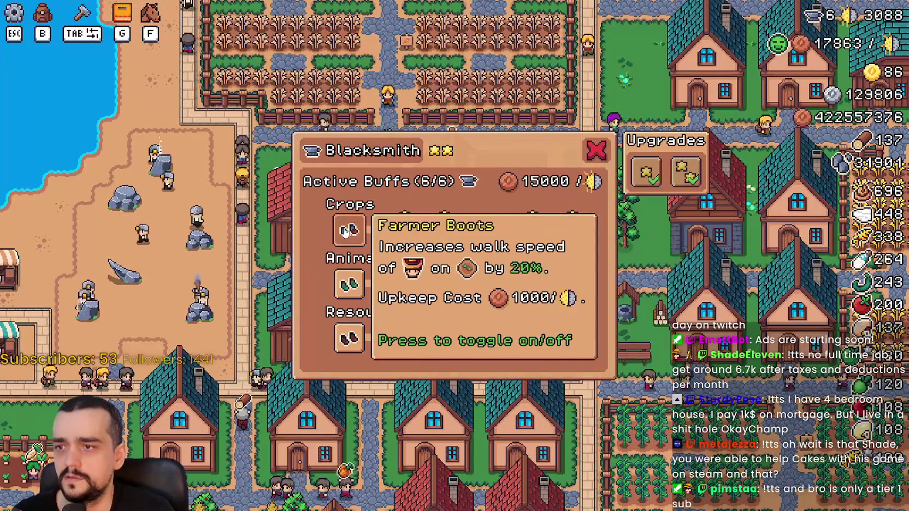
pyautogui.press('Escape')
# Step: Open and close the Player House upgrades panel twice
pyautogui.press('w')
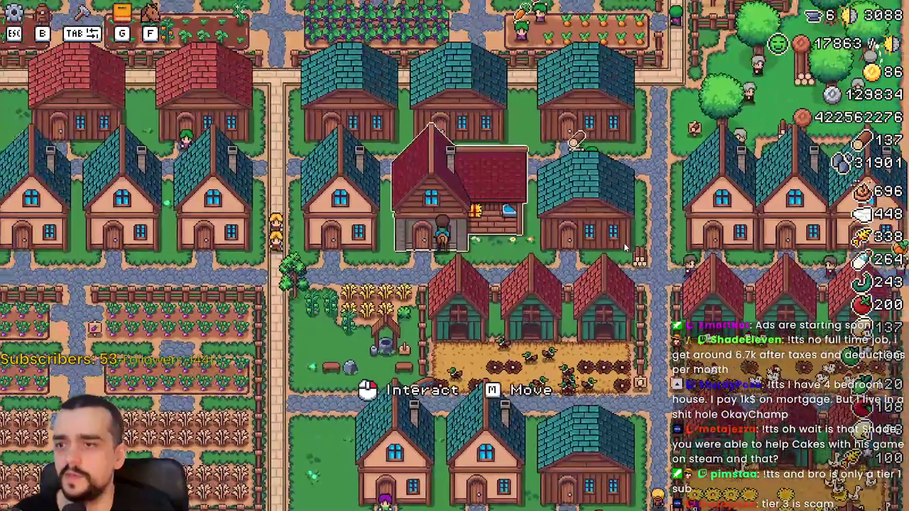
pyautogui.click(497, 215)
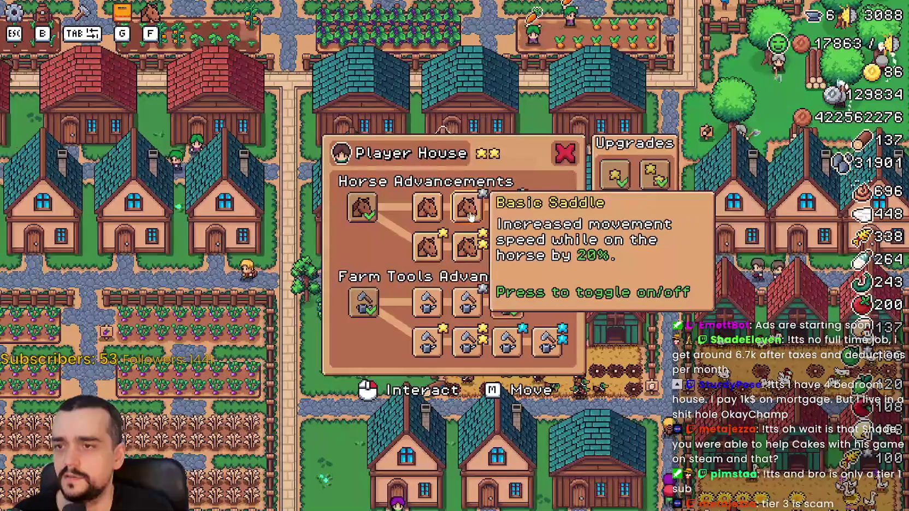
pyautogui.press('Escape')
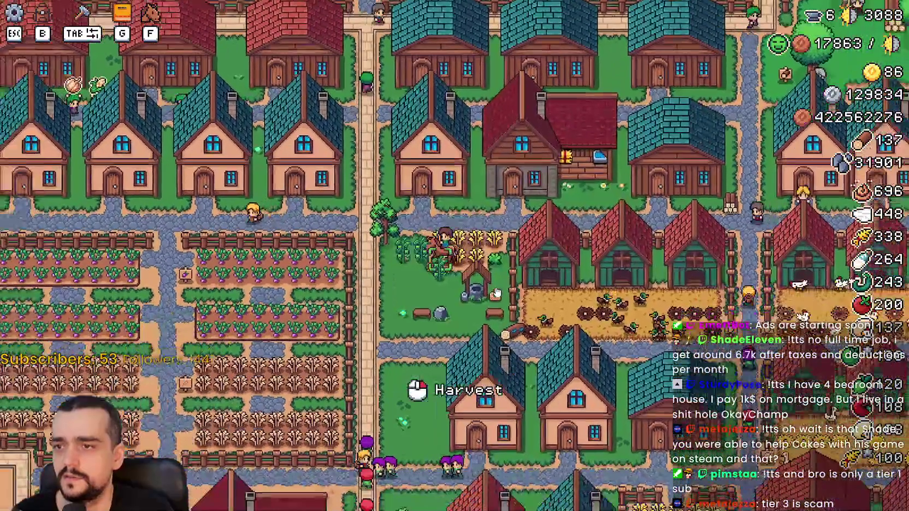
pyautogui.click(510, 174)
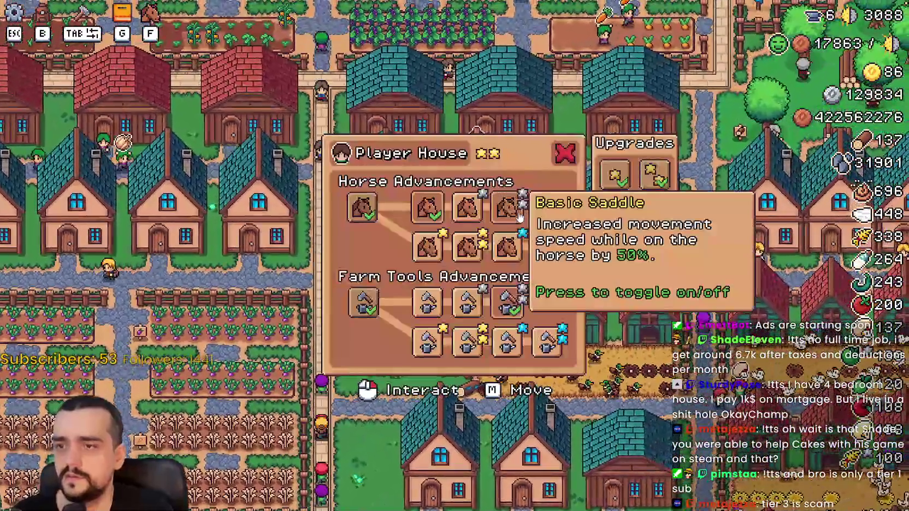
pyautogui.press('Escape')
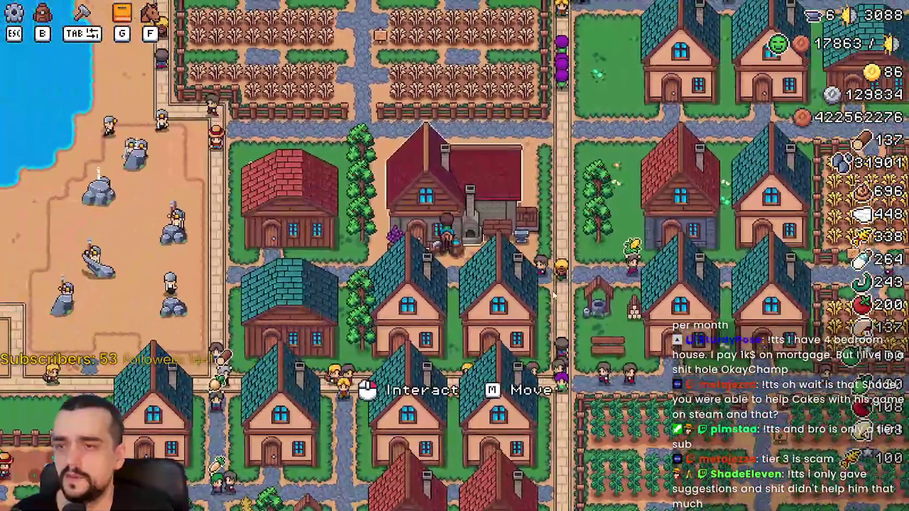
# Step: Open and close the Blacksmith panel twice, pause and resume, then stop the game with F8
pyautogui.click(553, 295)
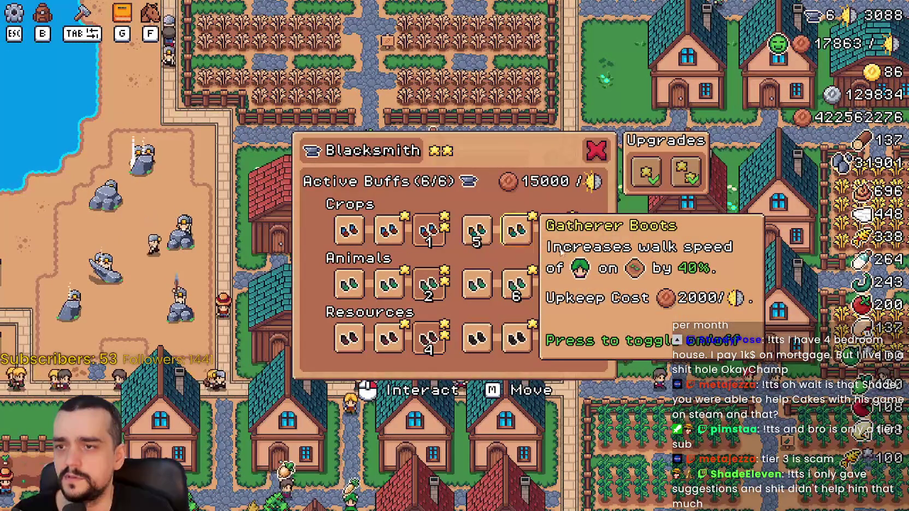
pyautogui.press('Escape')
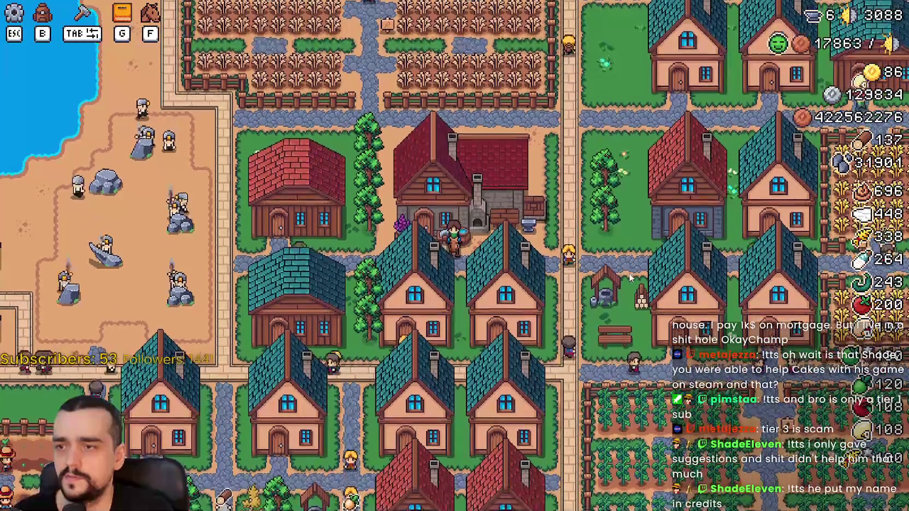
pyautogui.click(573, 268)
pyautogui.press('Escape')
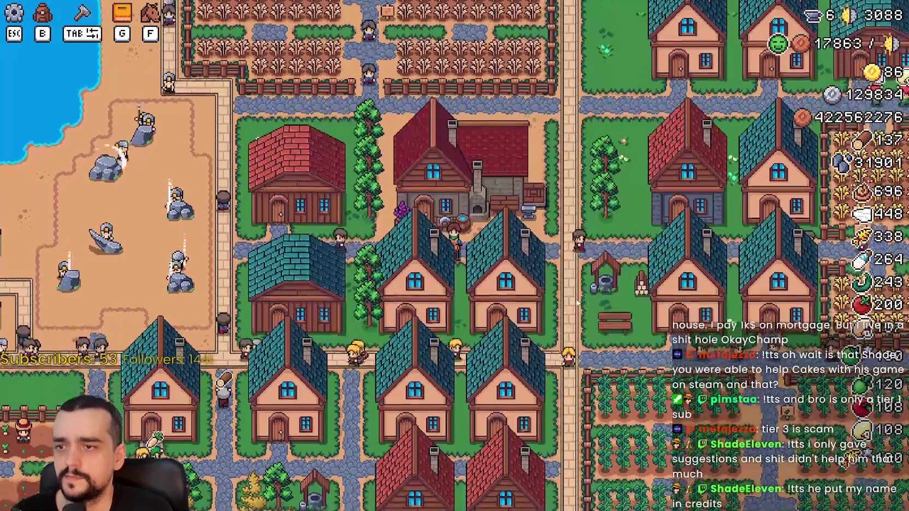
pyautogui.press('Escape')
pyautogui.press('Escape')
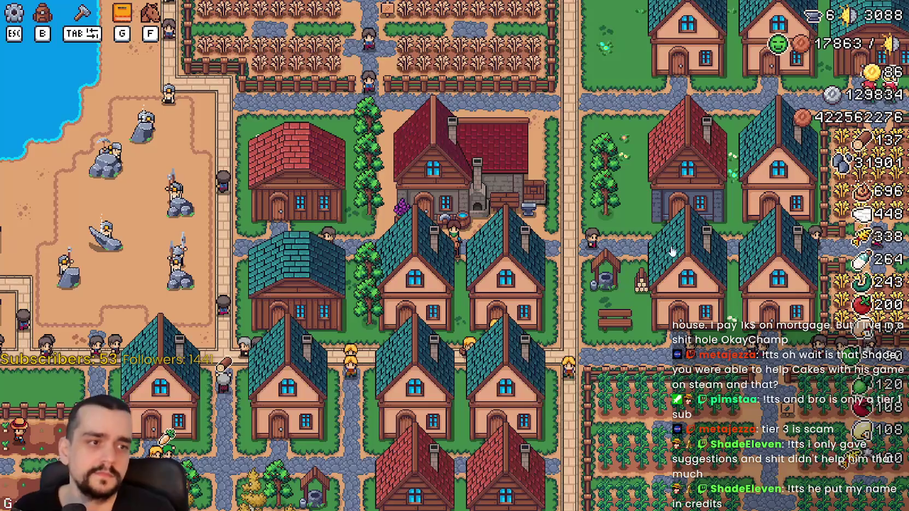
pyautogui.press('F8')
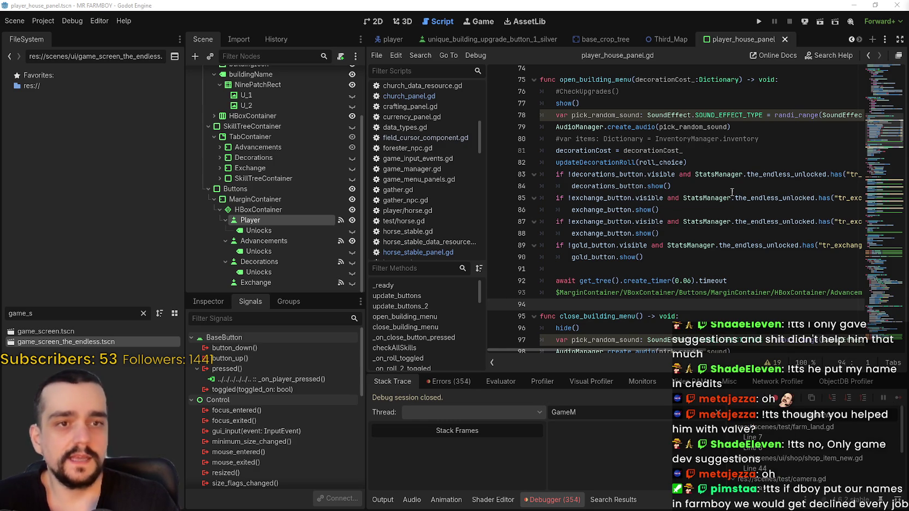
# Step: Review lines 86–91 of open_building_menu in player_house_panel.gd, then enter 6000 in the calculator
pyautogui.click(599, 278)
pyautogui.moveTo(577, 280); pyautogui.dragTo(550, 270)
pyautogui.click(580, 272)
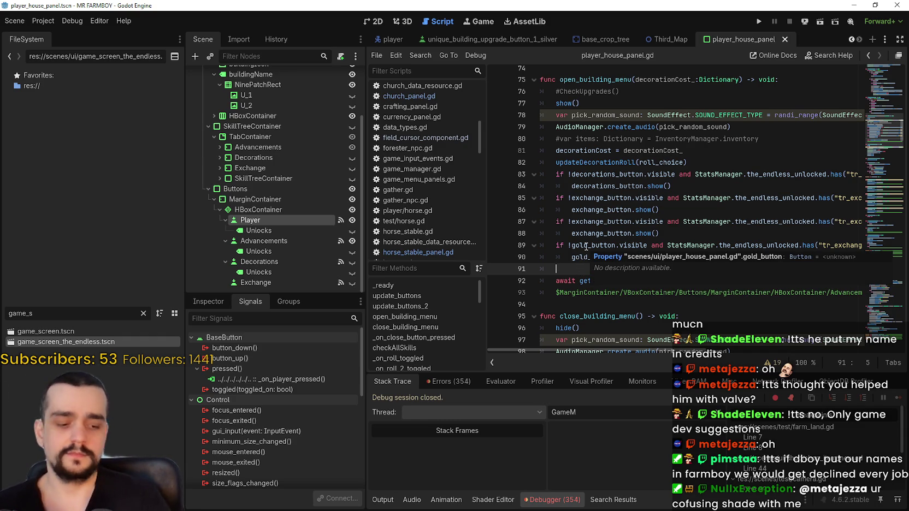
pyautogui.click(641, 210)
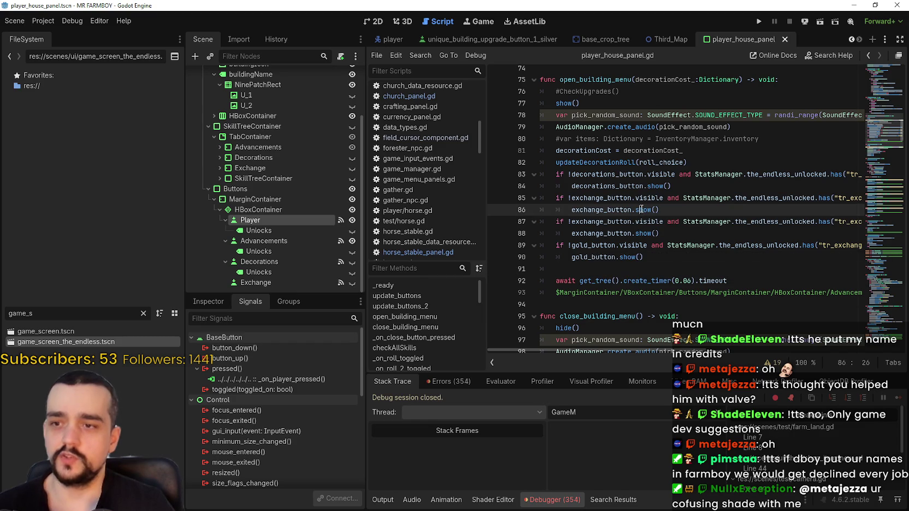
pyautogui.click(609, 269)
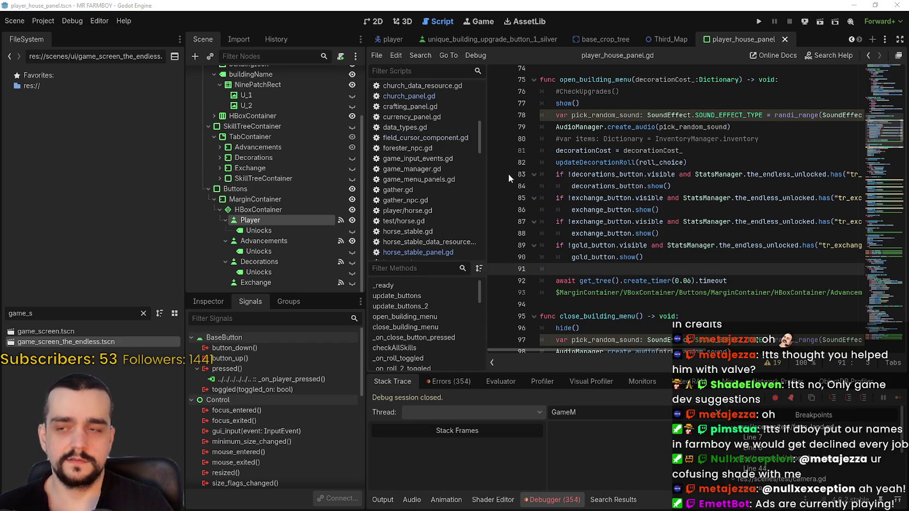
pyautogui.write('6000')
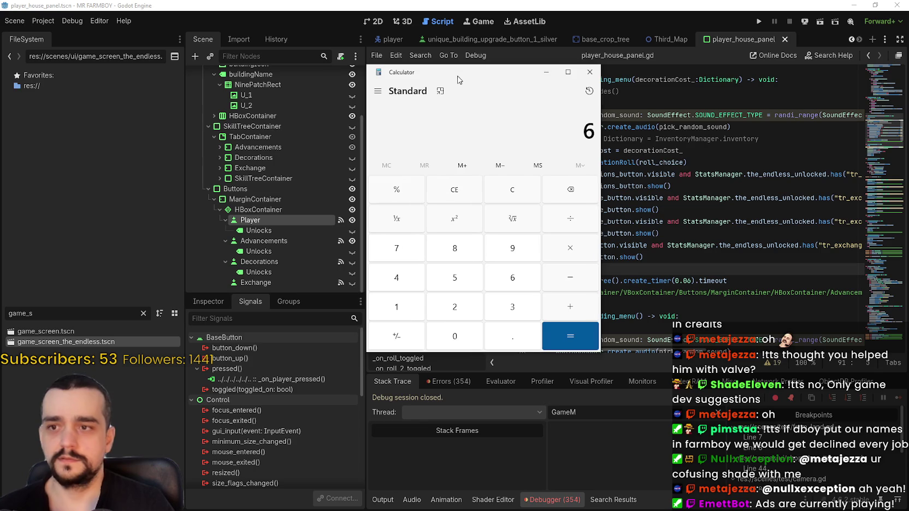
# Step: Multiply 6000 by 12 to get 72,000, then move the calculator window left
pyautogui.click(576, 257)
pyautogui.write('12')
pyautogui.click(582, 339)
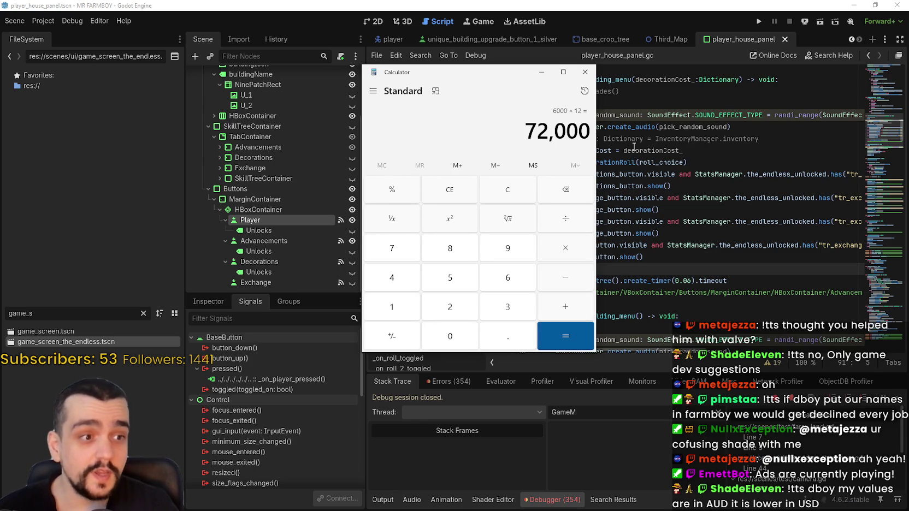
pyautogui.moveTo(490, 70); pyautogui.dragTo(399, 76)
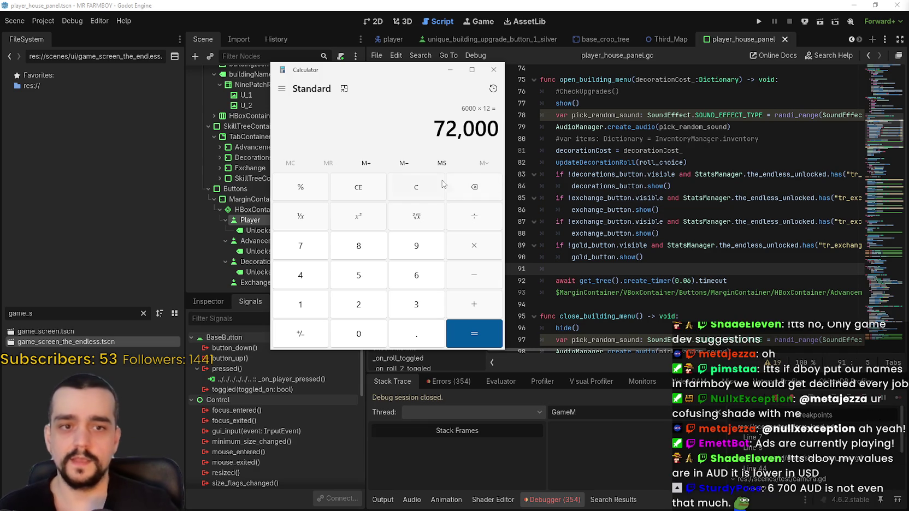
# Step: Compute 52000 ÷ 12 and 20000 ÷ 12, then clear the result
pyautogui.click(414, 186)
pyautogui.write('520')
pyautogui.write('00')
pyautogui.write('/12')
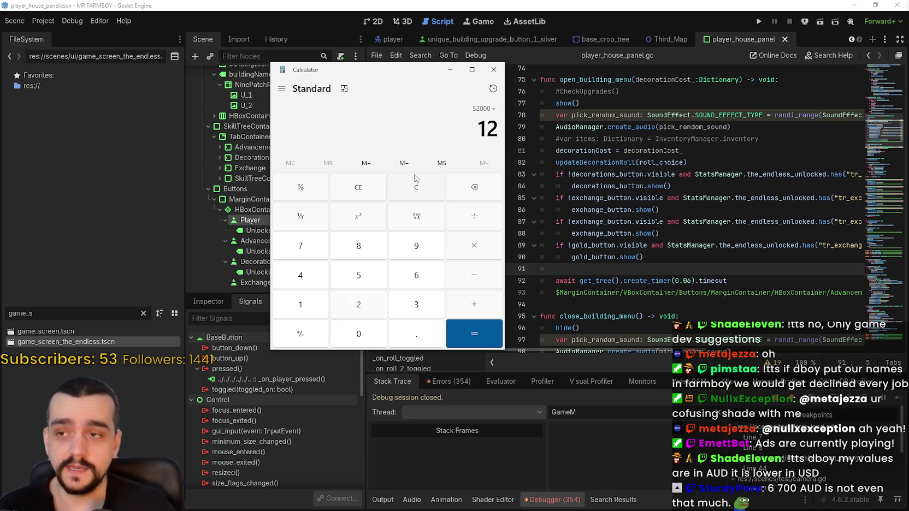
pyautogui.press('Return')
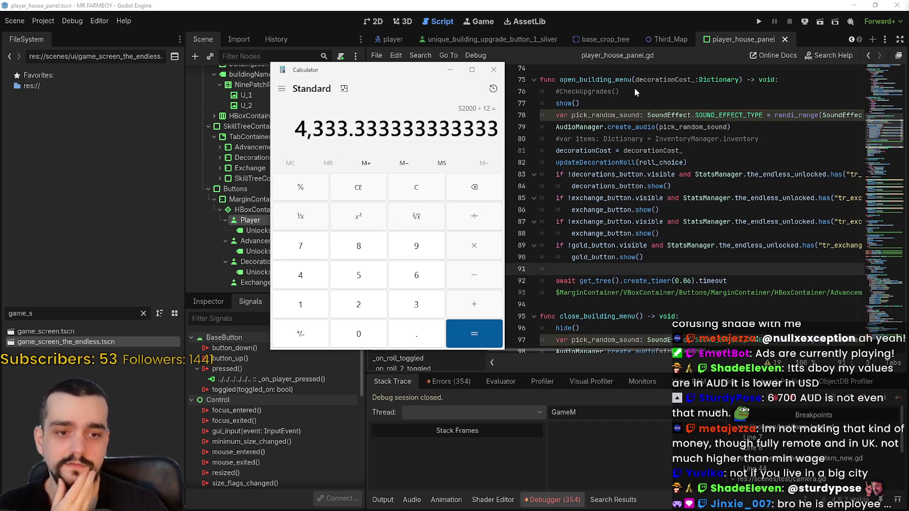
pyautogui.moveTo(359, 76); pyautogui.dragTo(452, 58)
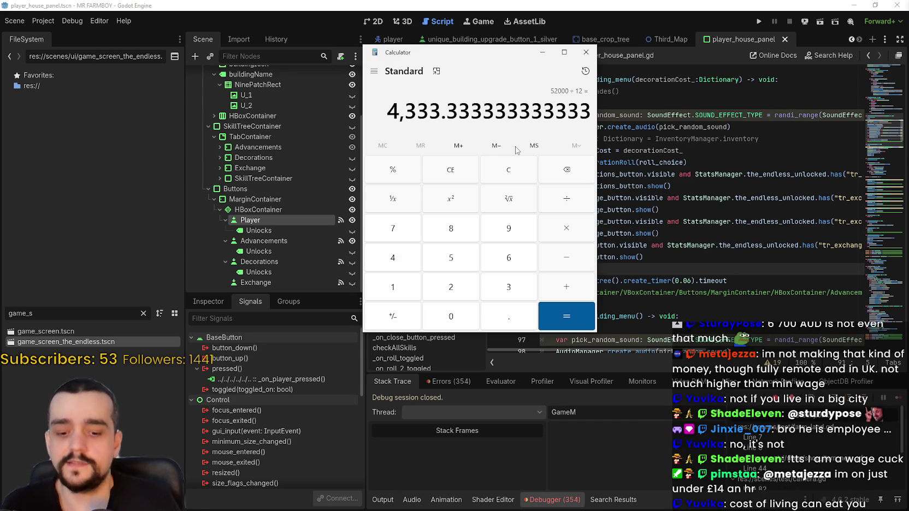
pyautogui.write('200')
pyautogui.write('000')
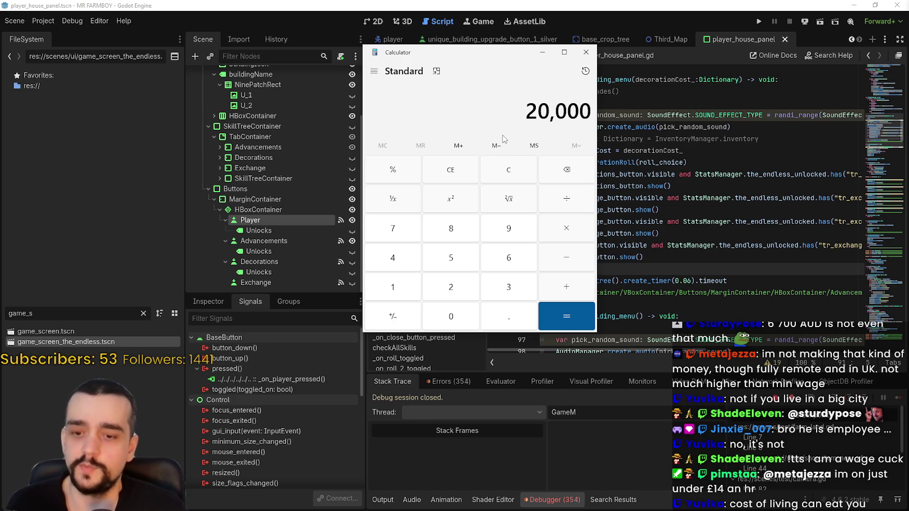
pyautogui.write('+12')
pyautogui.press('Return')
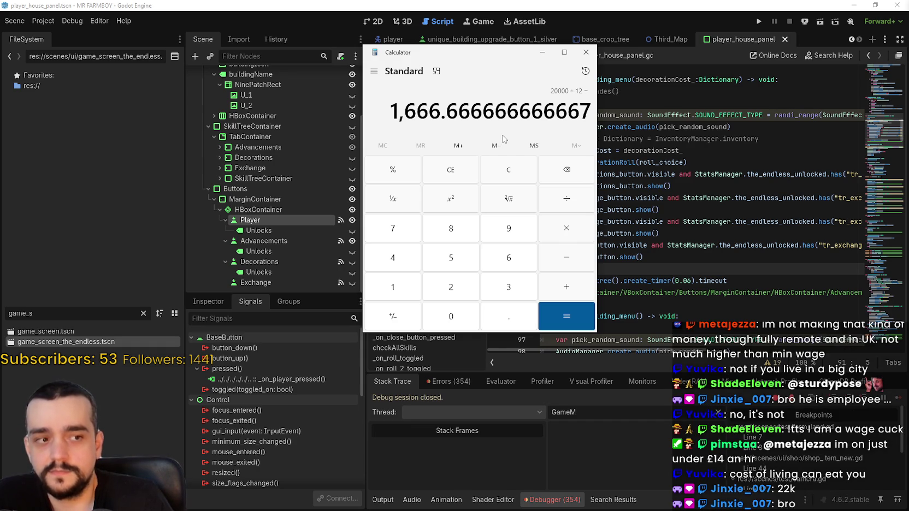
pyautogui.click(508, 171)
# Step: Compute 22000 ÷ 12 = 1,833.33, then close the calculator
pyautogui.write('2')
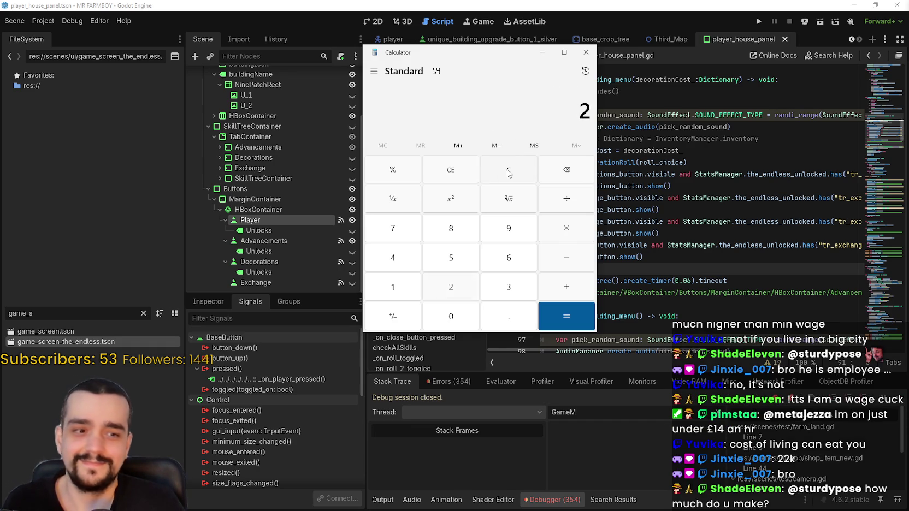
pyautogui.write('2,000')
pyautogui.press('/')
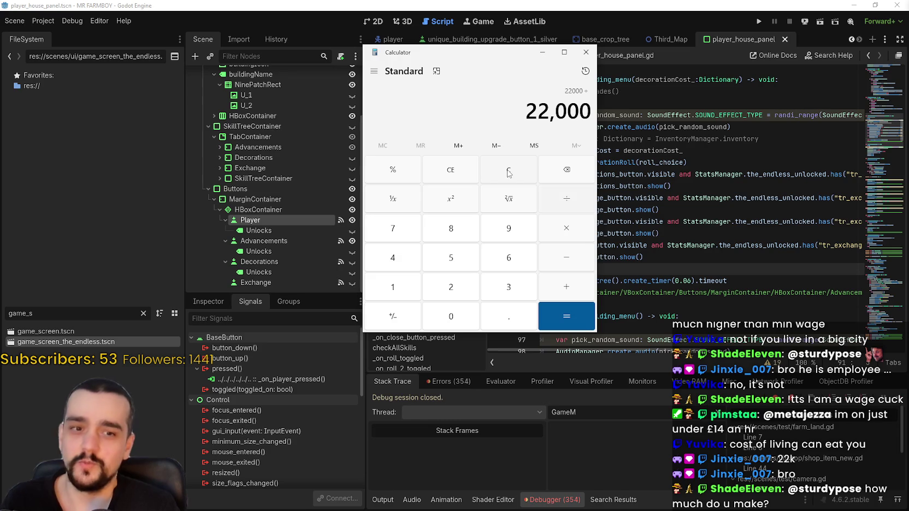
pyautogui.write('12')
pyautogui.press('Return')
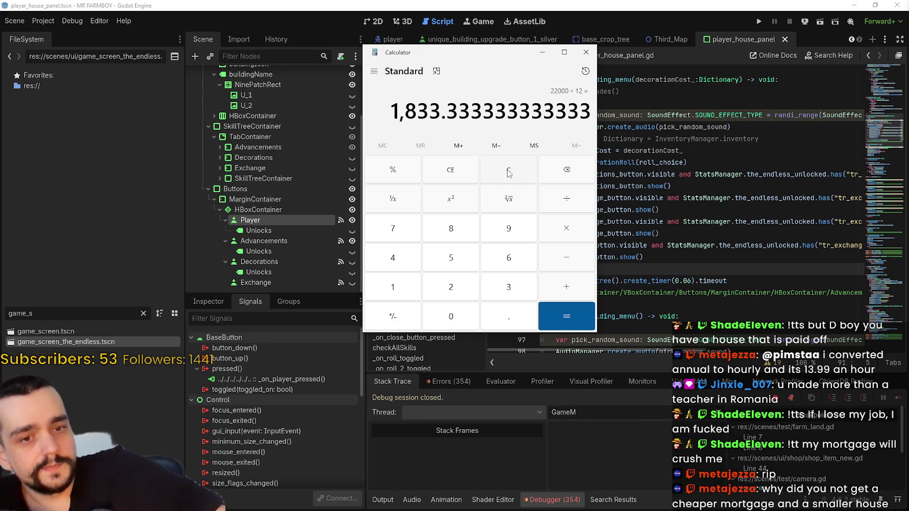
pyautogui.click(586, 53)
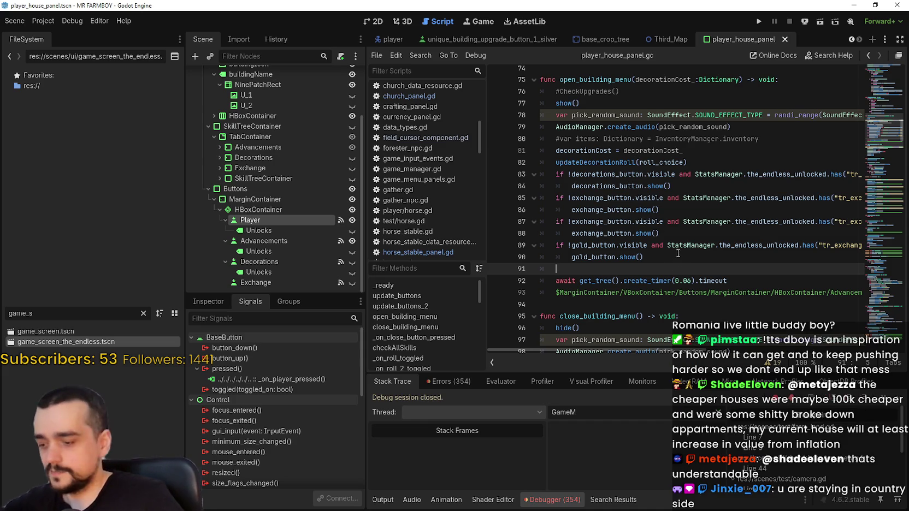
pyautogui.moveTo(673, 250)
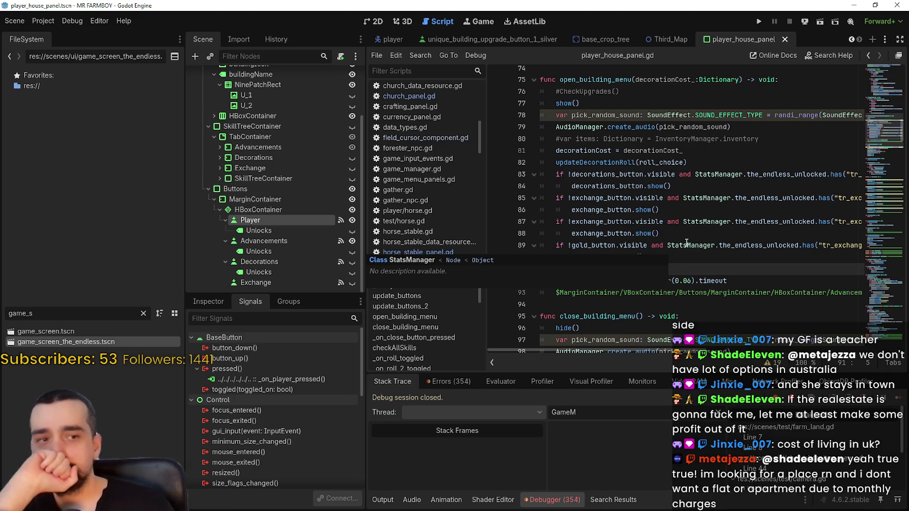
pyautogui.click(644, 155)
pyautogui.scroll(1, 647, 156)
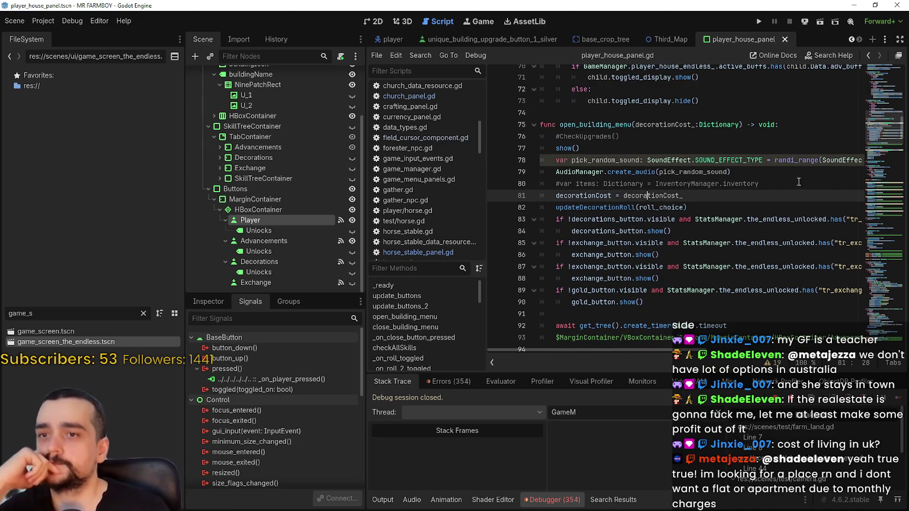
pyautogui.moveTo(790, 183); pyautogui.dragTo(538, 184)
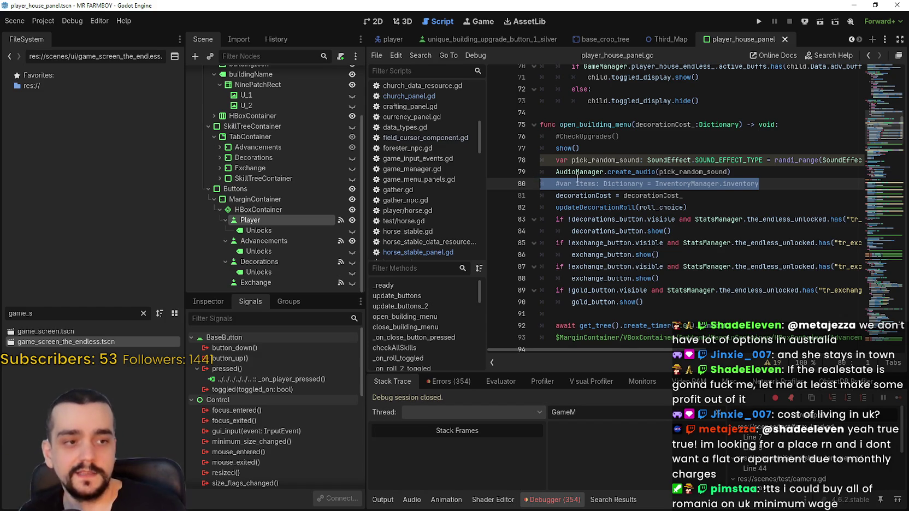
pyautogui.moveTo(578, 180)
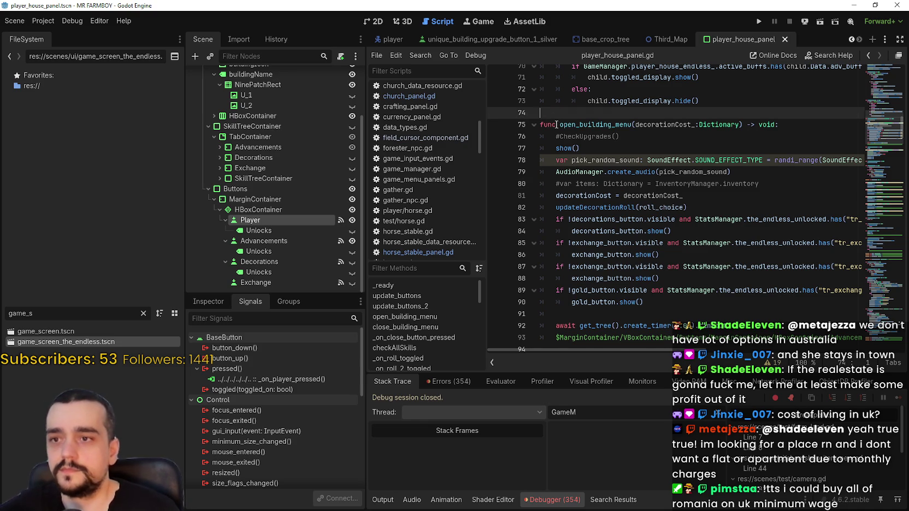
pyautogui.click(587, 137)
pyautogui.moveTo(766, 183); pyautogui.dragTo(529, 184)
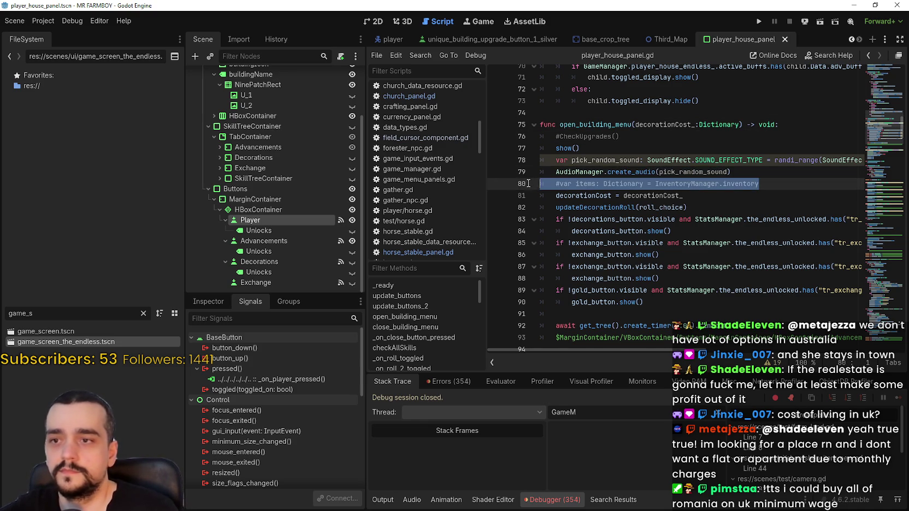
pyautogui.press('End')
pyautogui.scroll(1, 642, 224)
pyautogui.scroll(-1, 641, 224)
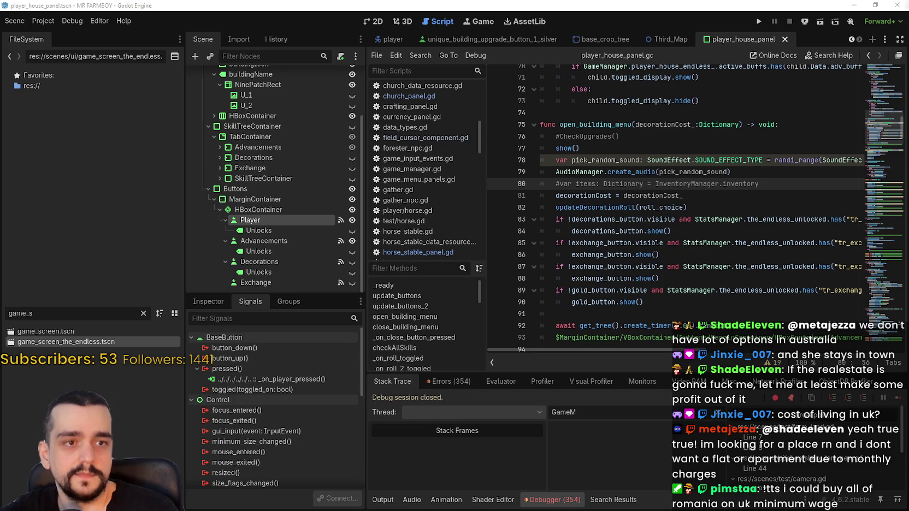
pyautogui.moveTo(759, 184); pyautogui.dragTo(539, 172)
pyautogui.hotkey('shift', 'Down')
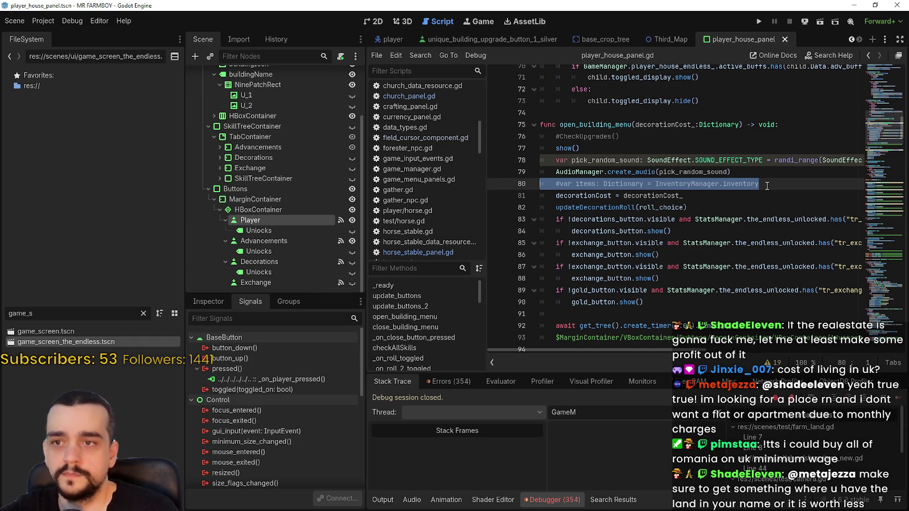
pyautogui.moveTo(766, 186); pyautogui.dragTo(543, 186)
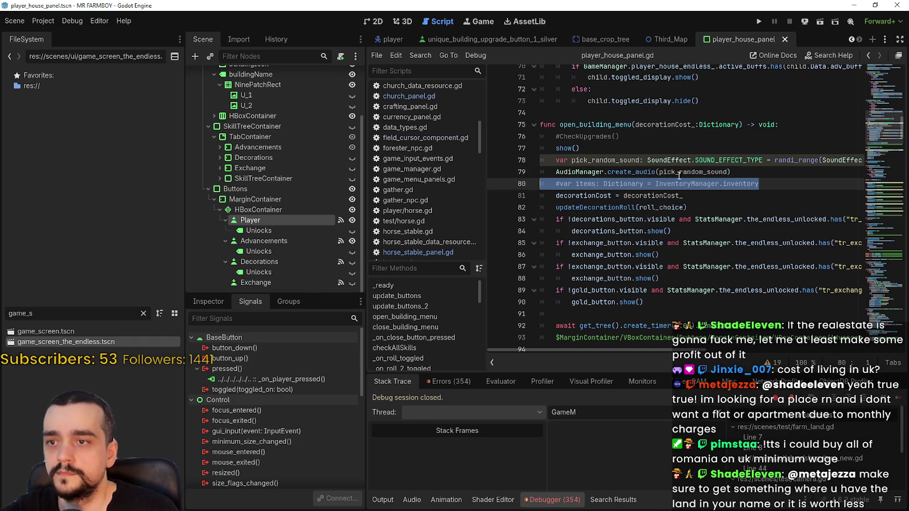
pyautogui.moveTo(660, 135); pyautogui.dragTo(541, 137)
pyautogui.scroll(3, 549, 149)
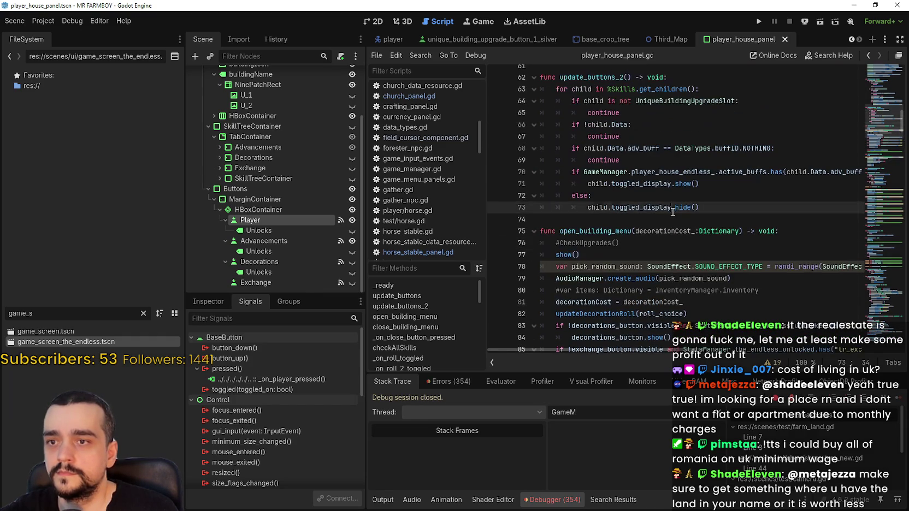
pyautogui.click(680, 220)
pyautogui.scroll(-1, 689, 227)
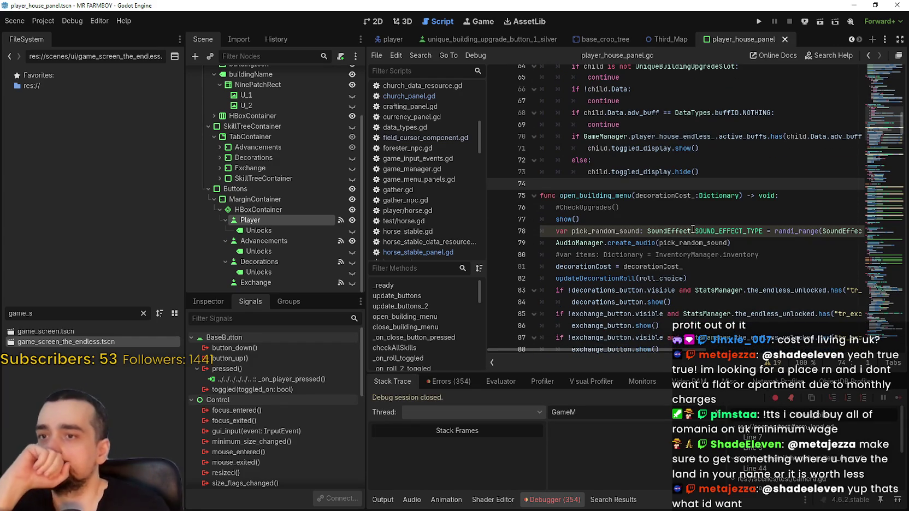
pyautogui.click(781, 243)
pyautogui.scroll(-2, 773, 247)
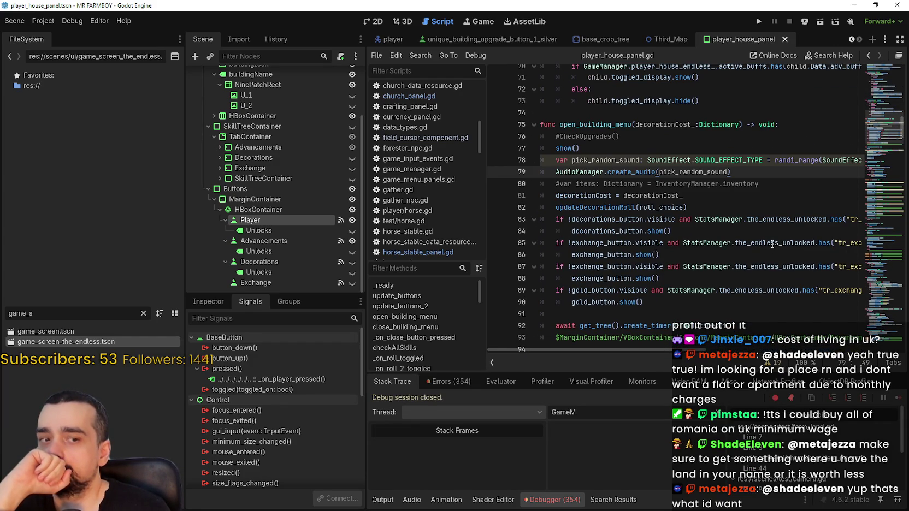
pyautogui.scroll(1, 751, 221)
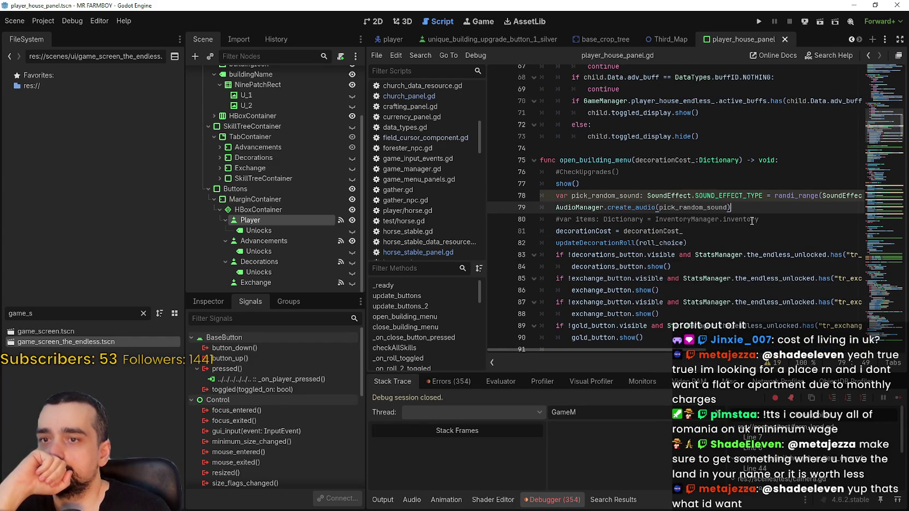
pyautogui.scroll(-3, 751, 220)
pyautogui.scroll(2, 665, 211)
pyautogui.scroll(-2, 662, 213)
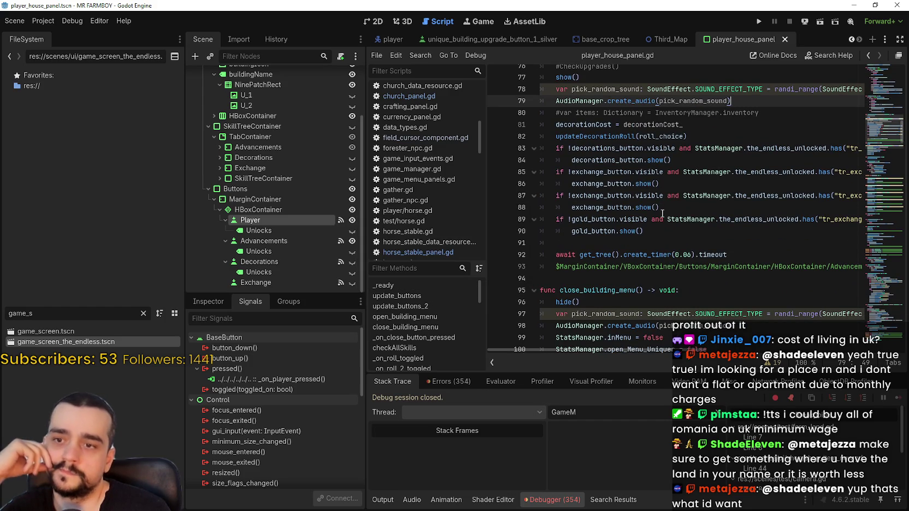
pyautogui.scroll(2, 659, 344)
pyautogui.scroll(-2, 666, 344)
pyautogui.scroll(-5, 615, 335)
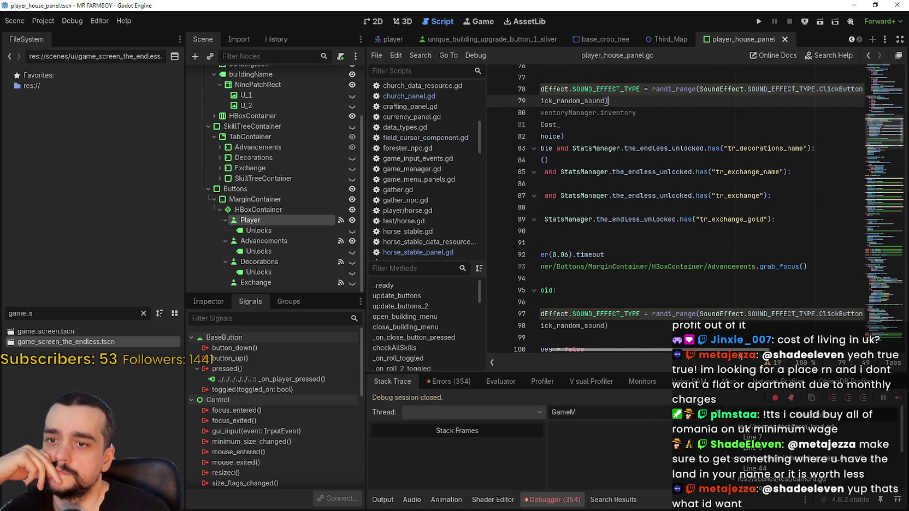
pyautogui.scroll(5, 616, 335)
pyautogui.scroll(-3, 615, 336)
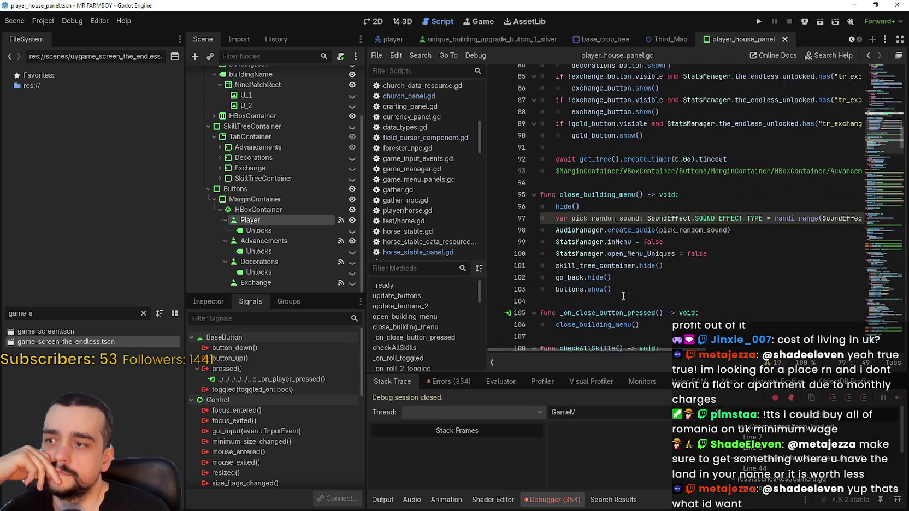
# Step: Jump from the Advancements button node to its _on_advancements_pressed handler code
pyautogui.click(287, 242)
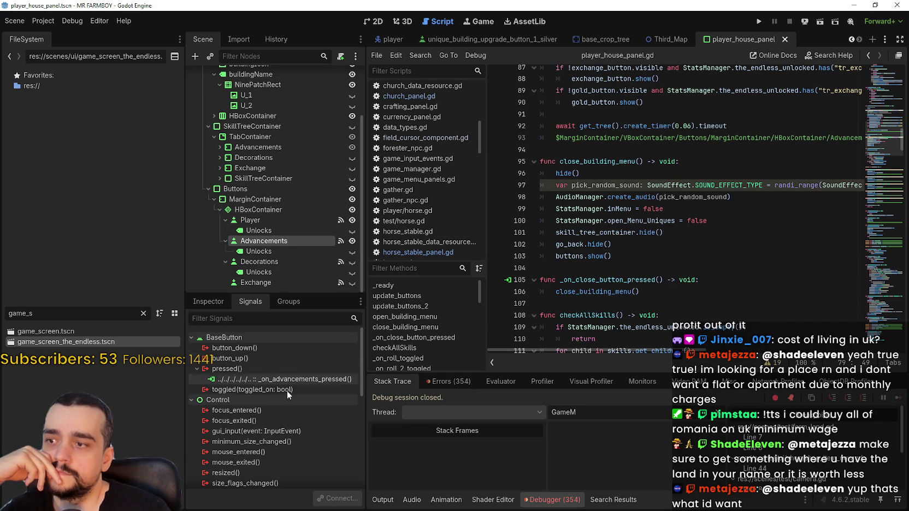
pyautogui.doubleClick(291, 379)
pyautogui.scroll(-4, 661, 239)
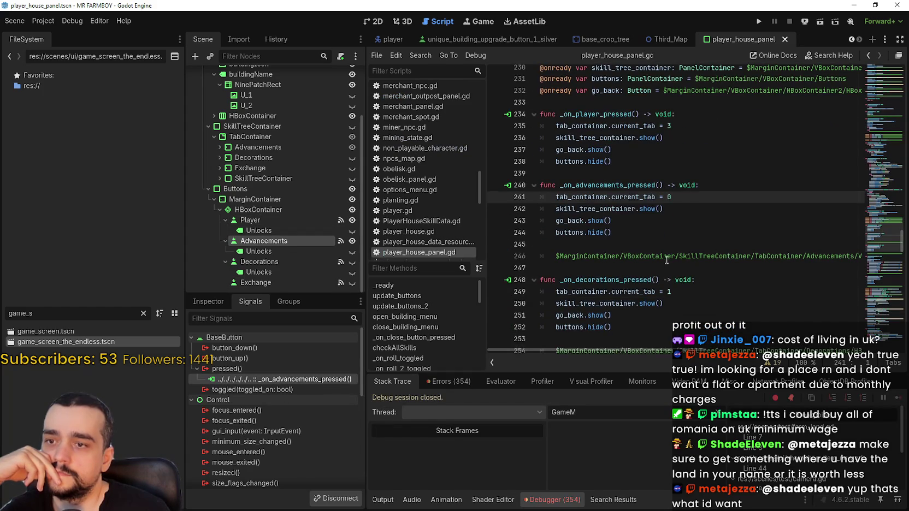
pyautogui.click(666, 257)
pyautogui.moveTo(618, 351); pyautogui.dragTo(782, 363)
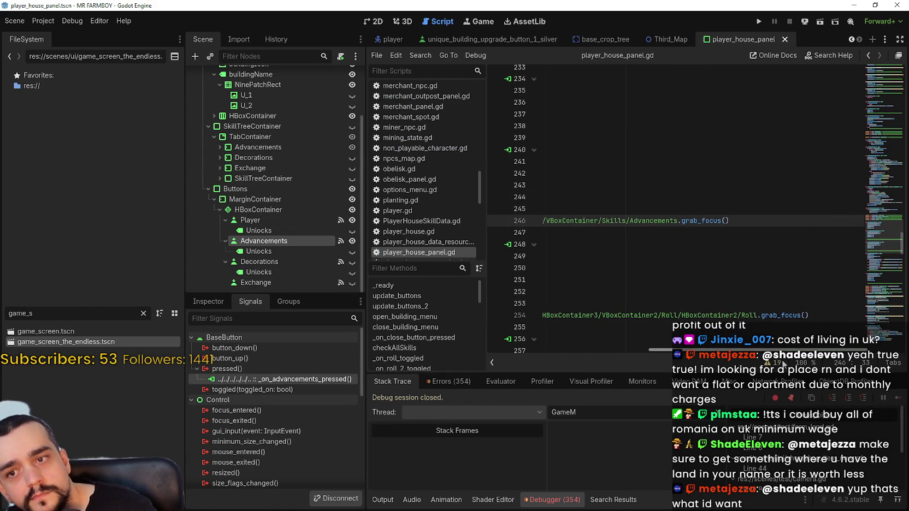
pyautogui.hscroll(-5, 623, 330)
pyautogui.scroll(-1, 583, 287)
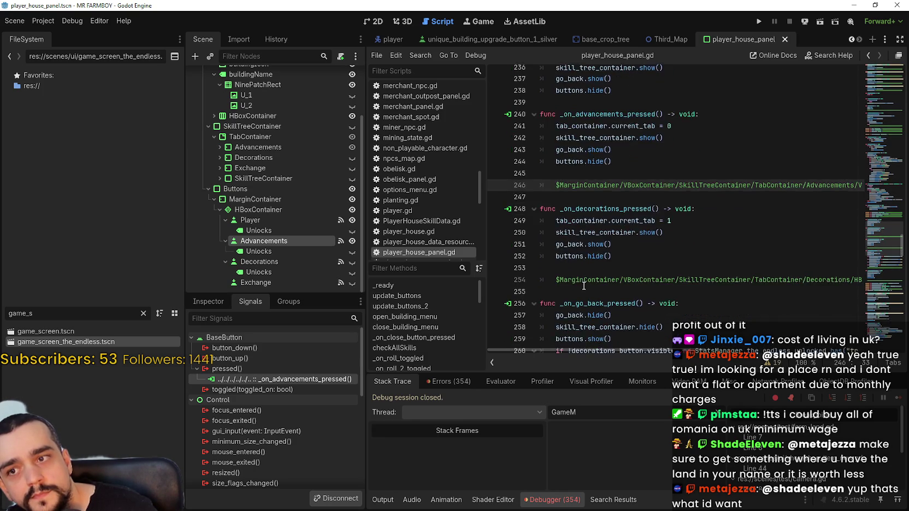
pyautogui.scroll(3, 583, 287)
# Step: Add a HorseUnlock.grab_focus() line after buttons.hide() in _on_player_pressed
pyautogui.click(627, 211)
pyautogui.click(678, 198)
pyautogui.press('Return')
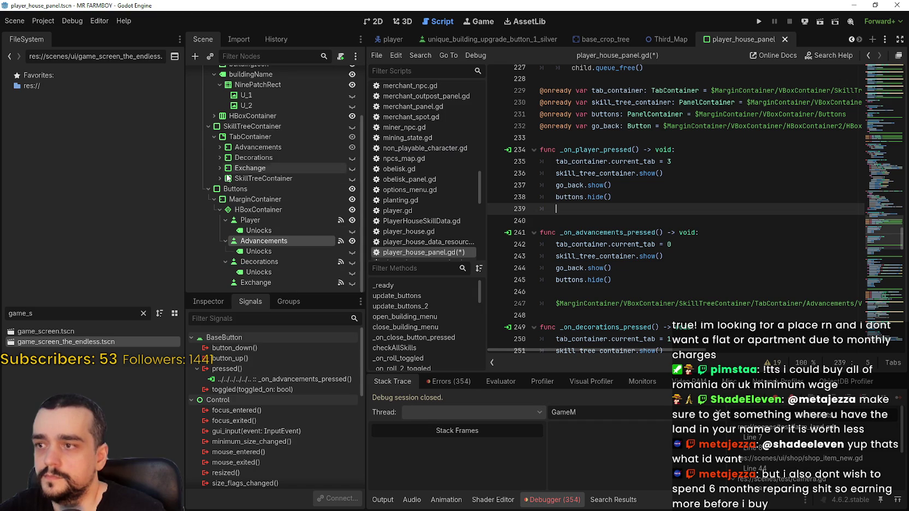
pyautogui.scroll(-10, 232, 173)
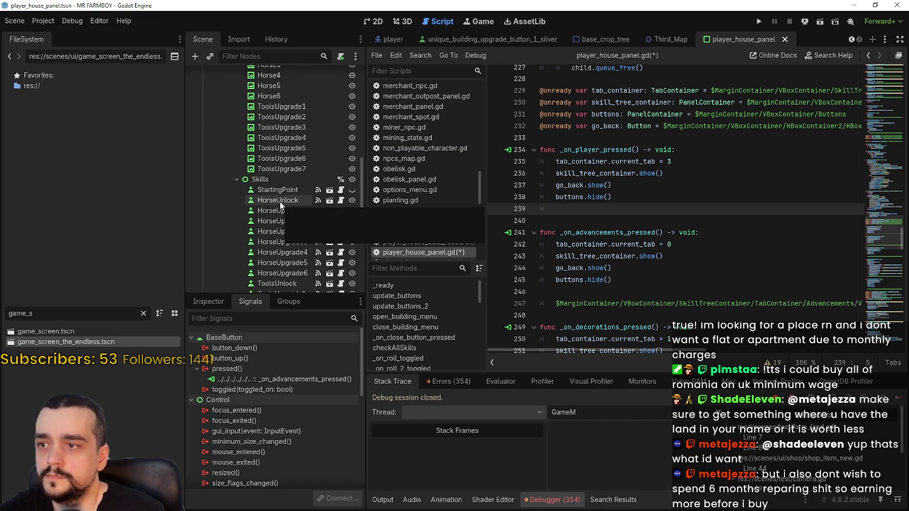
pyautogui.moveTo(280, 201)
pyautogui.mouseDown()
pyautogui.moveTo(565, 217)
pyautogui.moveTo(635, 207)
pyautogui.mouseUp()
pyautogui.hotkey('ctrl', 'z')
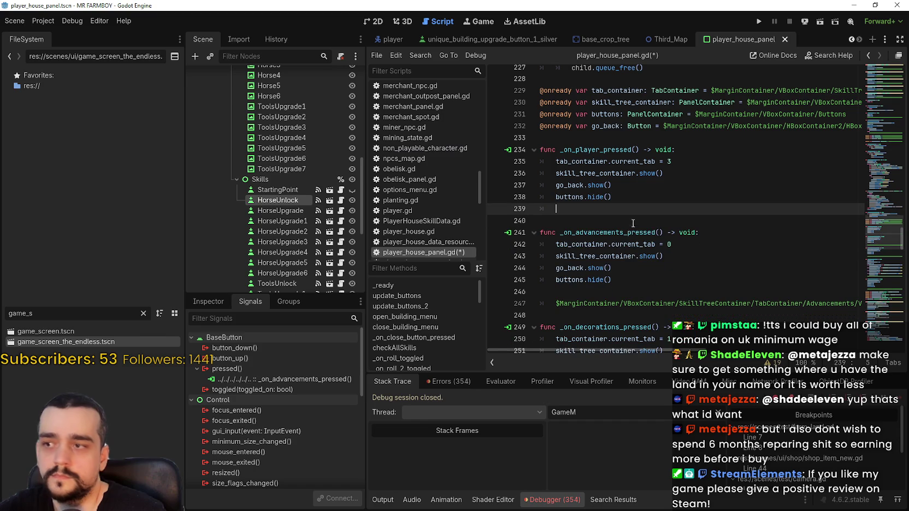
pyautogui.moveTo(303, 202)
pyautogui.mouseDown()
pyautogui.moveTo(626, 199)
pyautogui.moveTo(619, 208)
pyautogui.mouseUp()
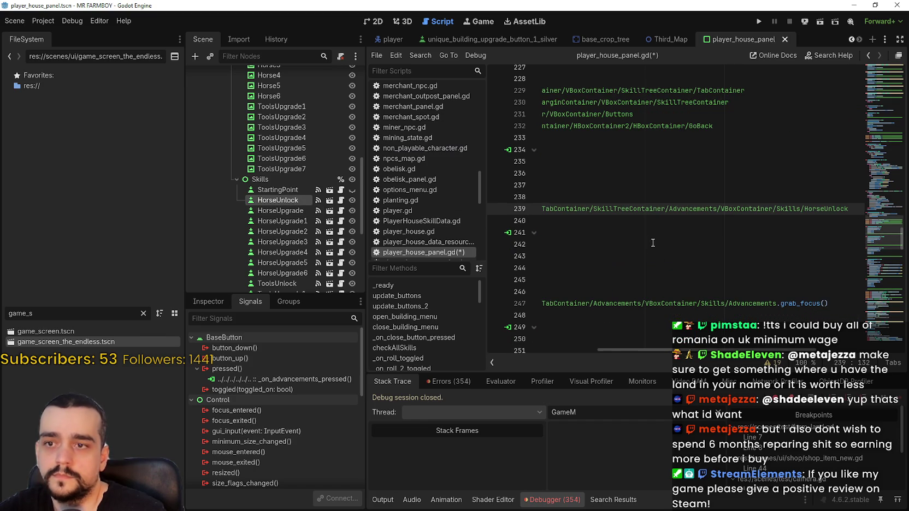
pyautogui.write('.')
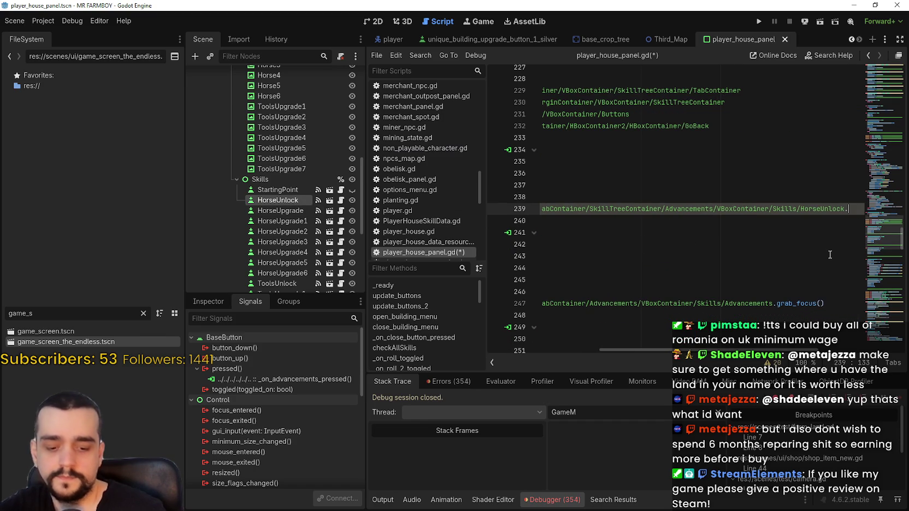
pyautogui.write('grab_fo')
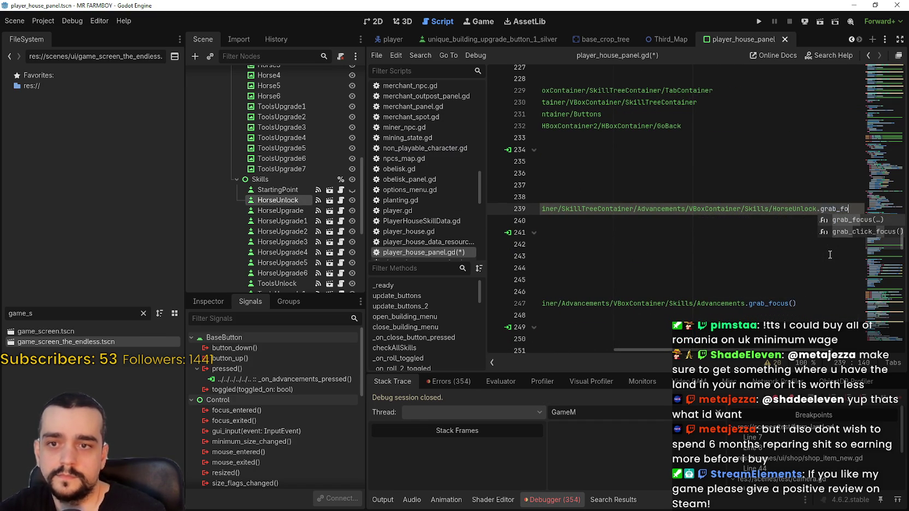
pyautogui.press('Return')
# Step: Save the script and scene with Ctrl+S, then run the game to test
pyautogui.click(828, 254)
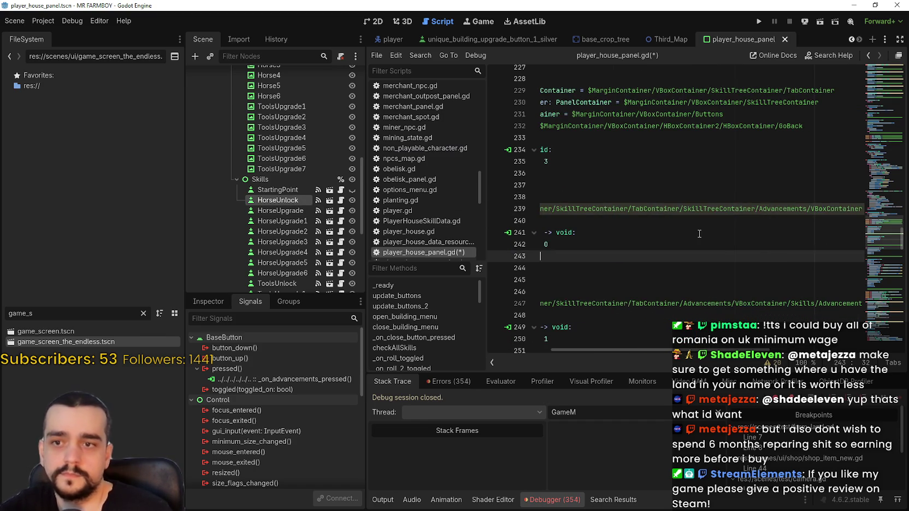
pyautogui.click(647, 232)
pyautogui.hotkey('ctrl', 's')
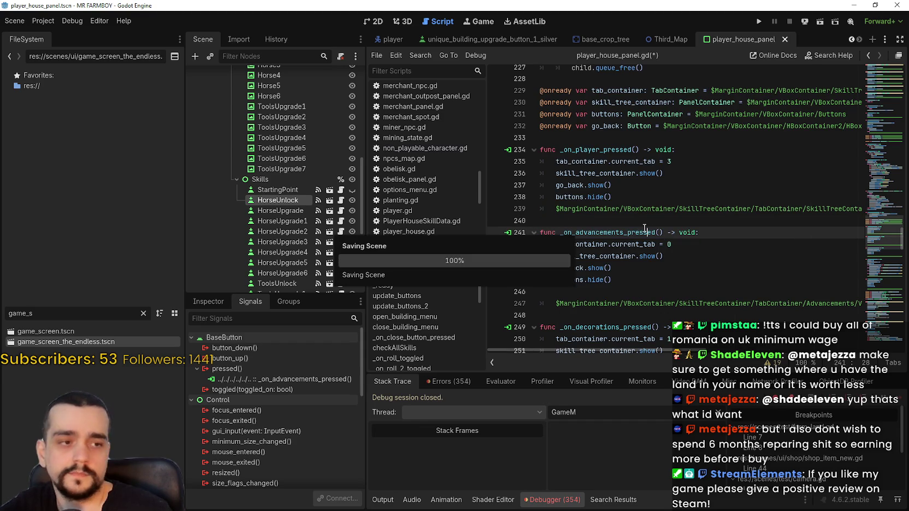
pyautogui.click(758, 24)
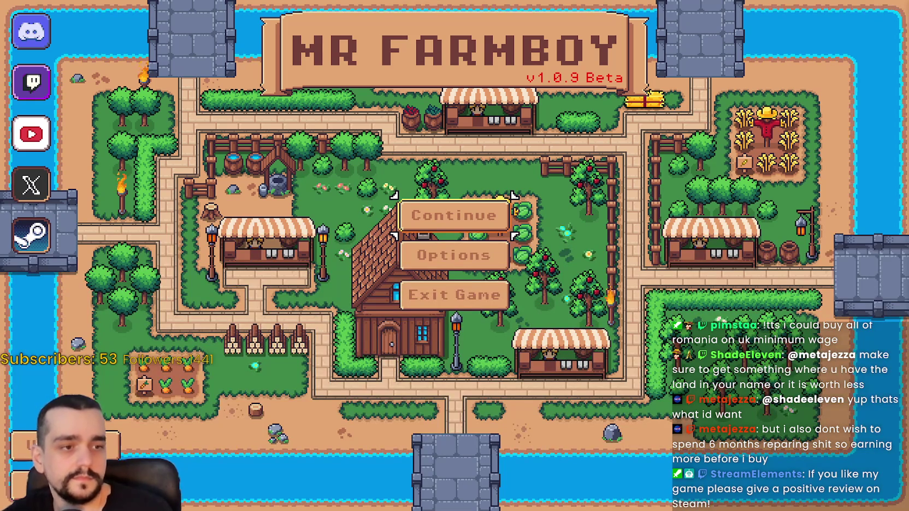
# Step: Continue from the main menu, expand Save 1, and load it
pyautogui.click(466, 225)
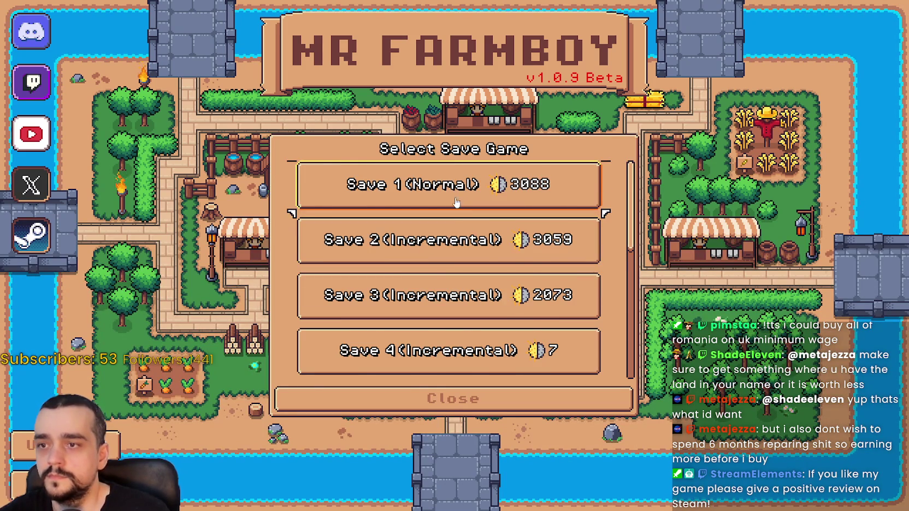
pyautogui.scroll(-1, 458, 224)
pyautogui.scroll(1, 440, 234)
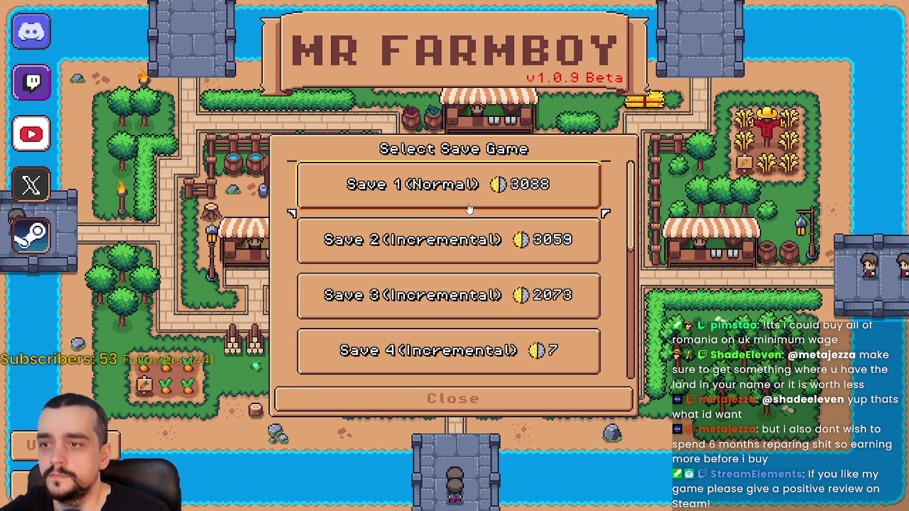
pyautogui.click(458, 196)
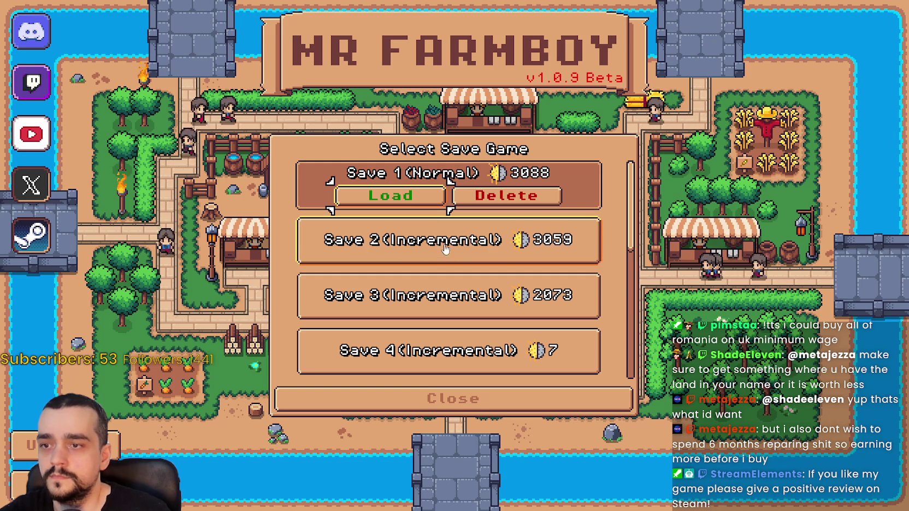
pyautogui.scroll(-2, 442, 237)
pyautogui.scroll(2, 448, 241)
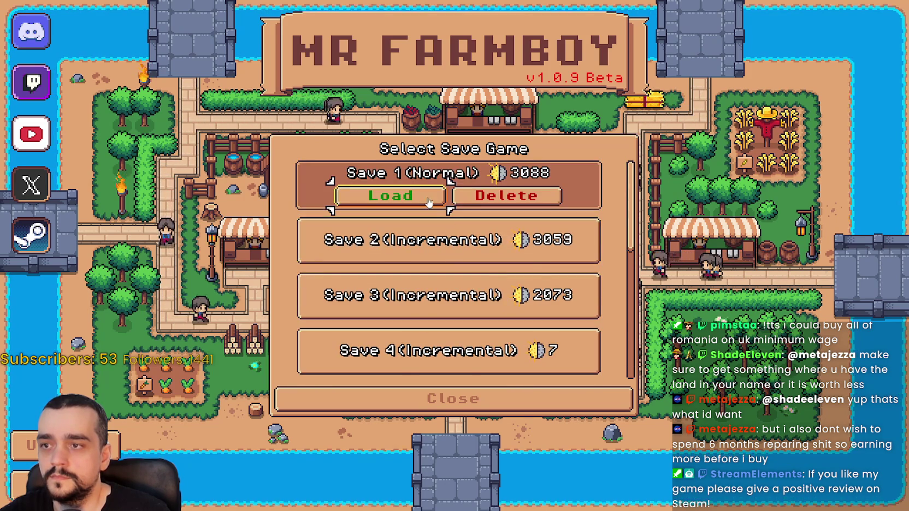
pyautogui.click(429, 202)
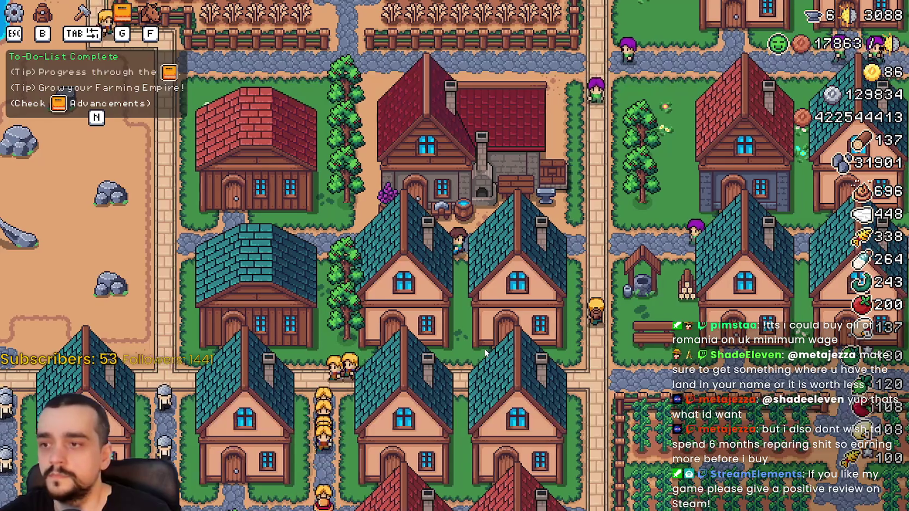
# Step: Open and close the Blacksmith buff panel, then quit the game from the pause menu
pyautogui.press('w')
pyautogui.press('e')
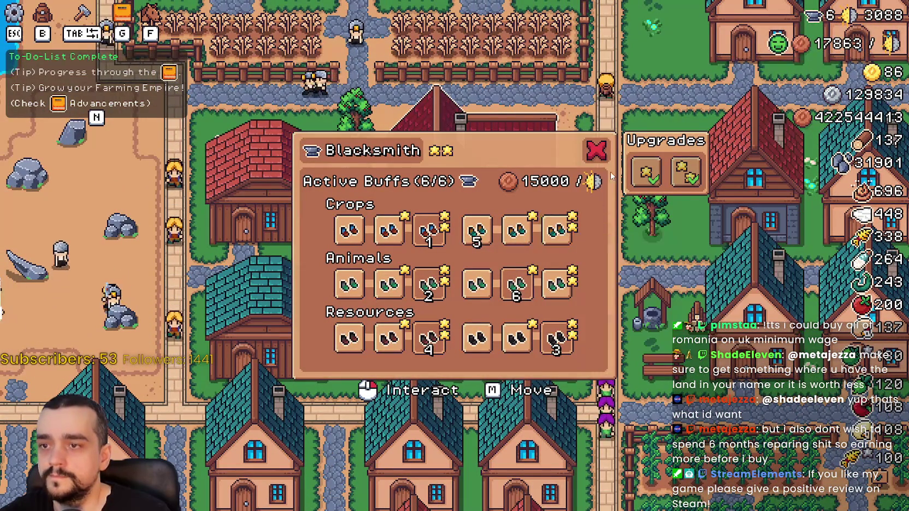
pyautogui.click(596, 150)
pyautogui.press('d')
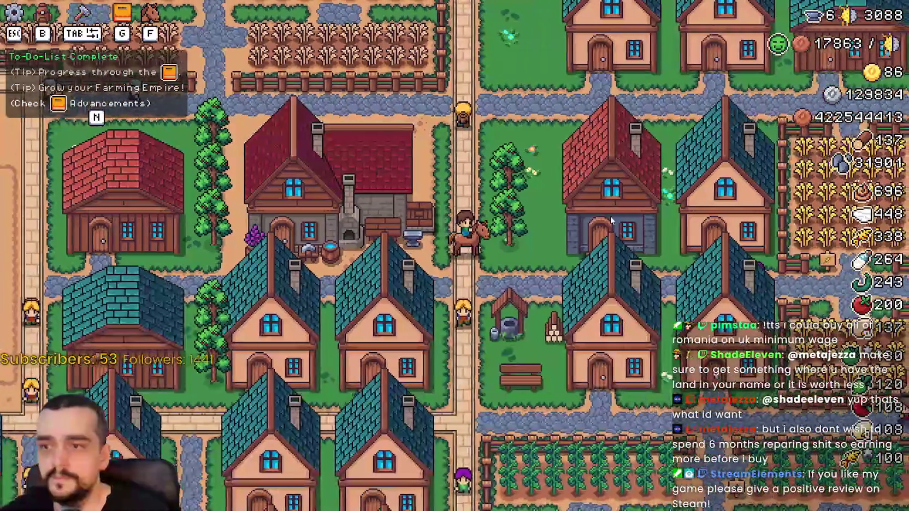
pyautogui.press('Escape')
pyautogui.click(503, 360)
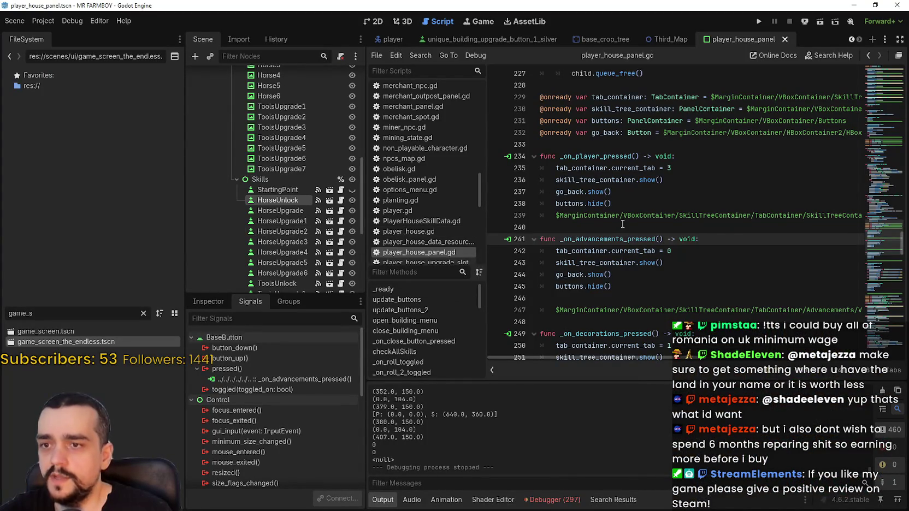
# Step: Clear the FileSystem filter and switch to the blacksmith_panel scene in the 2D view
pyautogui.click(621, 226)
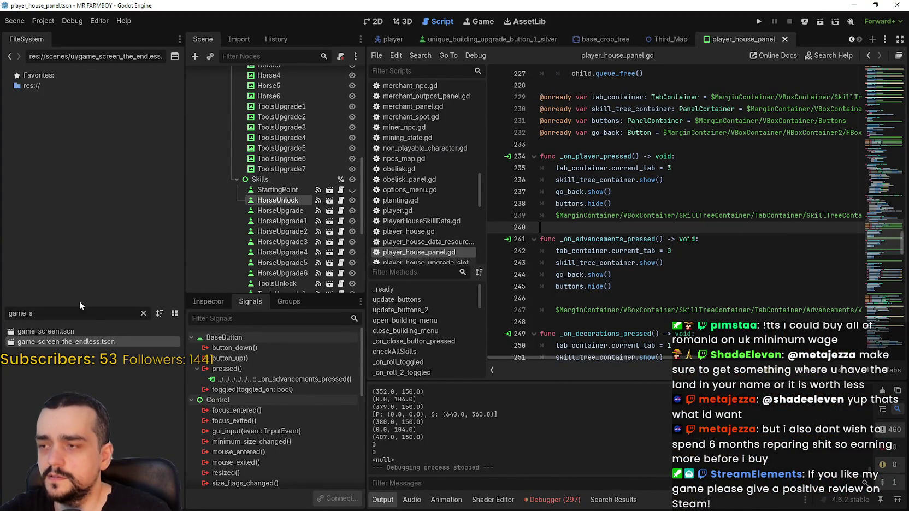
pyautogui.hotkey('ctrl', 'a')
pyautogui.press('BackSpace')
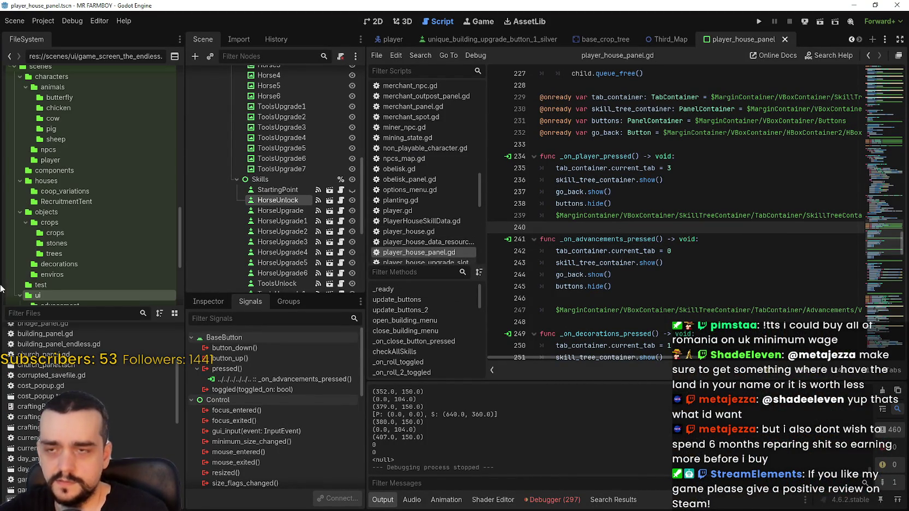
pyautogui.click(855, 40)
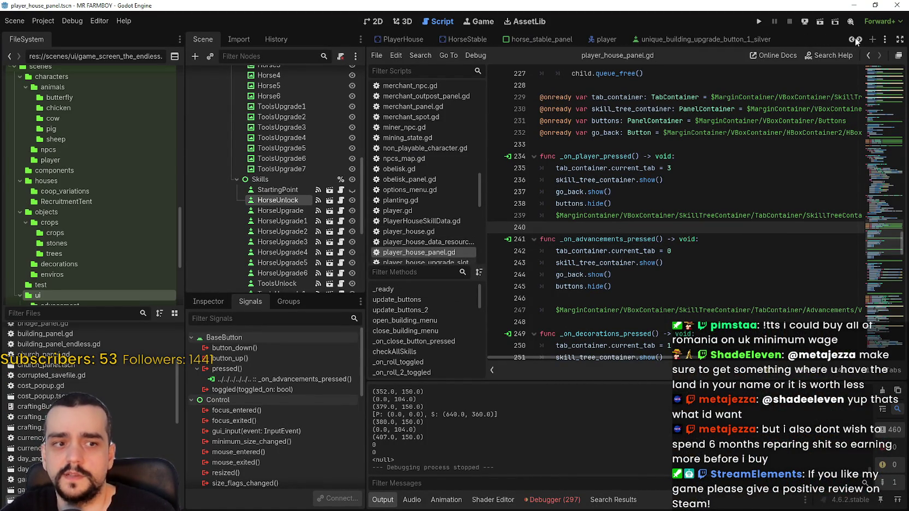
pyautogui.click(853, 40)
pyautogui.click(853, 40)
pyautogui.click(854, 40)
pyautogui.click(852, 40)
pyautogui.click(853, 41)
pyautogui.click(853, 42)
pyautogui.click(641, 39)
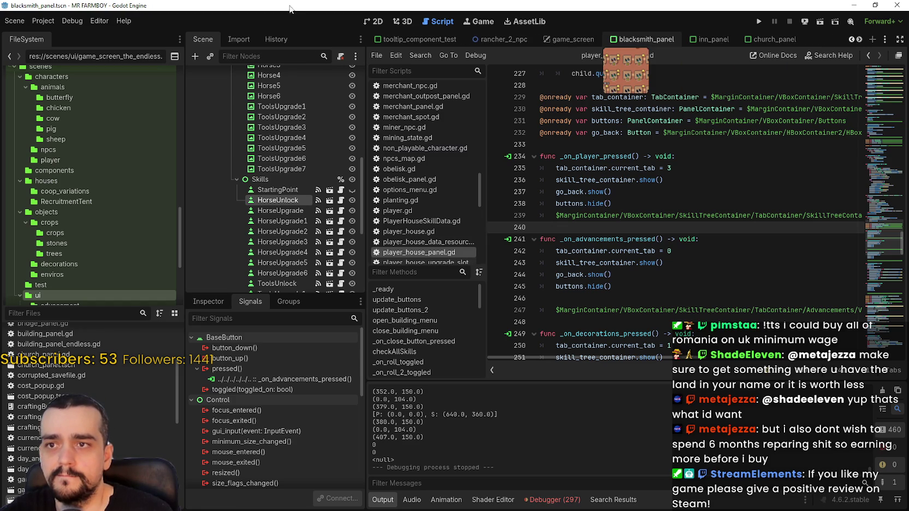
pyautogui.click(370, 21)
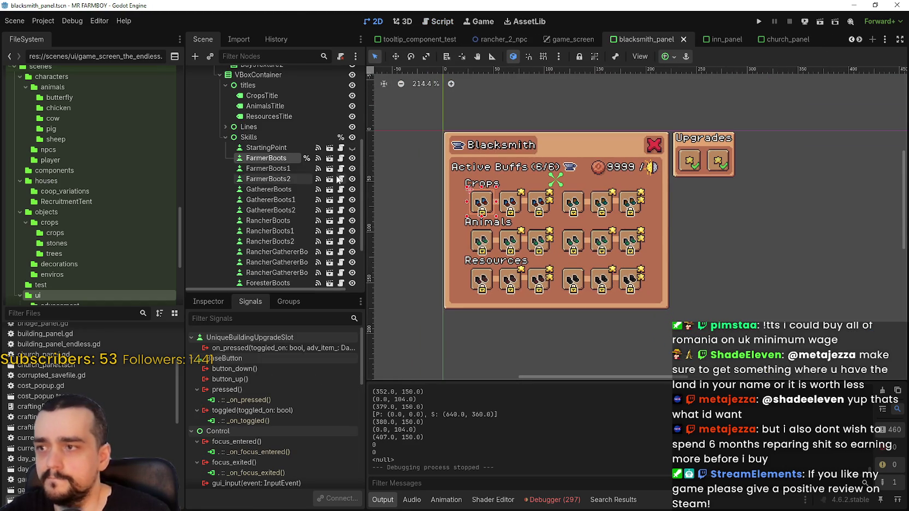
# Step: Select FarmerBoots and review its BaseButton toggle and button group settings
pyautogui.scroll(2, 342, 163)
pyautogui.scroll(4, 343, 168)
pyautogui.scroll(-2, 310, 225)
pyautogui.click(306, 219)
pyautogui.scroll(-2, 305, 221)
pyautogui.click(208, 301)
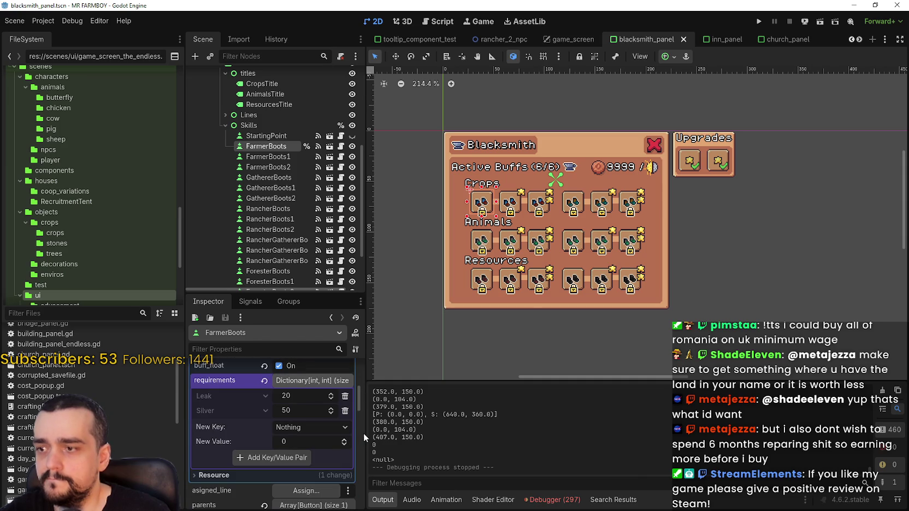
pyautogui.moveTo(365, 433); pyautogui.dragTo(472, 434)
pyautogui.scroll(-3, 397, 446)
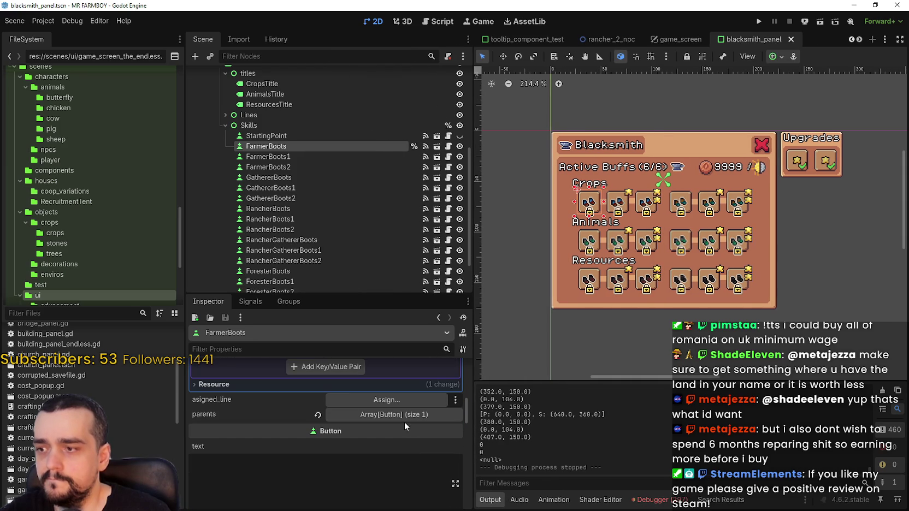
pyautogui.click(402, 417)
pyautogui.click(403, 417)
pyautogui.scroll(-2, 392, 453)
pyautogui.scroll(-5, 392, 449)
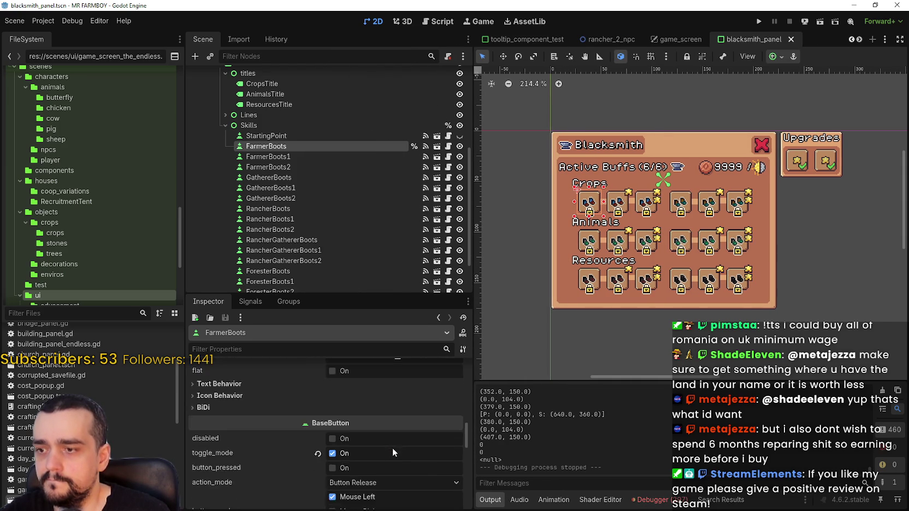
pyautogui.scroll(-2, 392, 438)
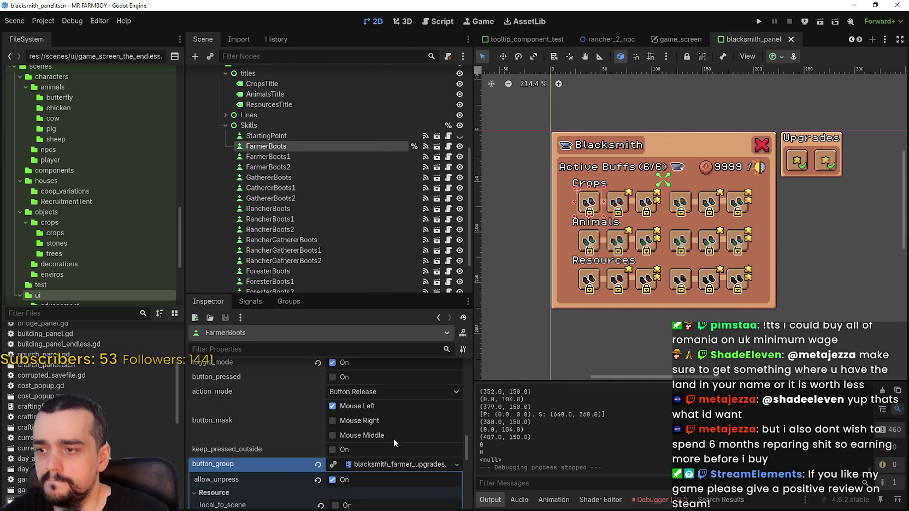
pyautogui.scroll(-2, 394, 437)
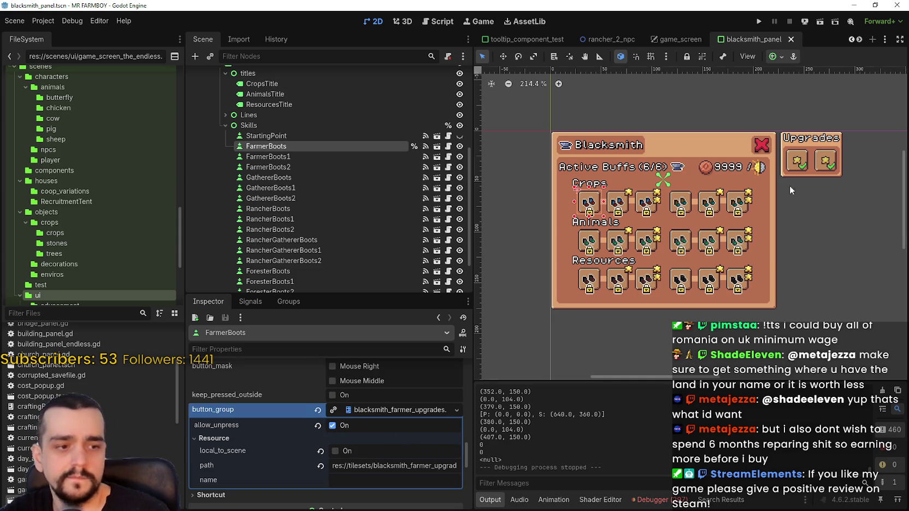
# Step: Inspect the FarmerBoots1, GathererBoots and FarmerBoots2 buttons, then open the BlacksmithPanel script
pyautogui.click(336, 160)
pyautogui.click(336, 175)
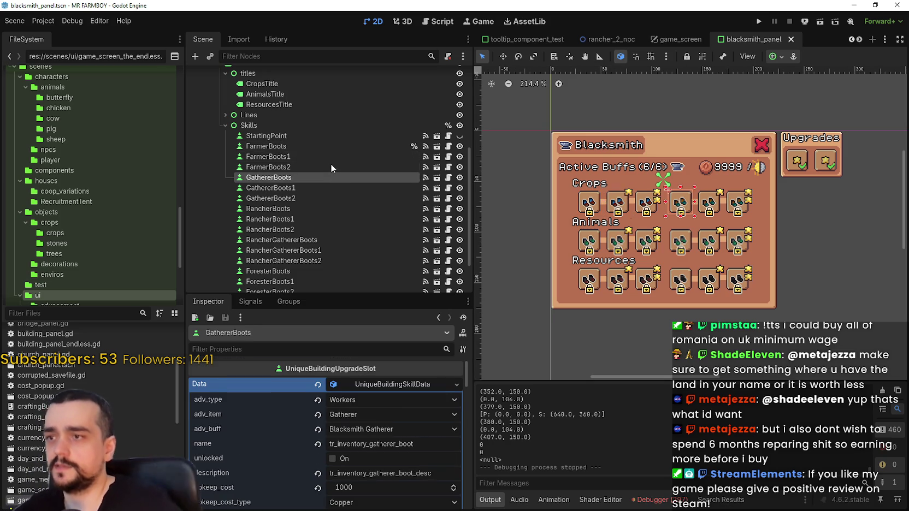
pyautogui.click(330, 164)
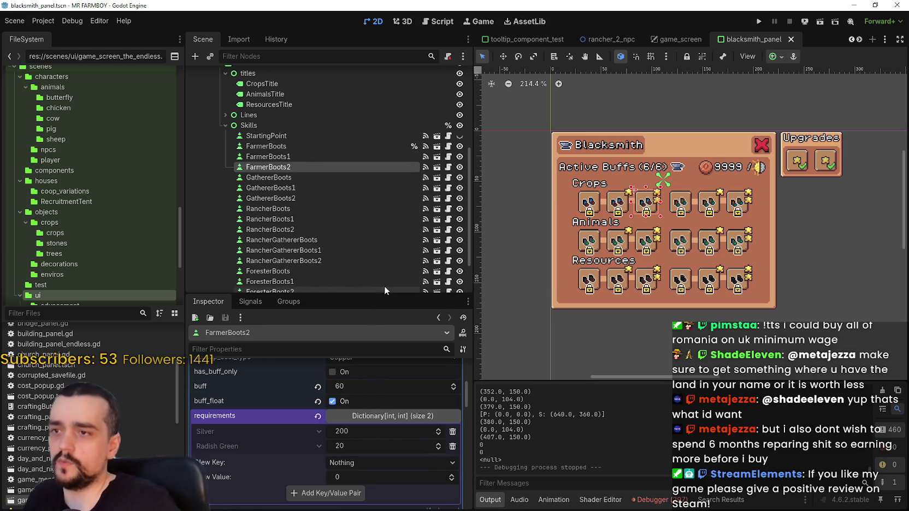
pyautogui.scroll(5, 406, 193)
pyautogui.click(449, 75)
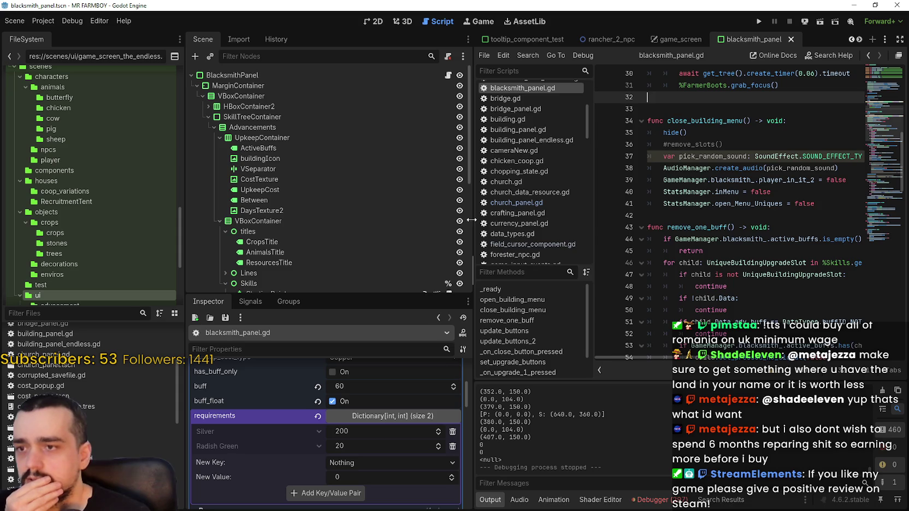
# Step: Widen the code area and scroll through blacksmith_panel.gd past the break on line 56
pyautogui.moveTo(471, 219); pyautogui.dragTo(389, 220)
pyautogui.scroll(-5, 683, 216)
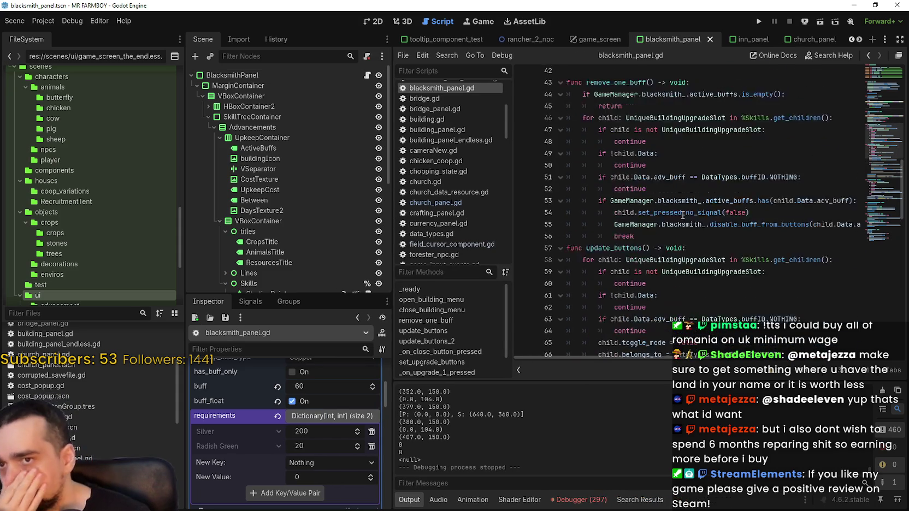
pyautogui.scroll(5, 682, 215)
pyautogui.scroll(-3, 682, 215)
pyautogui.click(696, 262)
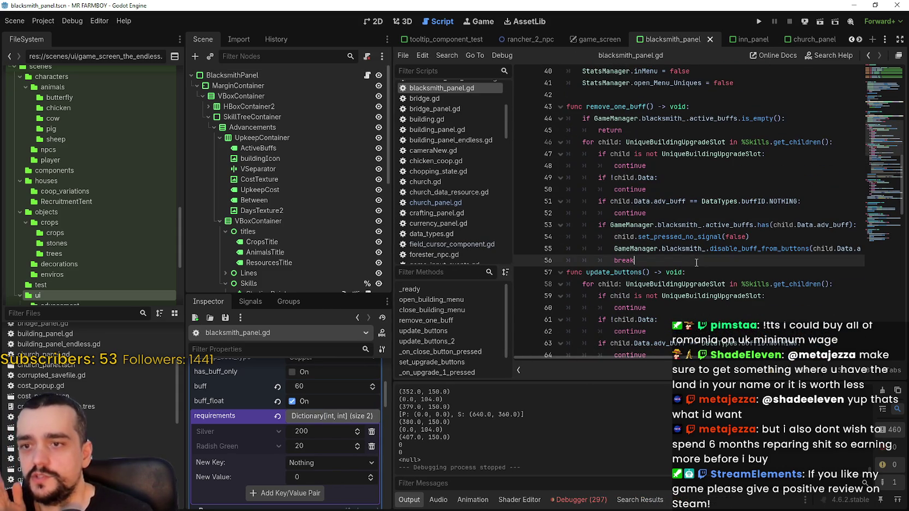
pyautogui.scroll(-6, 692, 256)
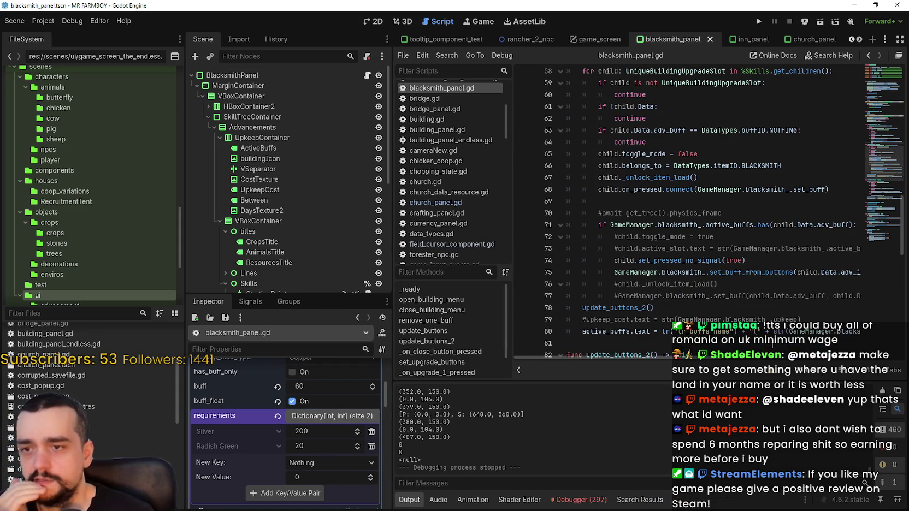
pyautogui.scroll(-1, 727, 273)
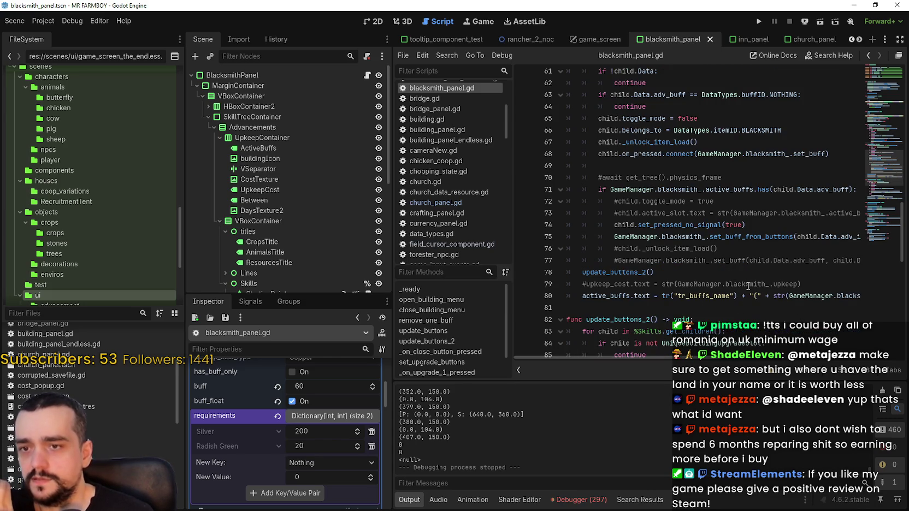
pyautogui.moveTo(600, 357)
pyautogui.mouseDown()
pyautogui.moveTo(894, 357)
pyautogui.moveTo(516, 357)
pyautogui.mouseUp()
# Step: Review the buff-update code around lines 93–97 of blacksmith_panel.gd
pyautogui.scroll(-2, 687, 267)
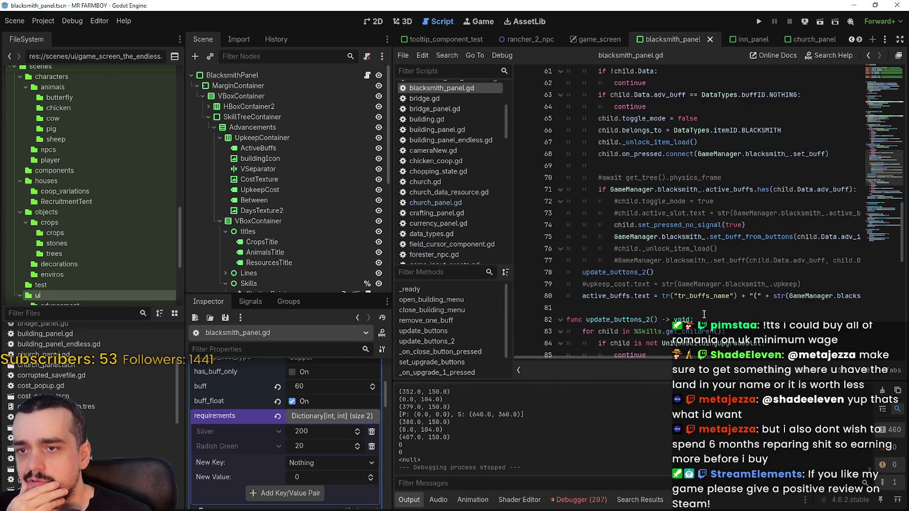
pyautogui.scroll(-1, 687, 261)
pyautogui.scroll(-3, 677, 208)
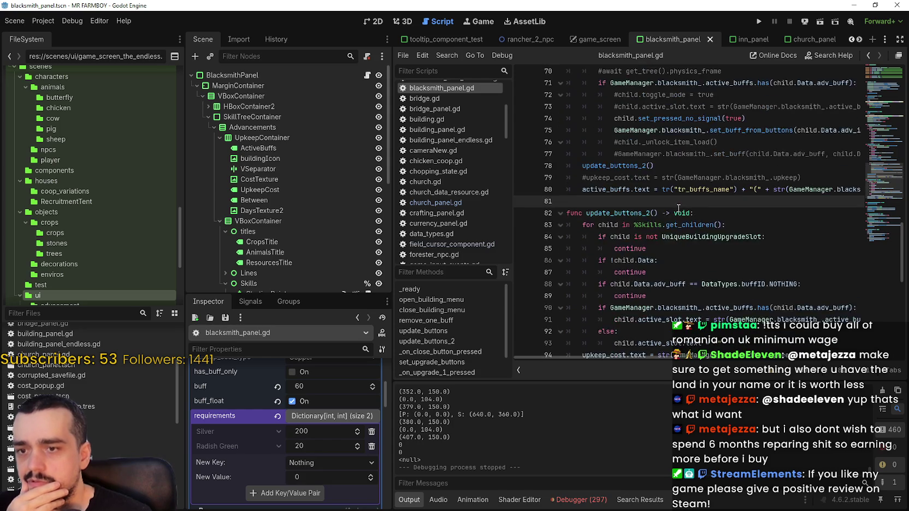
pyautogui.click(812, 250)
pyautogui.press('Up')
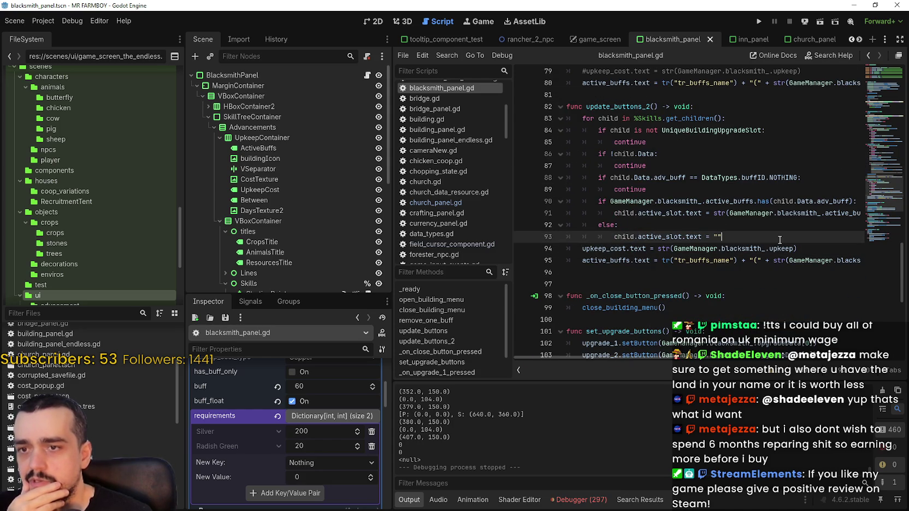
pyautogui.click(683, 288)
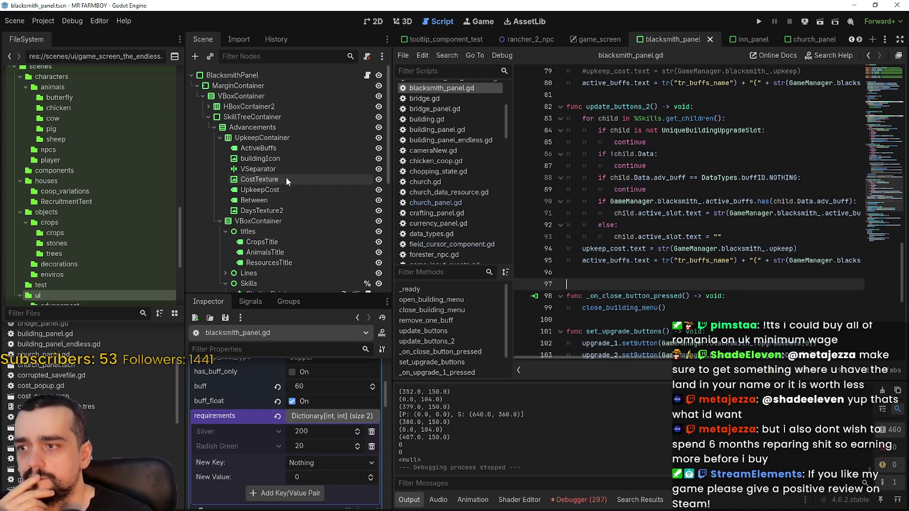
pyautogui.scroll(-5, 290, 178)
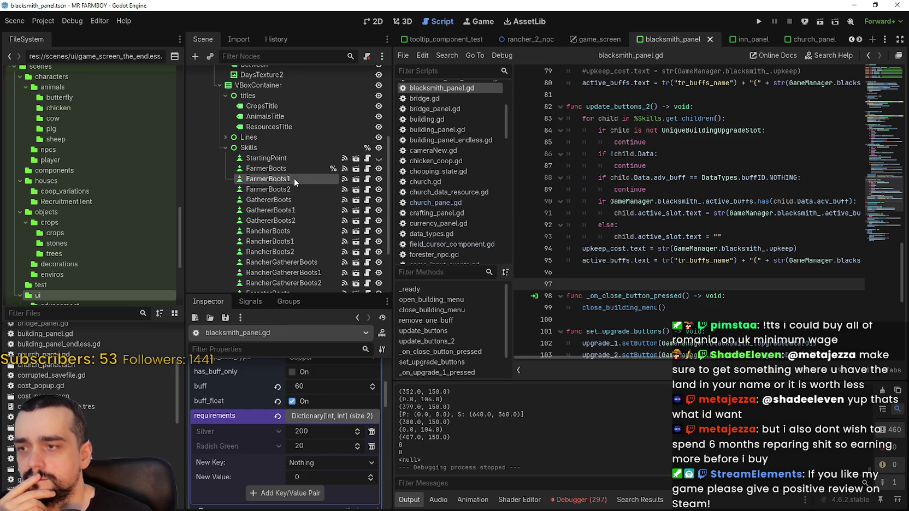
# Step: Inspect the FarmerBoots1 and FarmerBoots2 skill nodes, then run the project
pyautogui.click(294, 178)
pyautogui.click(297, 192)
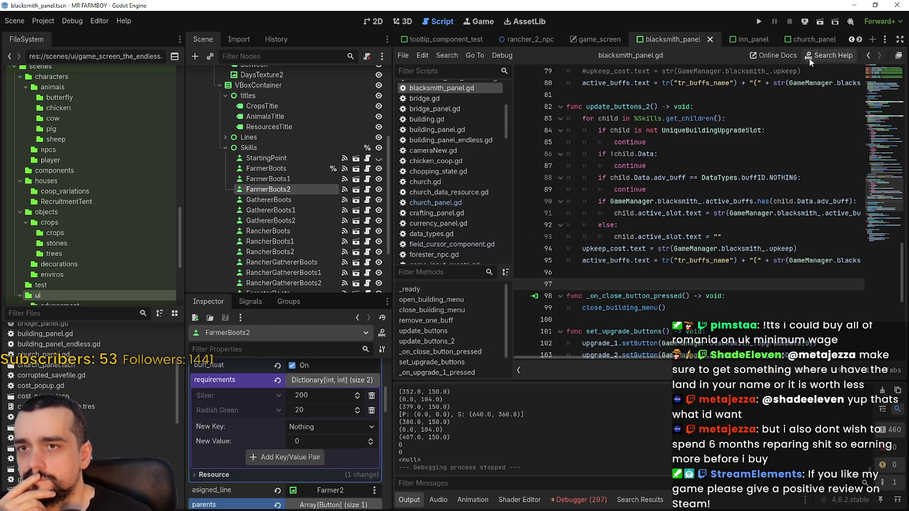
pyautogui.click(758, 20)
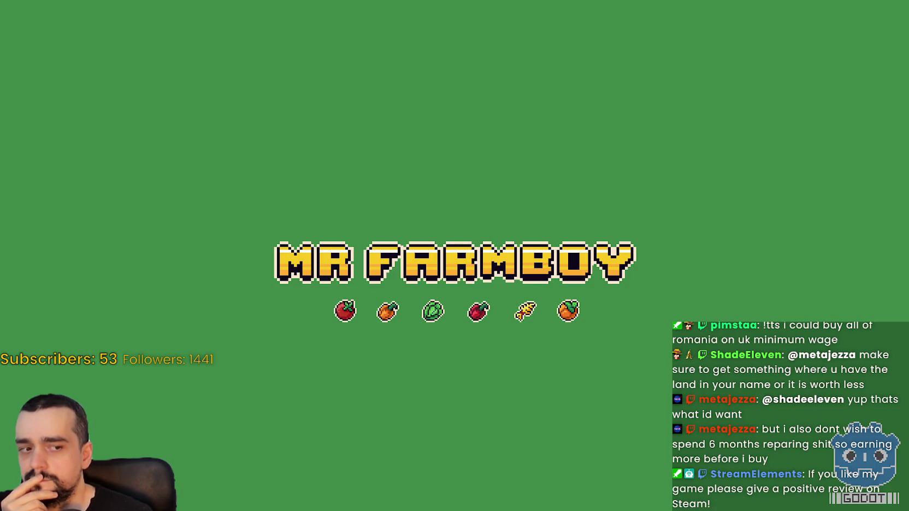
# Step: Continue from the splash screen and load the Save 1 (Normal) game
pyautogui.scroll(-5, 748, 268)
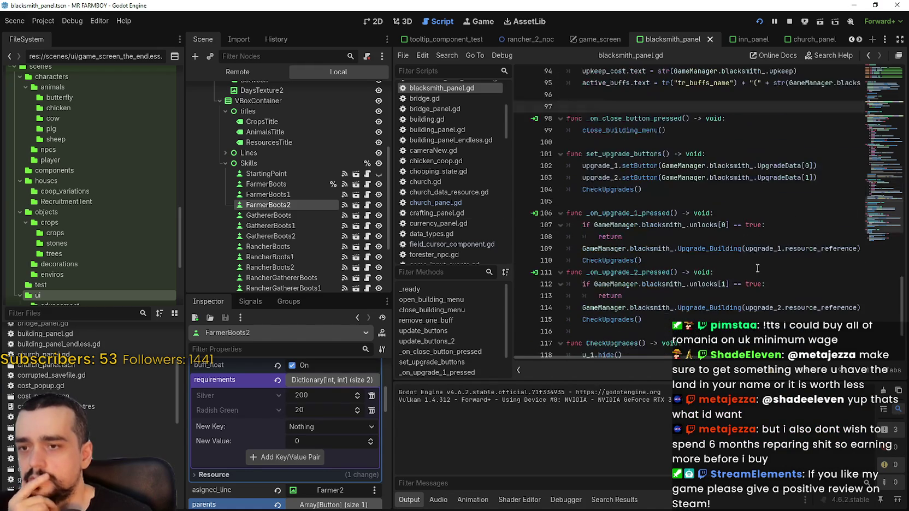
pyautogui.scroll(-3, 650, 202)
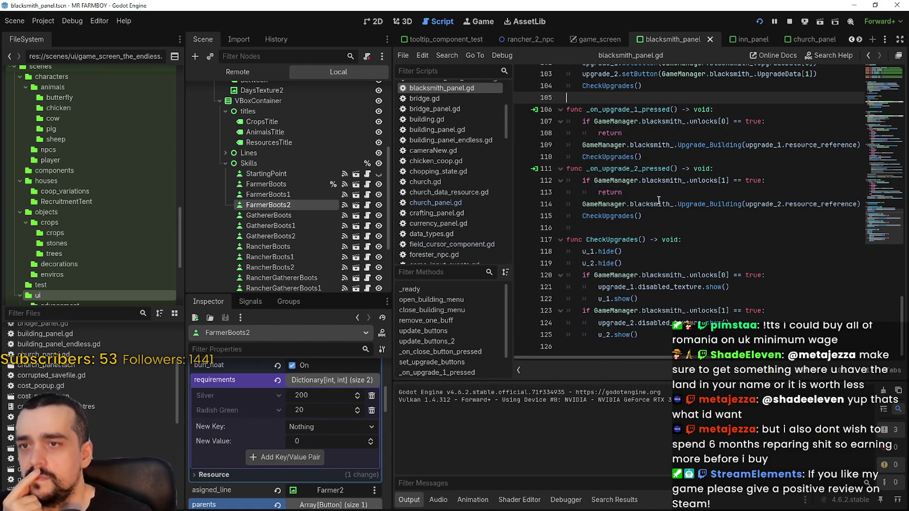
pyautogui.scroll(6, 739, 232)
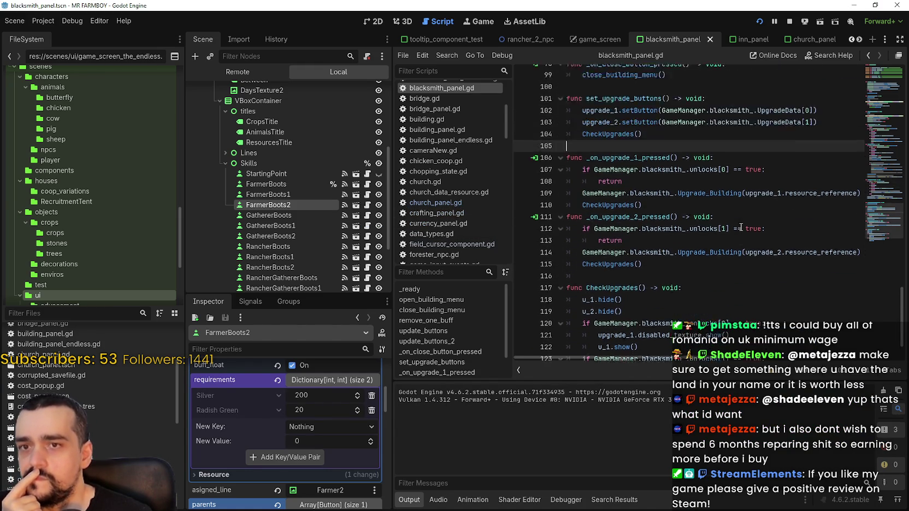
pyautogui.scroll(14, 741, 224)
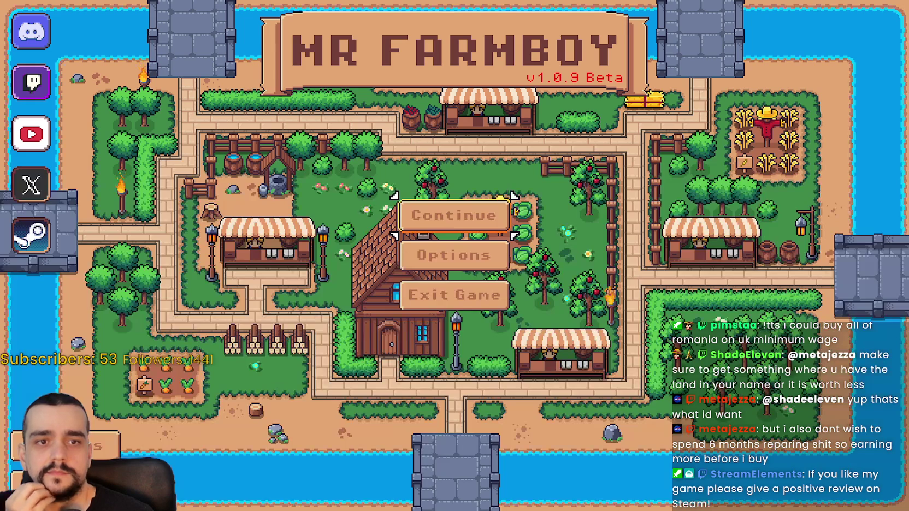
pyautogui.click(480, 219)
pyautogui.click(492, 191)
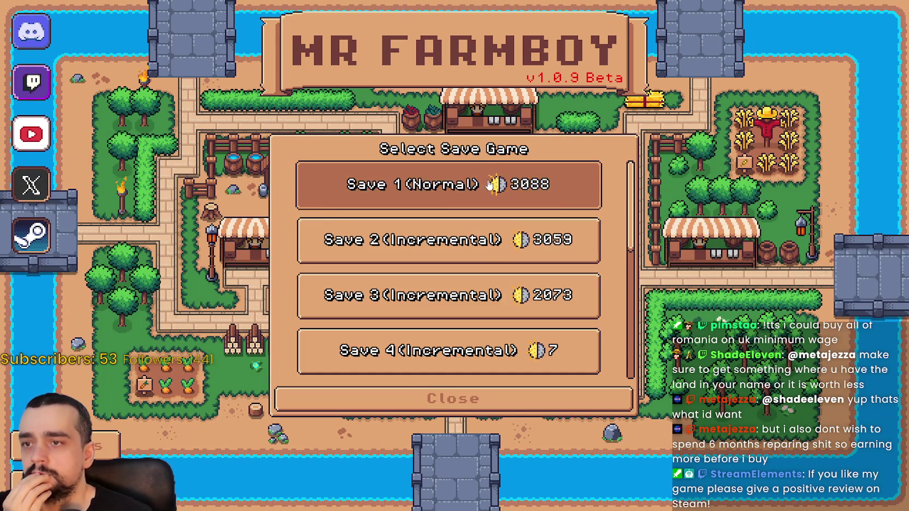
pyautogui.click(377, 193)
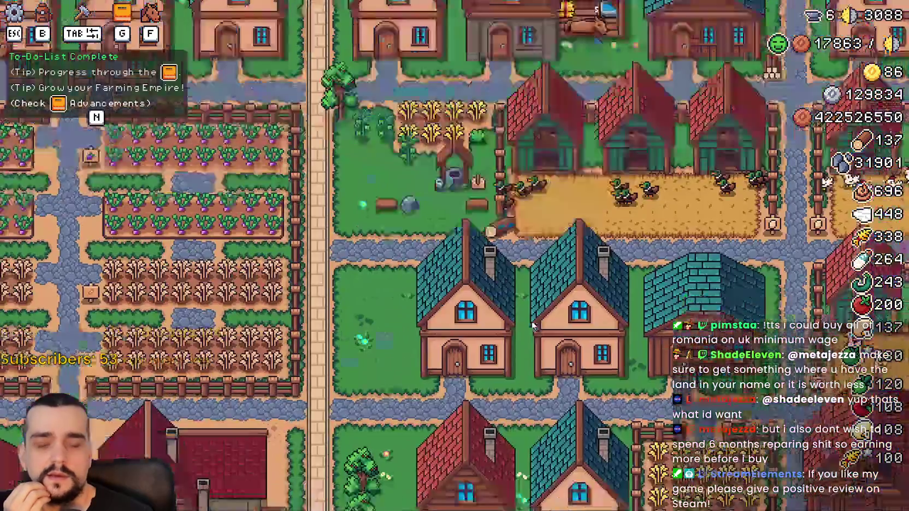
# Step: Walk to the forge, open the Blacksmith buff panel, then close the game
pyautogui.press('a')
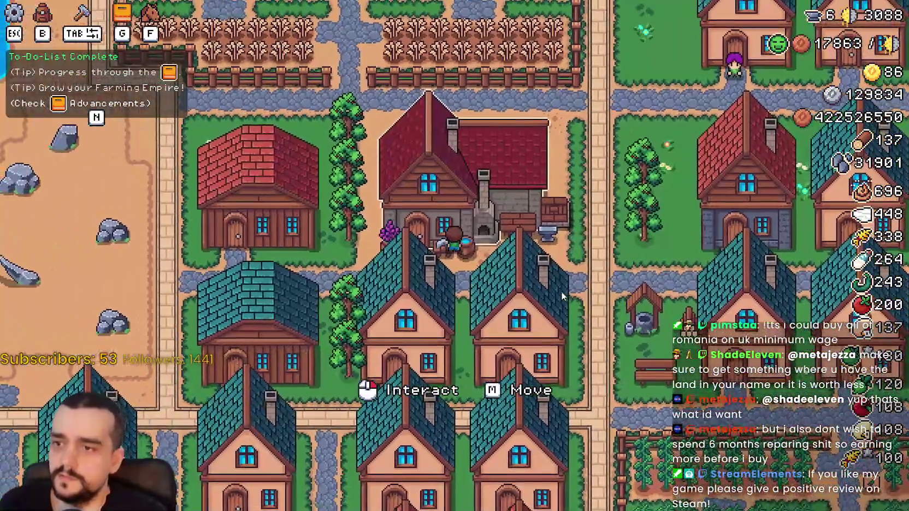
pyautogui.click(560, 291)
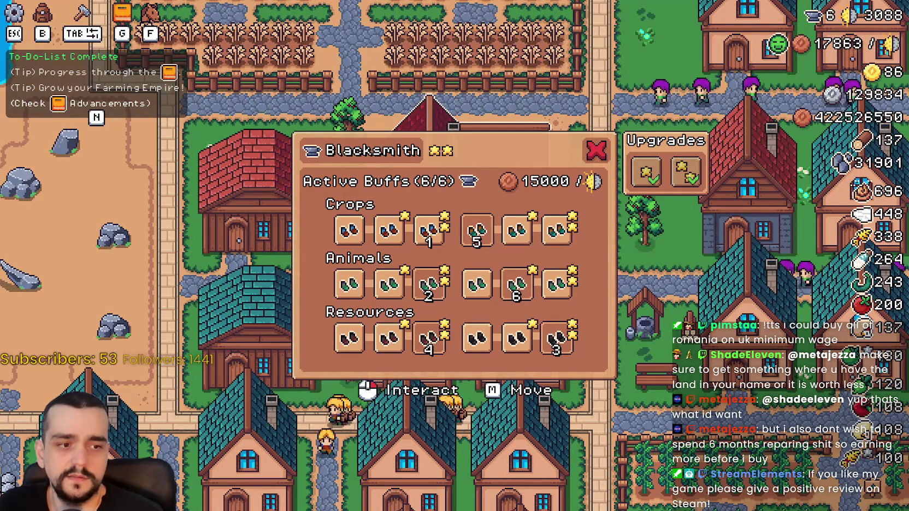
pyautogui.press('F8')
pyautogui.click(581, 499)
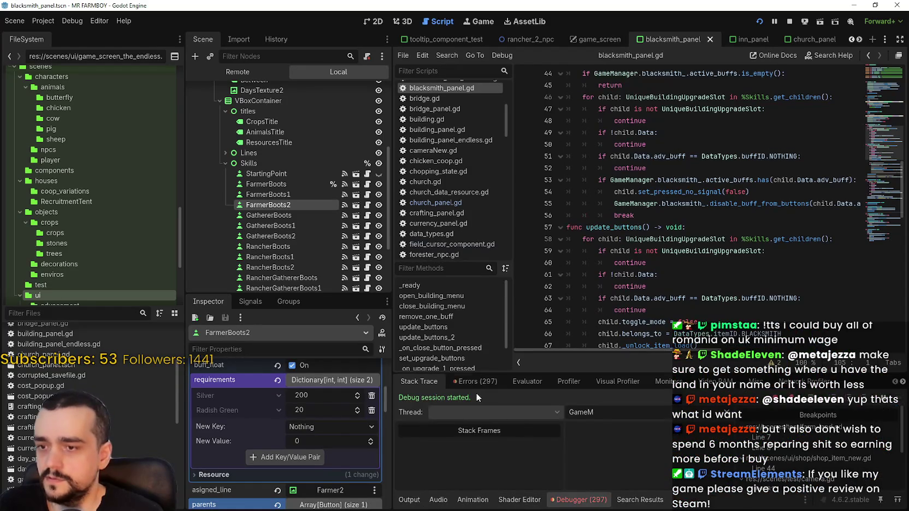
pyautogui.click(475, 382)
pyautogui.scroll(-10, 786, 456)
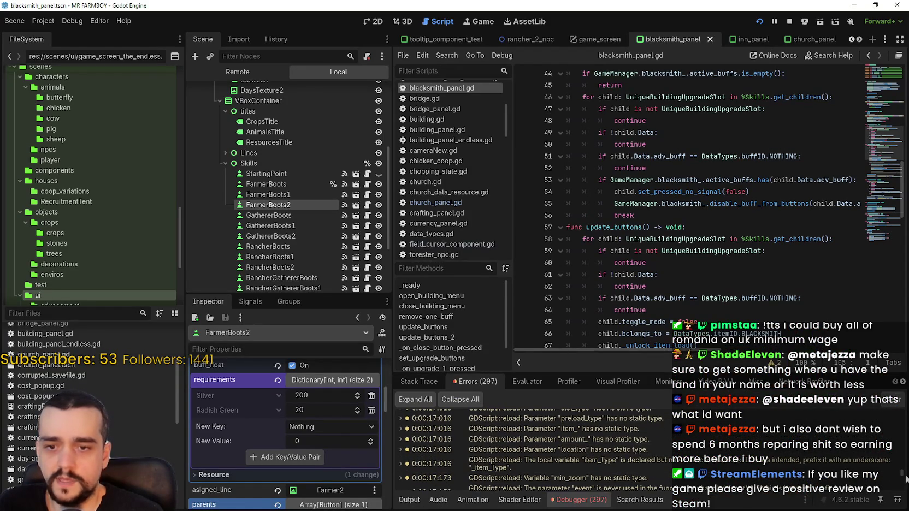
pyautogui.scroll(-1, 903, 493)
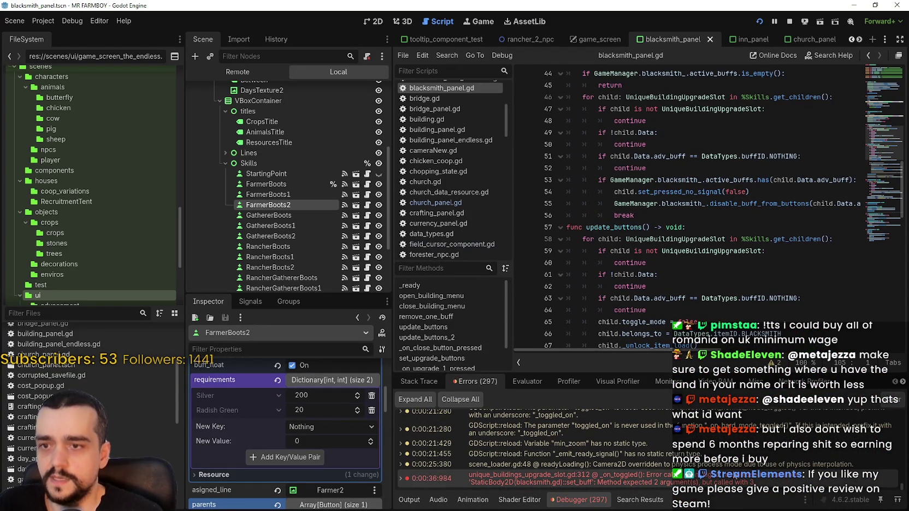
pyautogui.doubleClick(731, 476)
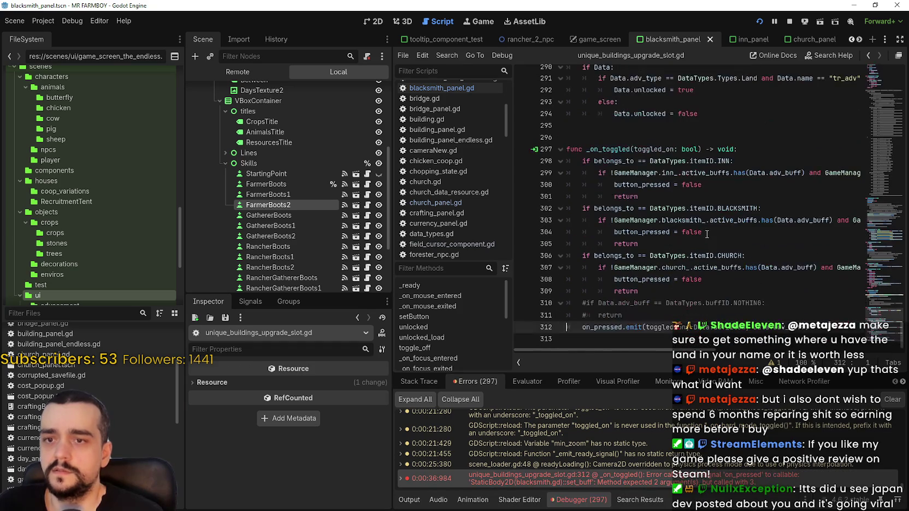
pyautogui.doubleClick(652, 330)
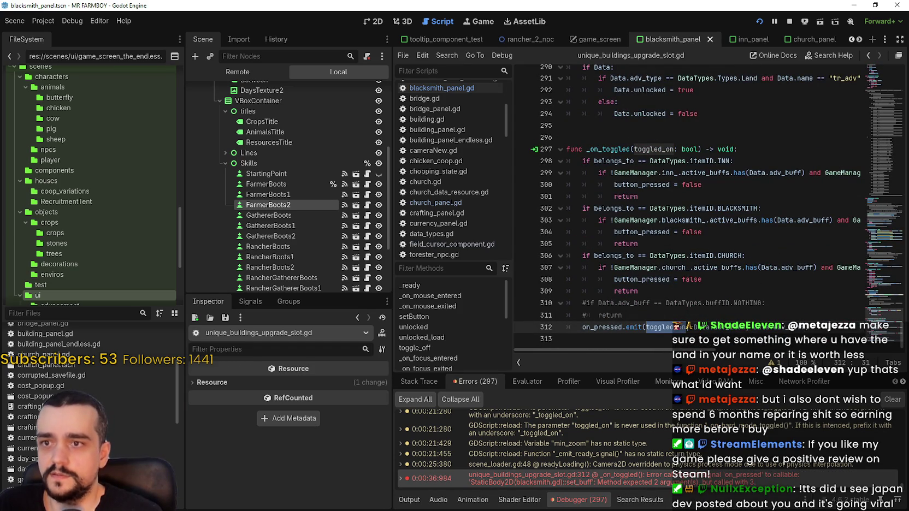
pyautogui.moveTo(652, 330)
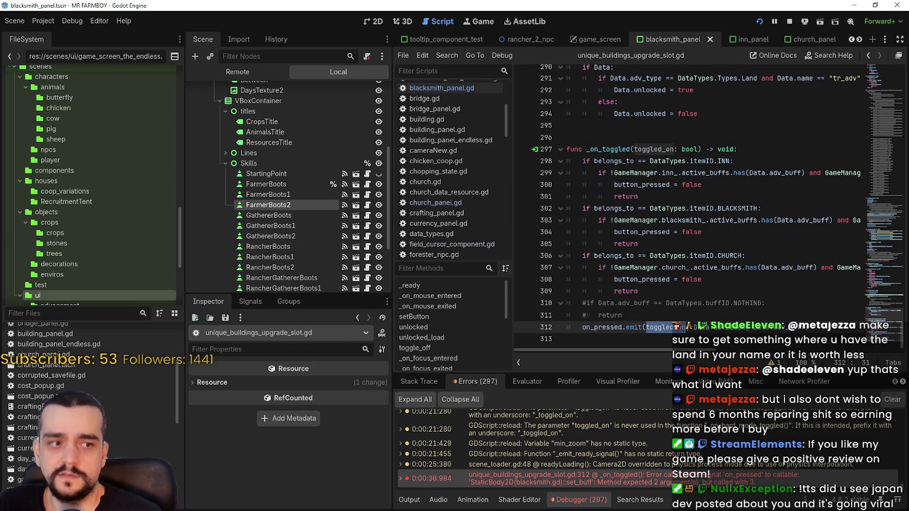
pyautogui.click(677, 326)
pyautogui.moveTo(677, 327)
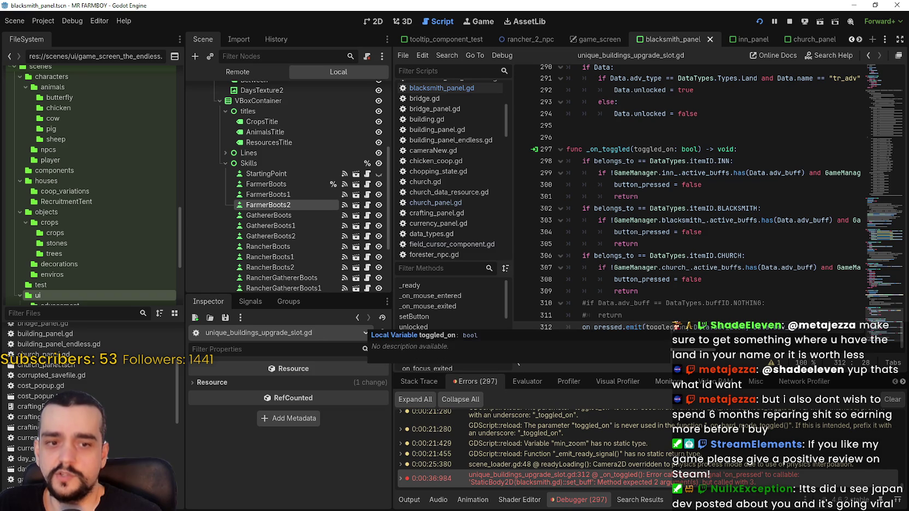
pyautogui.click(658, 246)
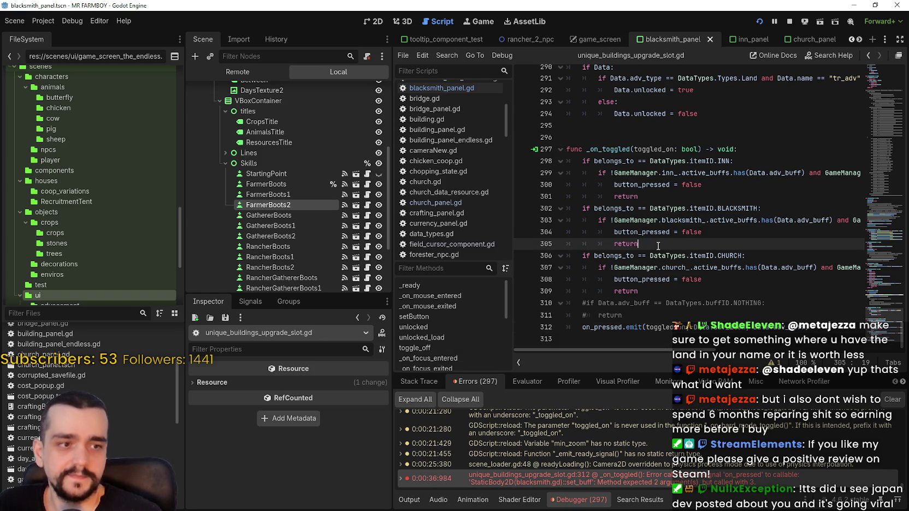
pyautogui.click(665, 199)
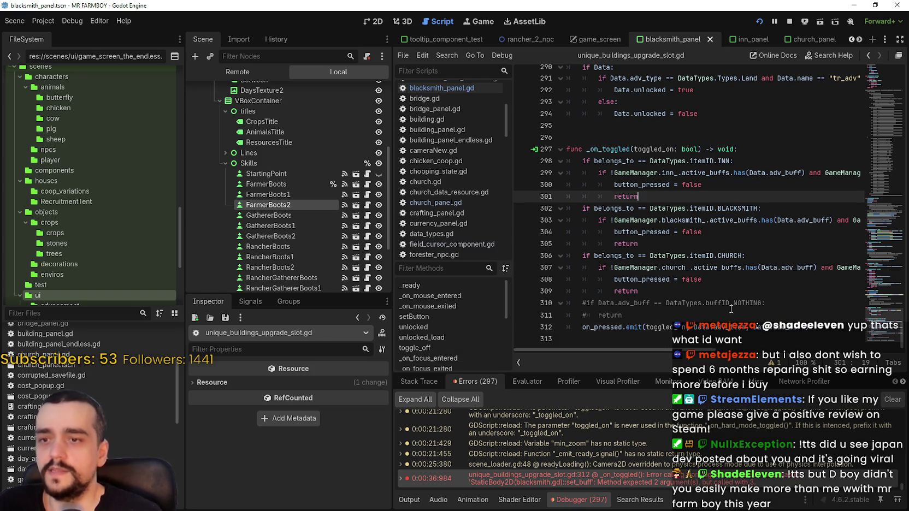
pyautogui.click(646, 166)
pyautogui.press('Up')
pyautogui.press('Up')
pyautogui.scroll(3, 633, 176)
pyautogui.click(618, 221)
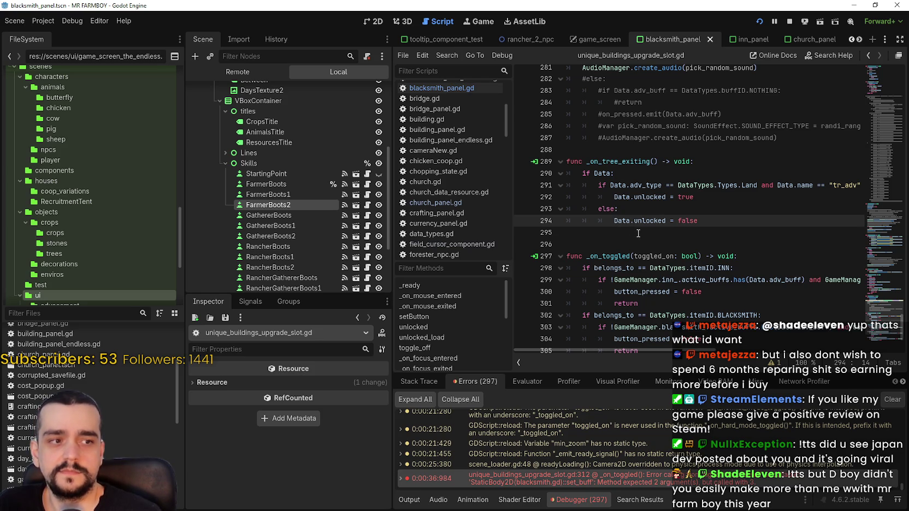
pyautogui.moveTo(639, 225)
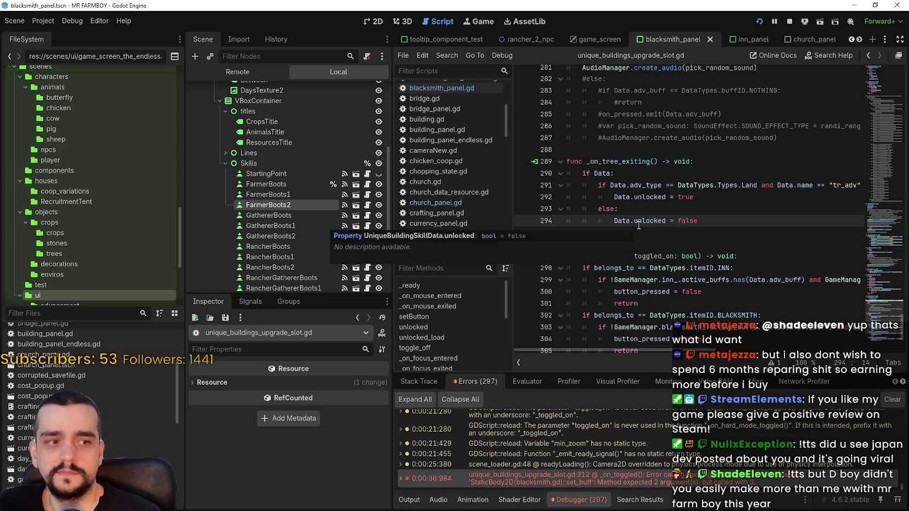
pyautogui.click(648, 137)
pyautogui.click(646, 146)
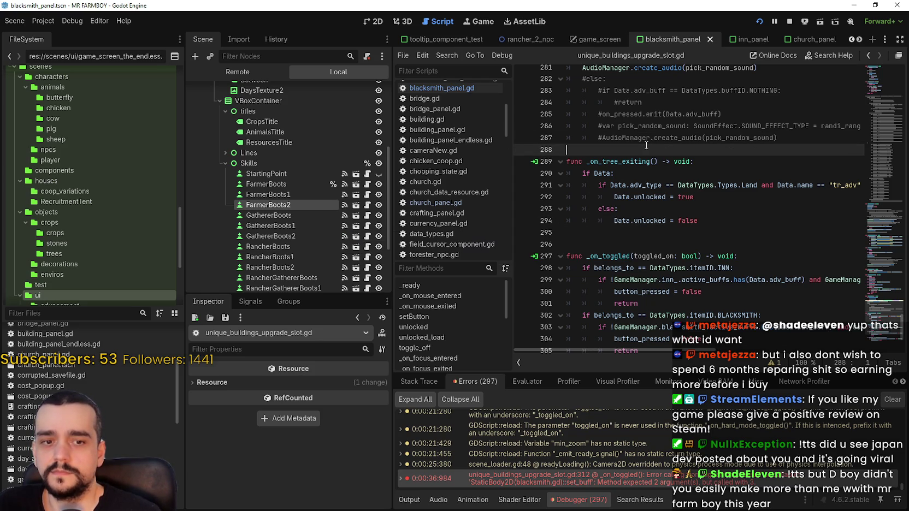
pyautogui.scroll(-1, 700, 181)
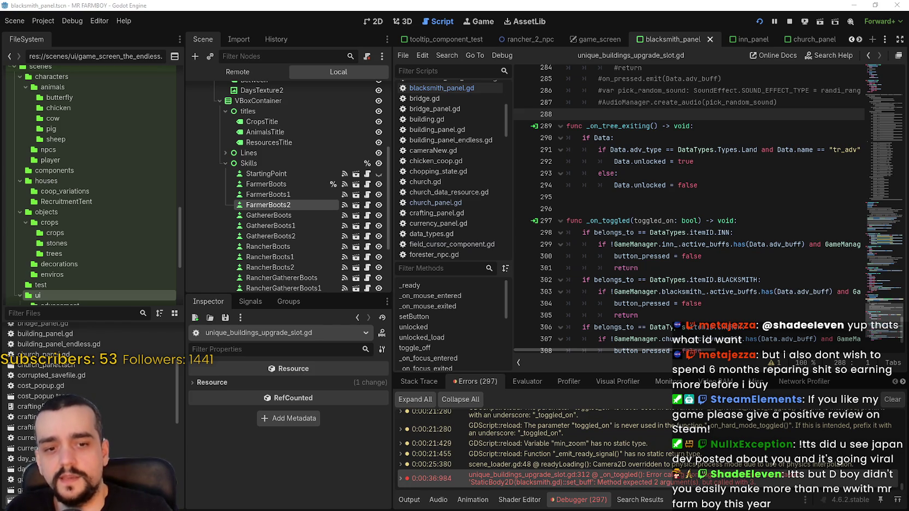
# Step: Enter 250000, then 23, then 30000 in Calculator, then return to the Godot script
pyautogui.press('XF86Calculator')
pyautogui.write('250000')
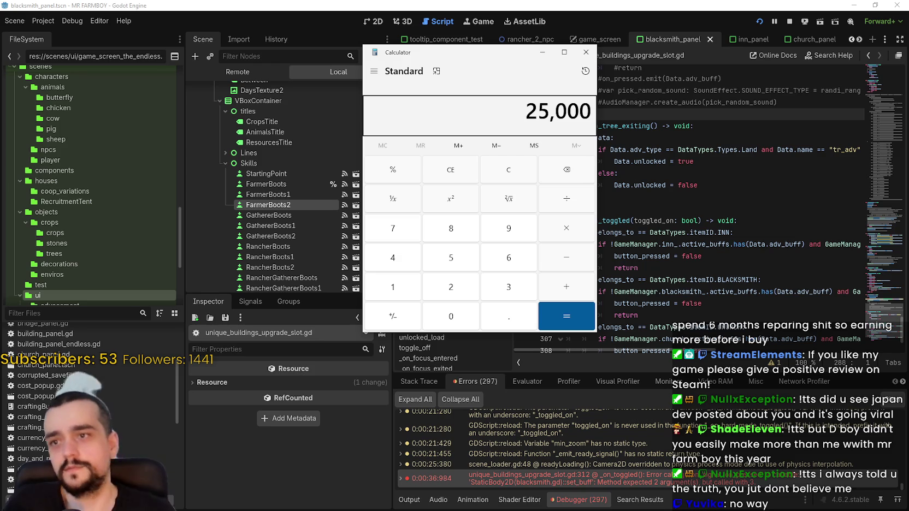
pyautogui.press('BackSpace')
pyautogui.press('BackSpace')
pyautogui.press('BackSpace')
pyautogui.write('3')
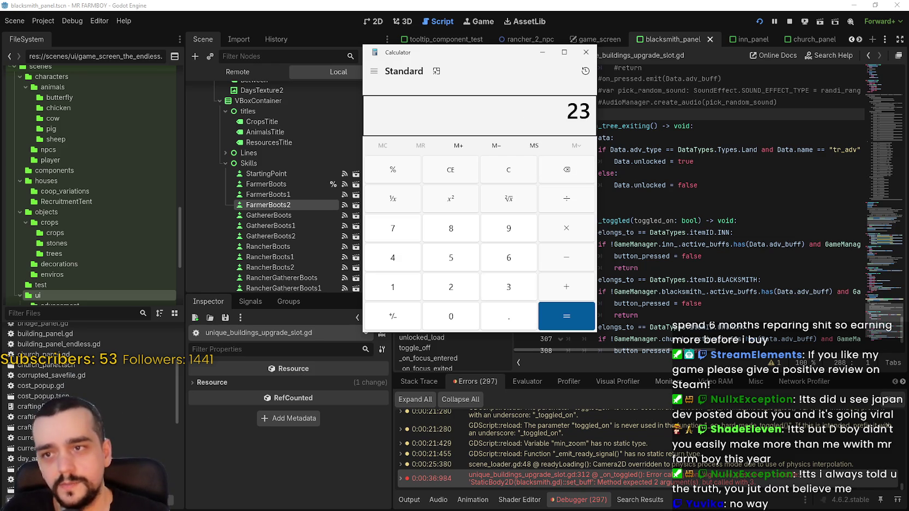
pyautogui.press('BackSpace')
pyautogui.press('BackSpace')
pyautogui.write('300000')
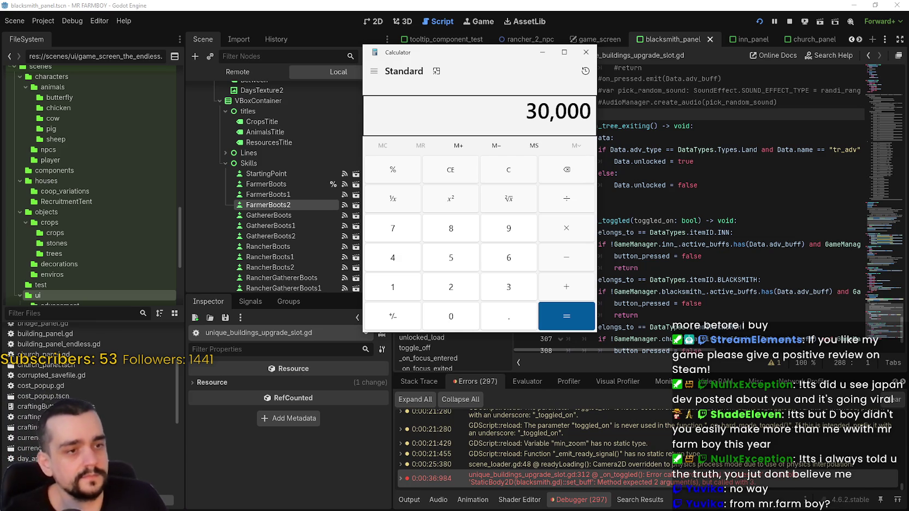
pyautogui.click(676, 171)
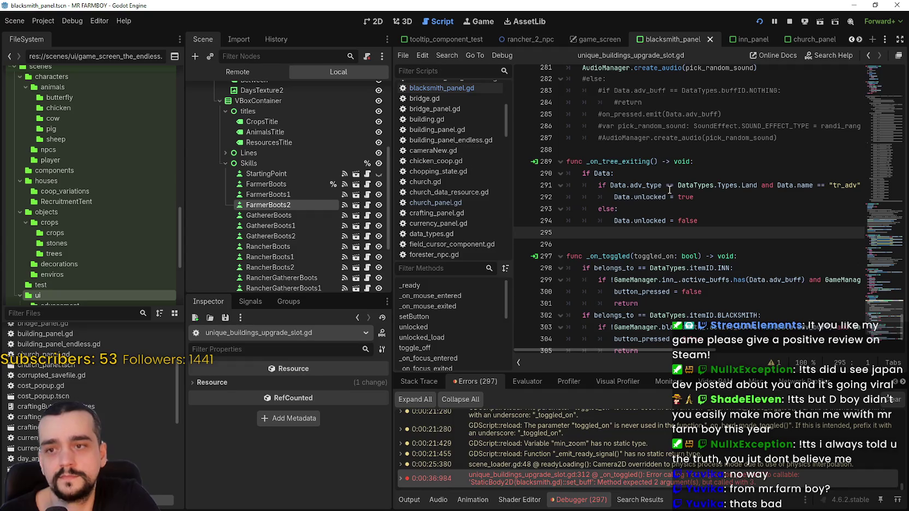
# Step: Look over _on_pressed at line 288 and the pick_random_sound line, then switch to the SteamDB browser
pyautogui.click(662, 175)
pyautogui.scroll(3, 645, 309)
pyautogui.scroll(1, 644, 309)
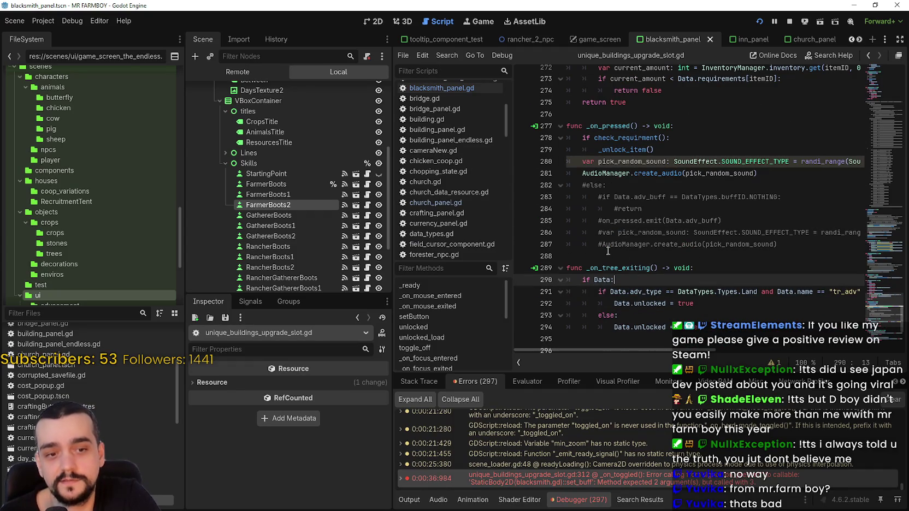
pyautogui.click(636, 256)
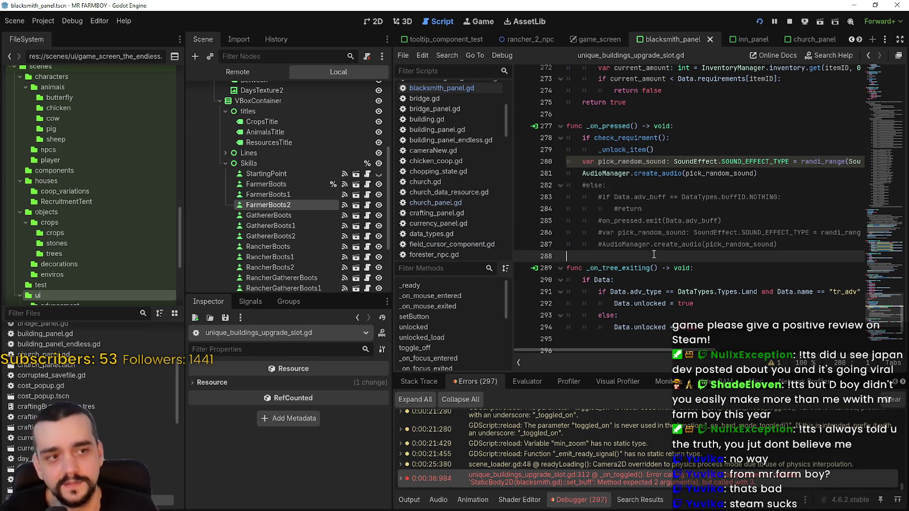
pyautogui.scroll(2, 702, 244)
pyautogui.click(702, 232)
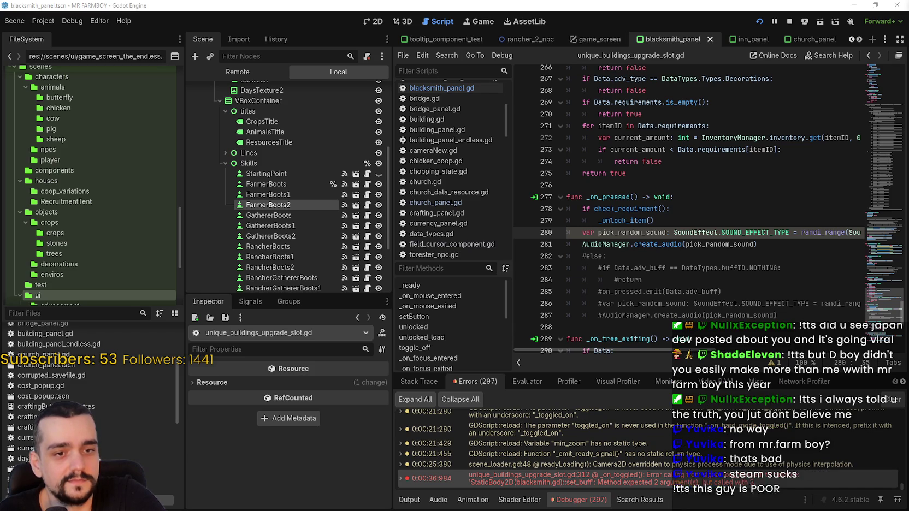
pyautogui.hotkey('alt', 'Tab')
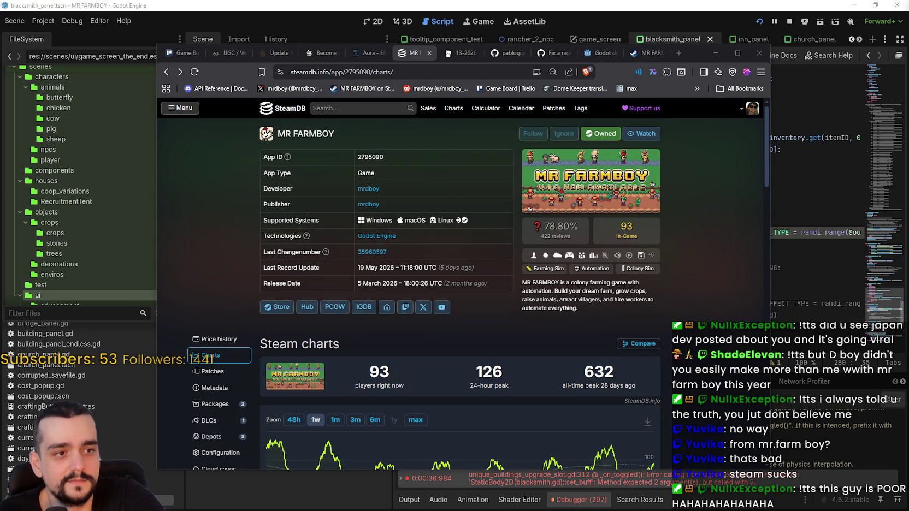
# Step: Show MR FARMBOY's price history and select several currency rows in the table
pyautogui.scroll(-2, 237, 298)
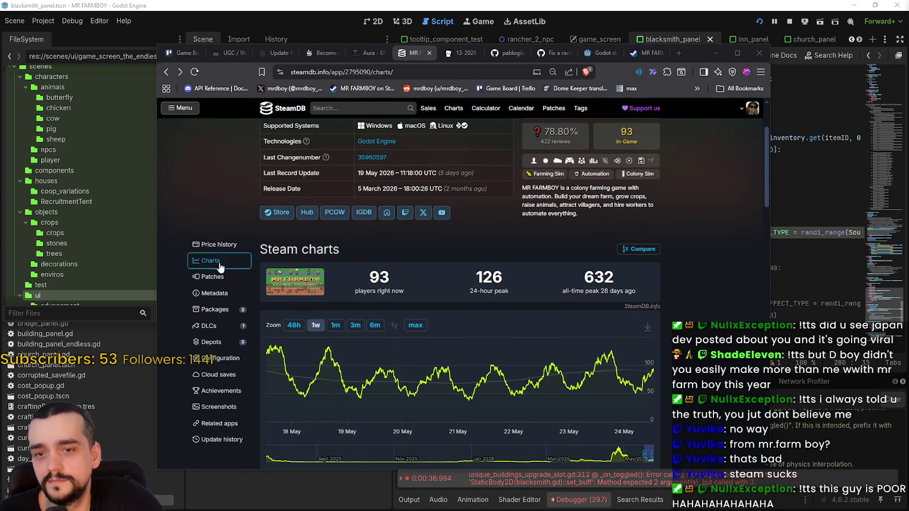
pyautogui.click(235, 246)
pyautogui.scroll(-4, 328, 305)
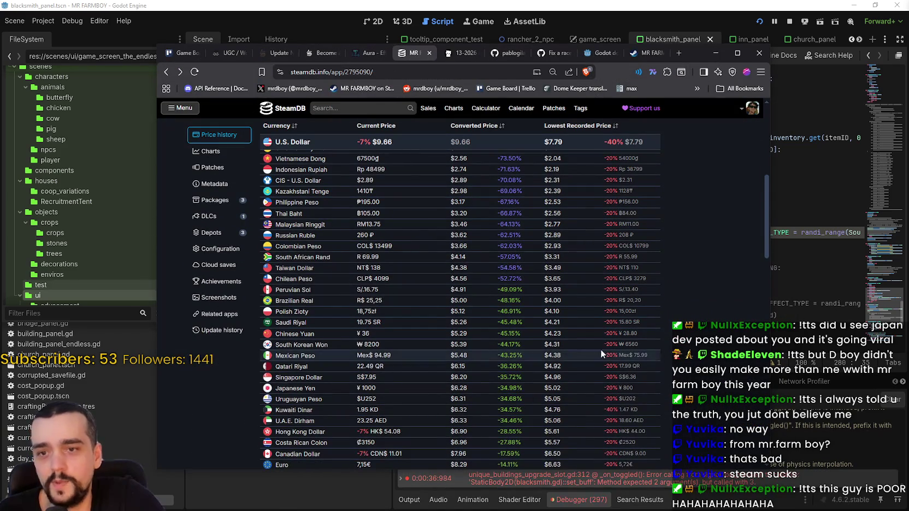
pyautogui.scroll(-3, 492, 371)
pyautogui.scroll(5, 520, 344)
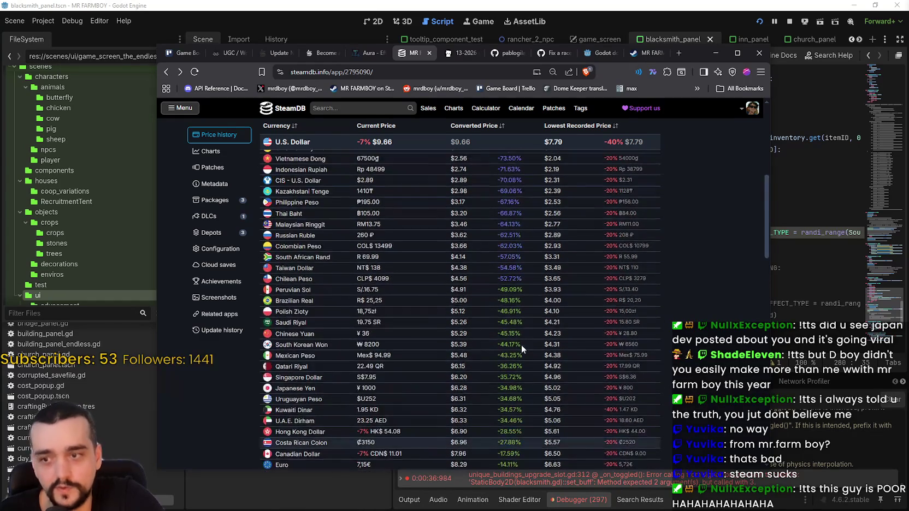
pyautogui.moveTo(544, 197)
pyautogui.mouseDown()
pyautogui.moveTo(554, 264)
pyautogui.moveTo(562, 224)
pyautogui.moveTo(563, 273)
pyautogui.moveTo(568, 240)
pyautogui.moveTo(582, 370)
pyautogui.mouseUp()
pyautogui.scroll(-3, 578, 363)
# Step: Browse more currency rows, then hide the browser and click line 271 in Godot
pyautogui.click(573, 355)
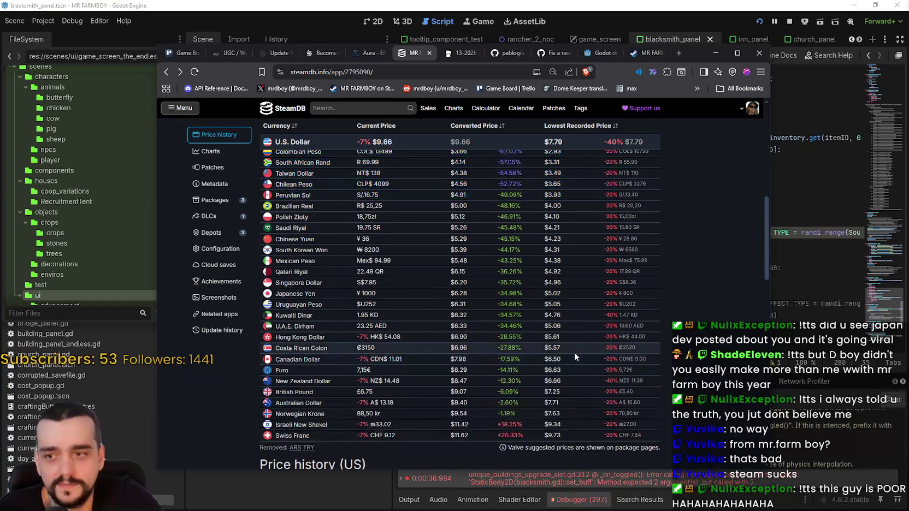
pyautogui.scroll(2, 546, 339)
pyautogui.moveTo(519, 229); pyautogui.dragTo(546, 426)
pyautogui.scroll(-3, 546, 382)
pyautogui.click(682, 385)
pyautogui.scroll(5, 682, 387)
pyautogui.click(716, 53)
pyautogui.click(691, 126)
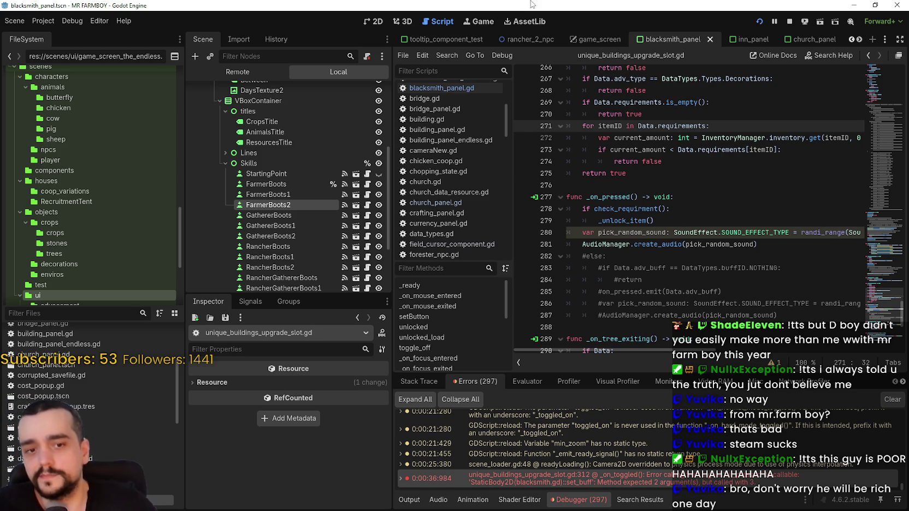
pyautogui.click(775, 268)
pyautogui.press('Up')
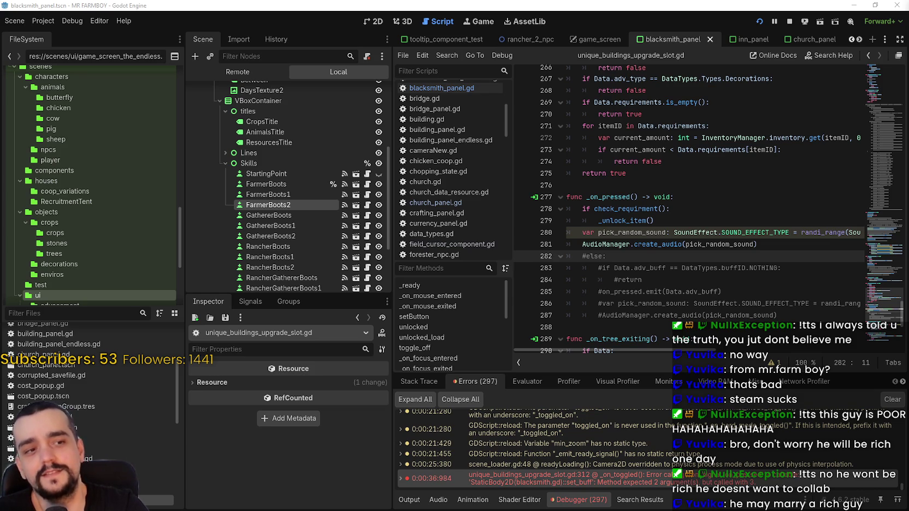
pyautogui.click(658, 223)
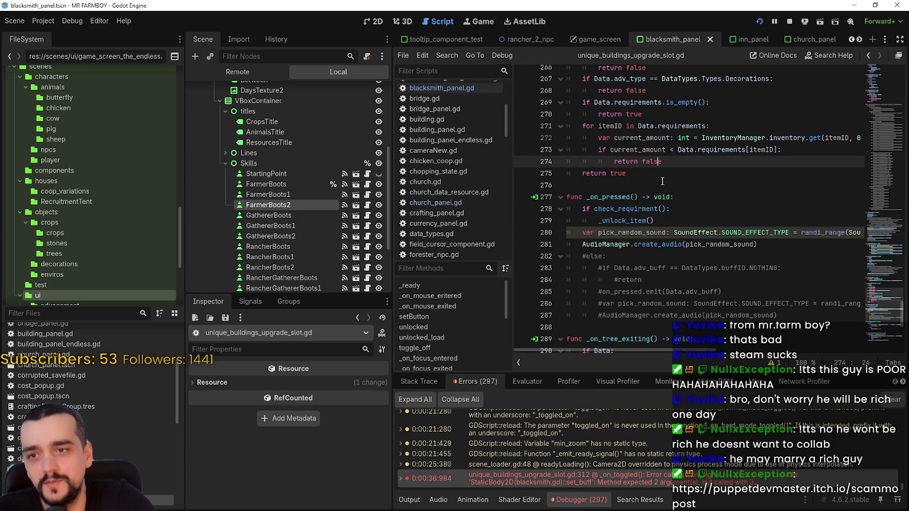
pyautogui.click(707, 186)
pyautogui.scroll(2, 705, 191)
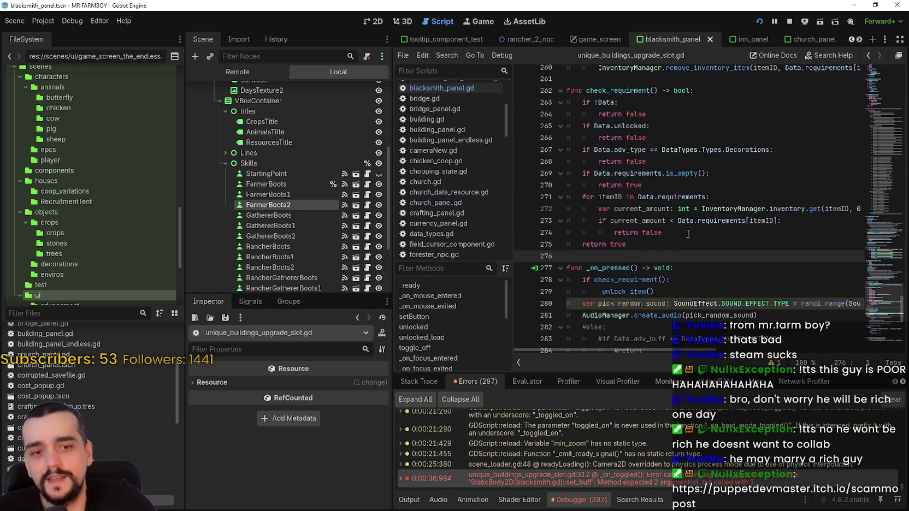
pyautogui.moveTo(633, 244)
pyautogui.mouseDown()
pyautogui.moveTo(593, 98)
pyautogui.moveTo(568, 102)
pyautogui.mouseUp()
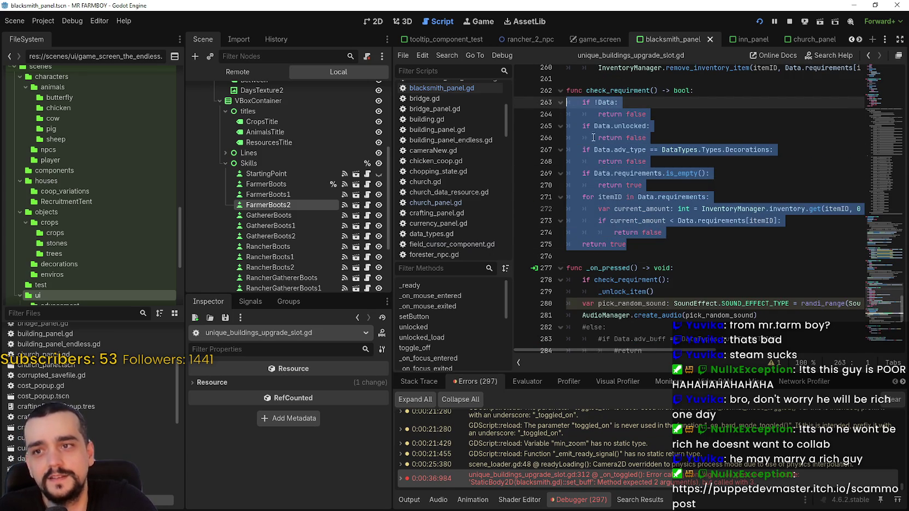
pyautogui.scroll(2, 639, 253)
pyautogui.click(642, 185)
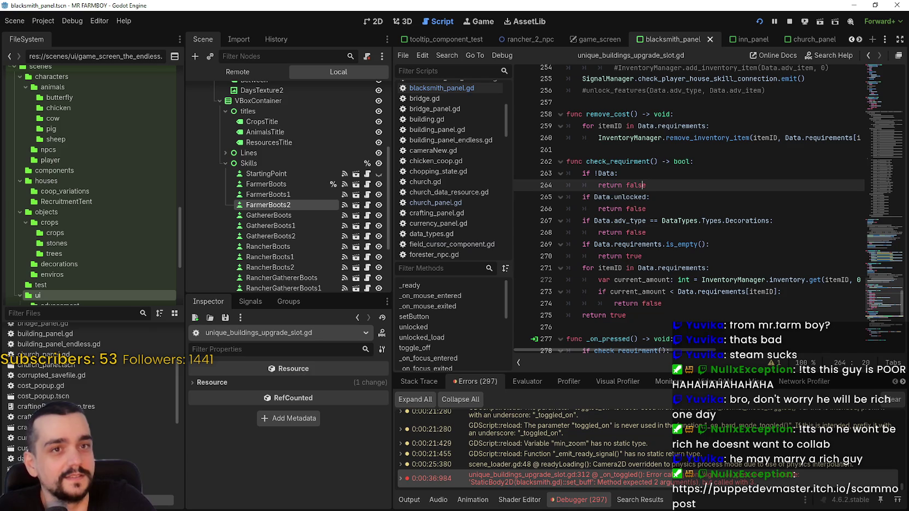
pyautogui.scroll(-2, 684, 259)
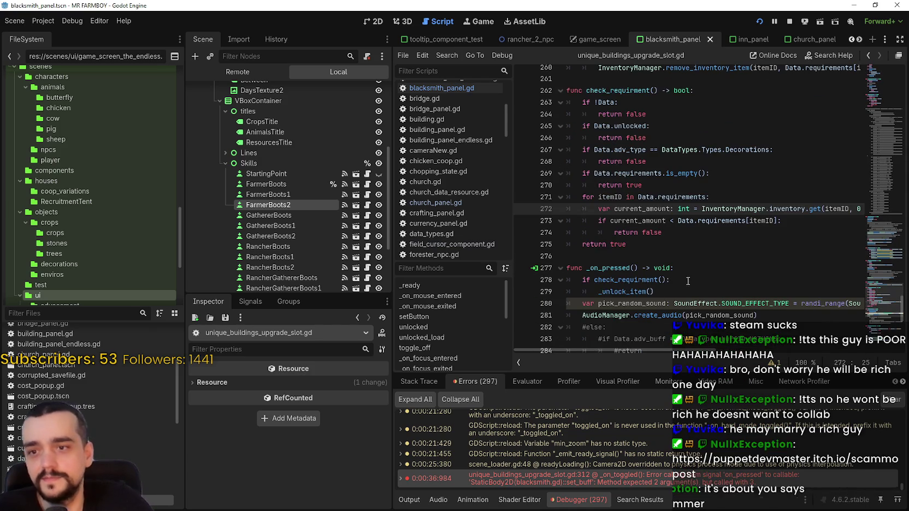
pyautogui.moveTo(671, 279); pyautogui.dragTo(654, 291)
pyautogui.click(683, 244)
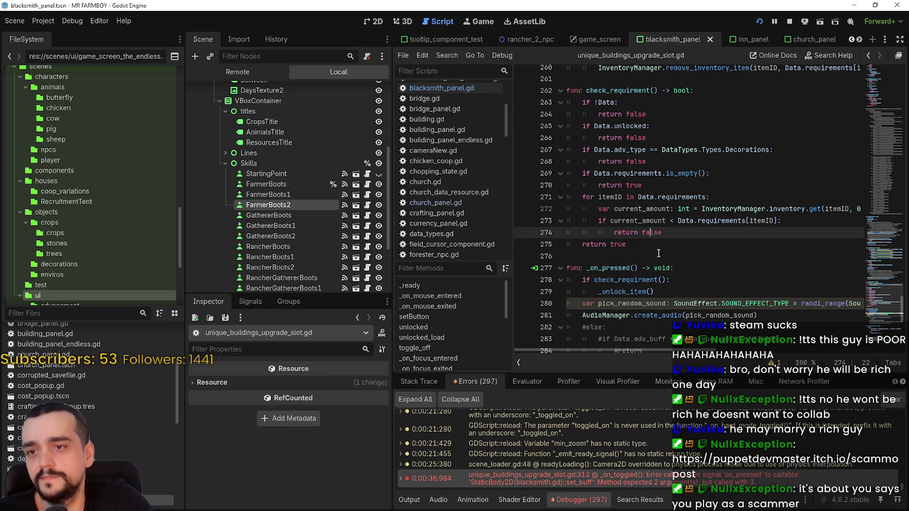
pyautogui.scroll(-6, 667, 222)
pyautogui.click(667, 221)
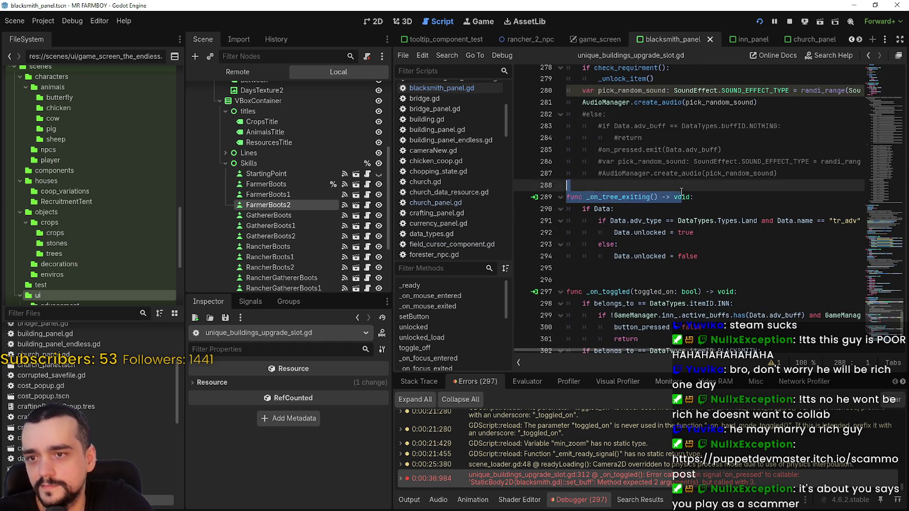
# Step: Read through the _on_toggled function, selecting toggled_on on line 312 and the function name
pyautogui.press('Up')
pyautogui.press('Up')
pyautogui.press('Up')
pyautogui.click(647, 253)
pyautogui.scroll(-1, 648, 253)
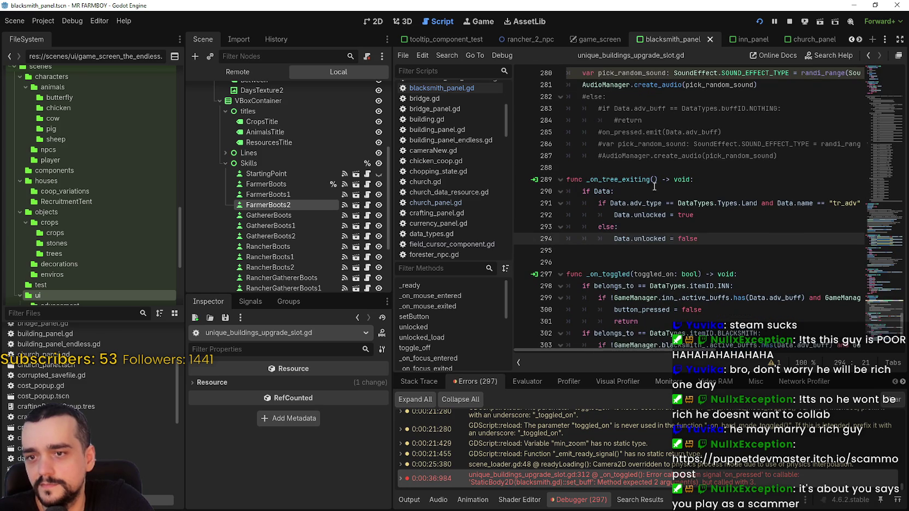
pyautogui.click(647, 254)
pyautogui.scroll(-2, 647, 253)
pyautogui.click(616, 204)
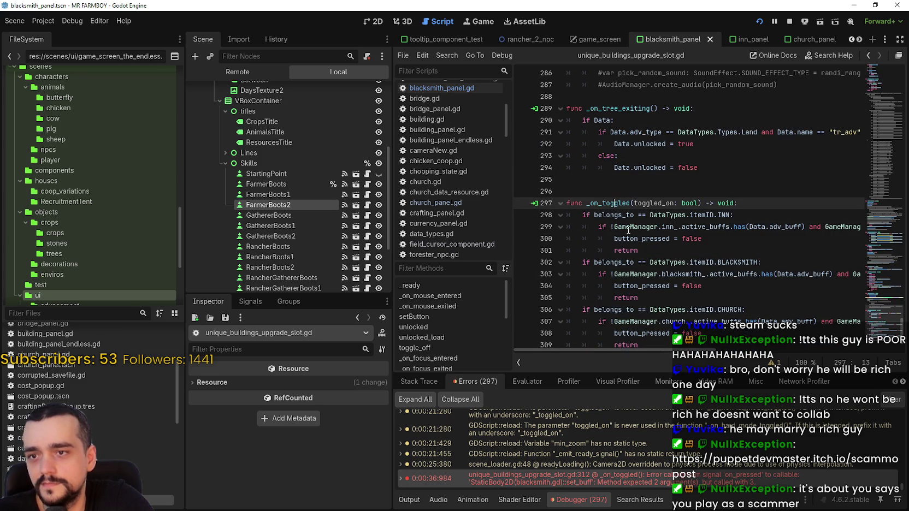
pyautogui.moveTo(712, 344); pyautogui.dragTo(721, 347)
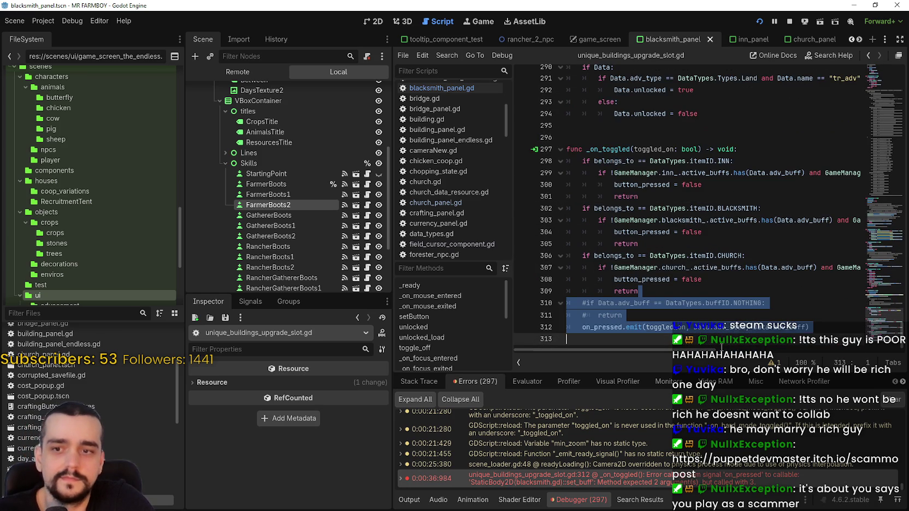
pyautogui.doubleClick(660, 328)
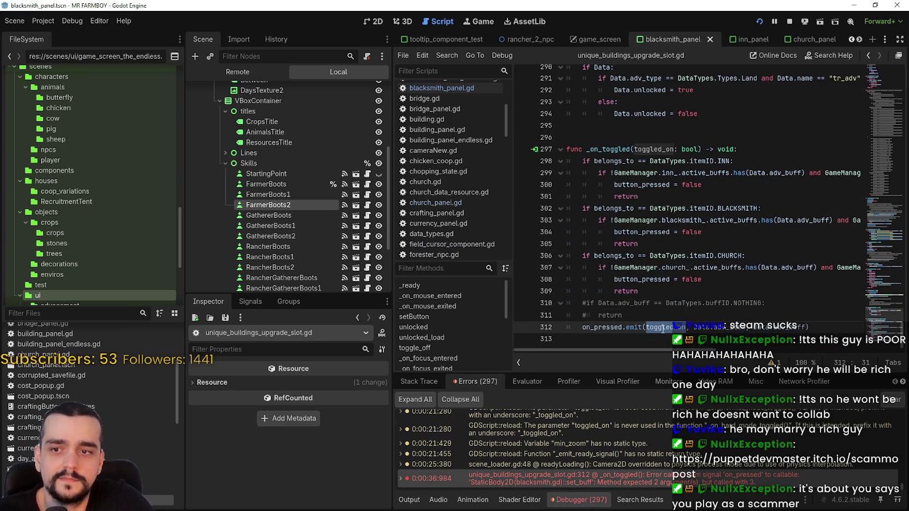
pyautogui.doubleClick(620, 149)
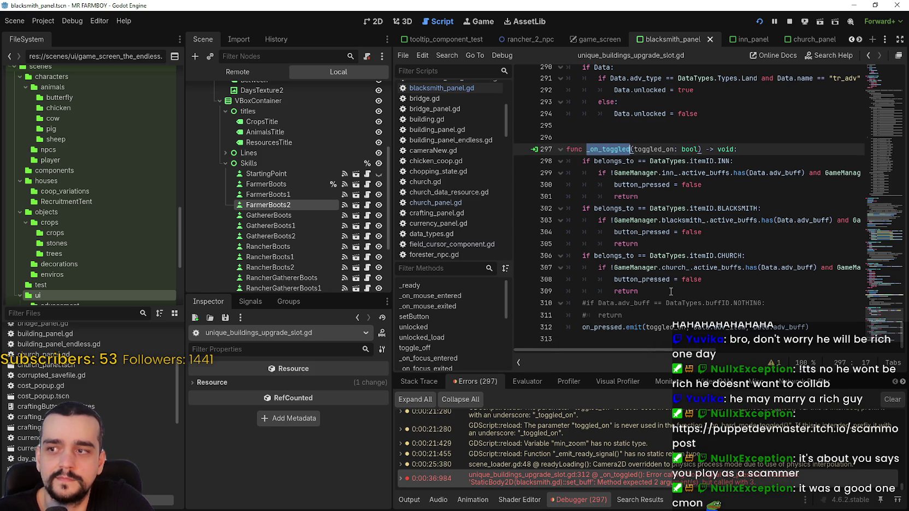
pyautogui.click(667, 267)
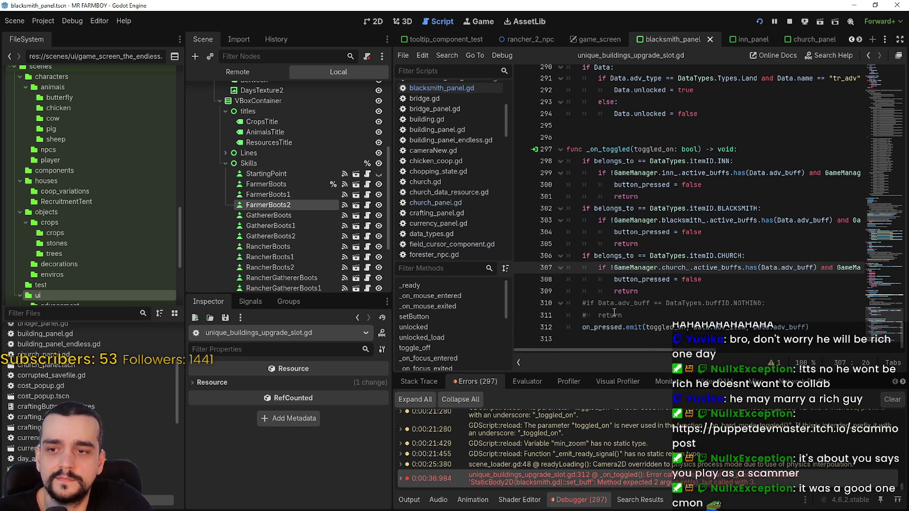
# Step: Set a breakpoint on line 312's on_pressed.emit and trigger it by toggling Farmer Boots in-game
pyautogui.click(522, 327)
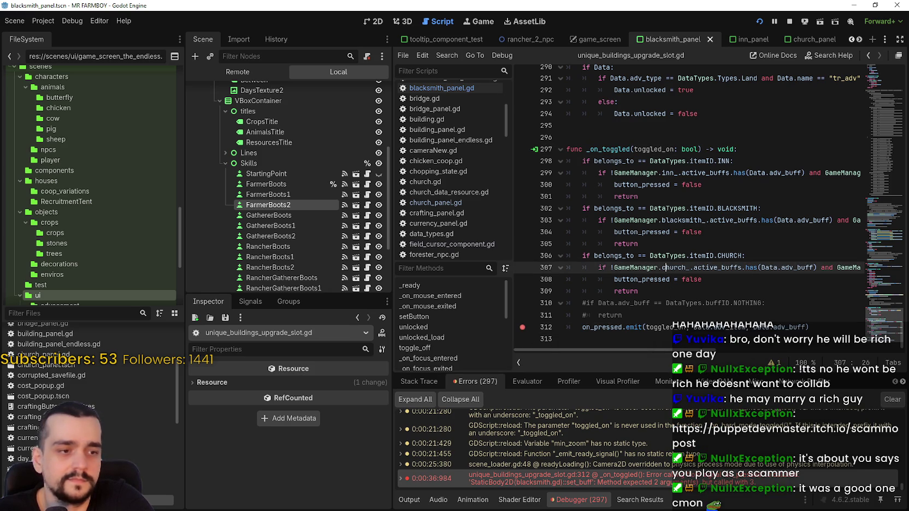
pyautogui.hotkey('alt', 'Tab')
pyautogui.click(432, 232)
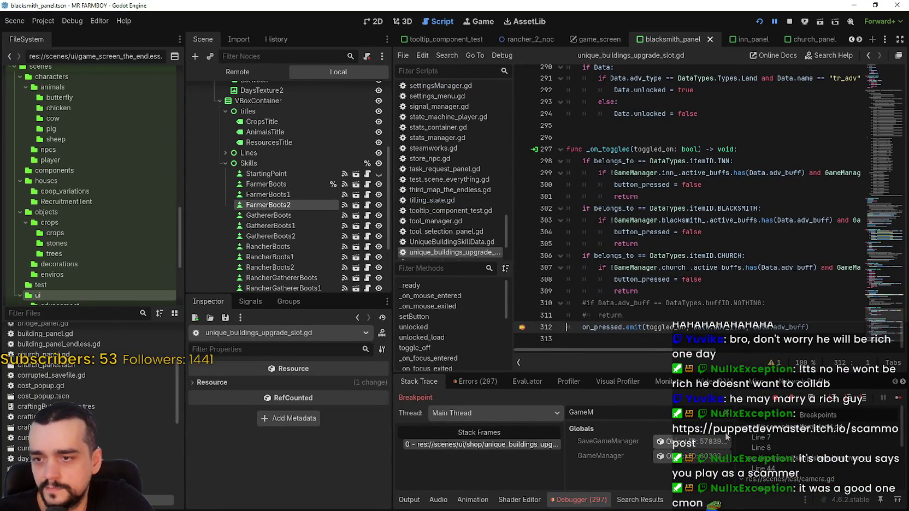
# Step: Resume past the line 312 breakpoint, retoggling Farmer Boots and then the fourth Crops buff
pyautogui.click(897, 398)
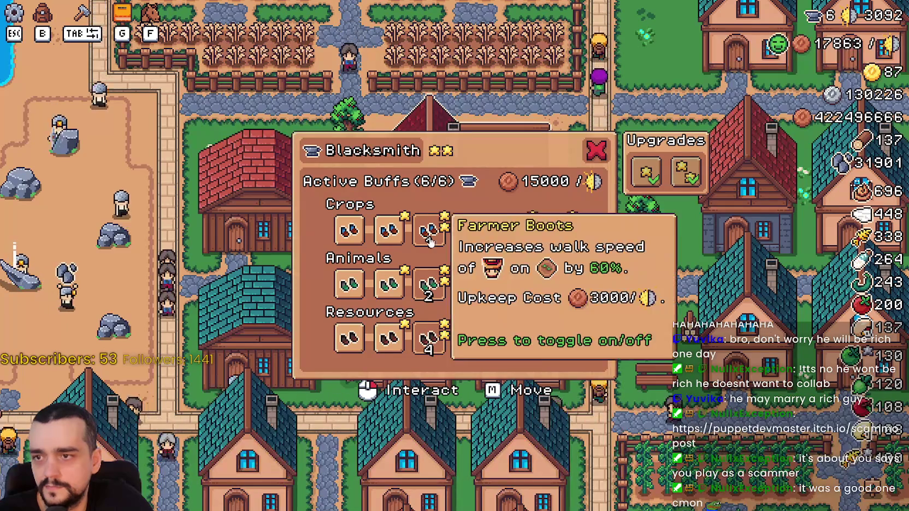
pyautogui.click(429, 240)
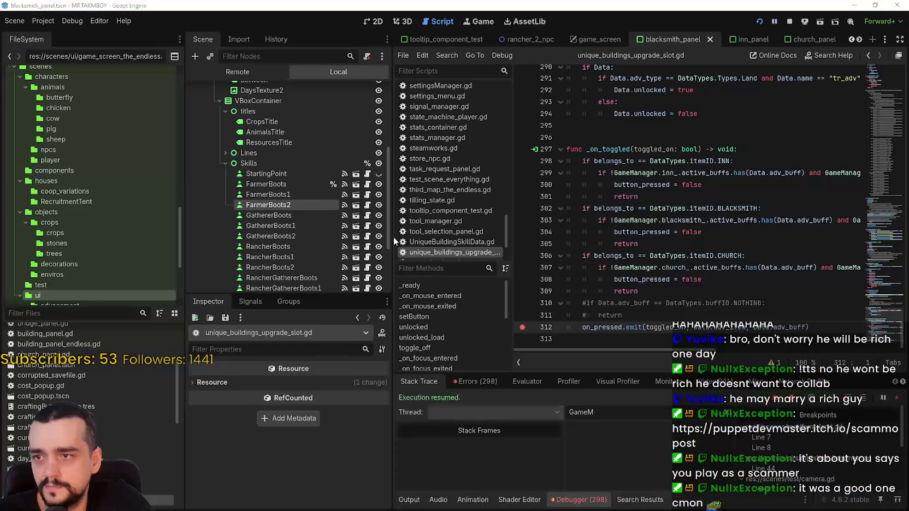
pyautogui.click(897, 398)
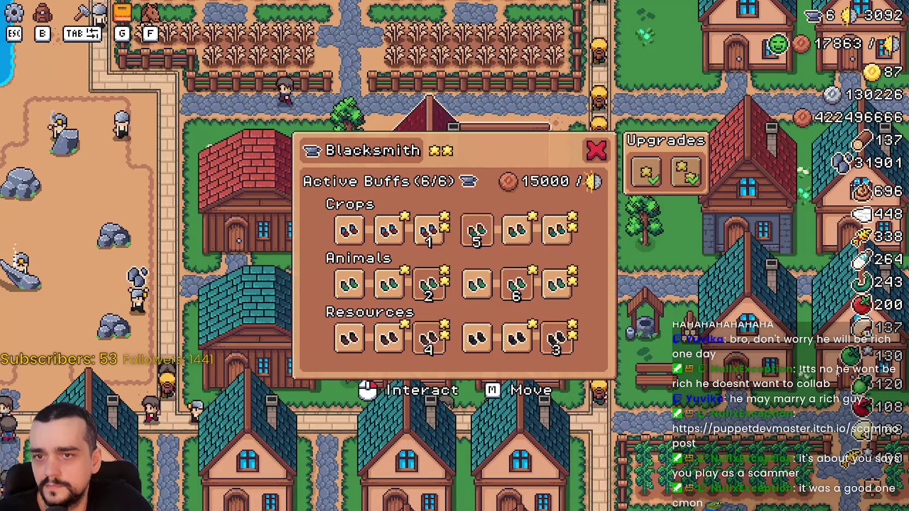
pyautogui.click(474, 229)
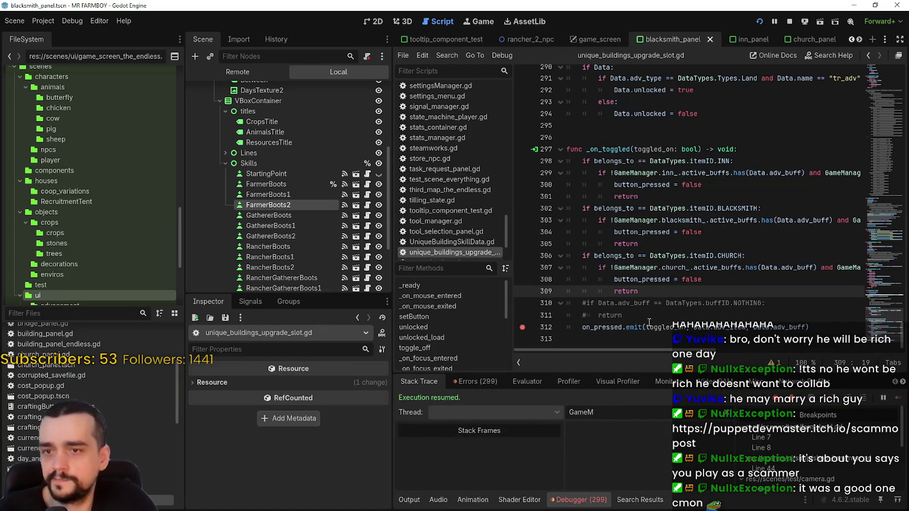
pyautogui.scroll(5, 649, 321)
pyautogui.scroll(-3, 649, 311)
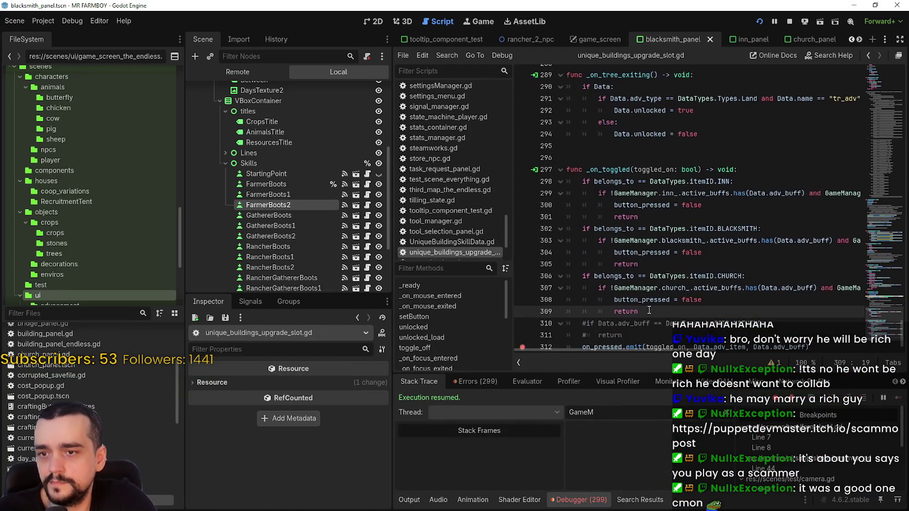
# Step: Search on_pressed and step back through matches to its signal declaration on line 14
pyautogui.scroll(-2, 648, 310)
pyautogui.doubleClick(611, 327)
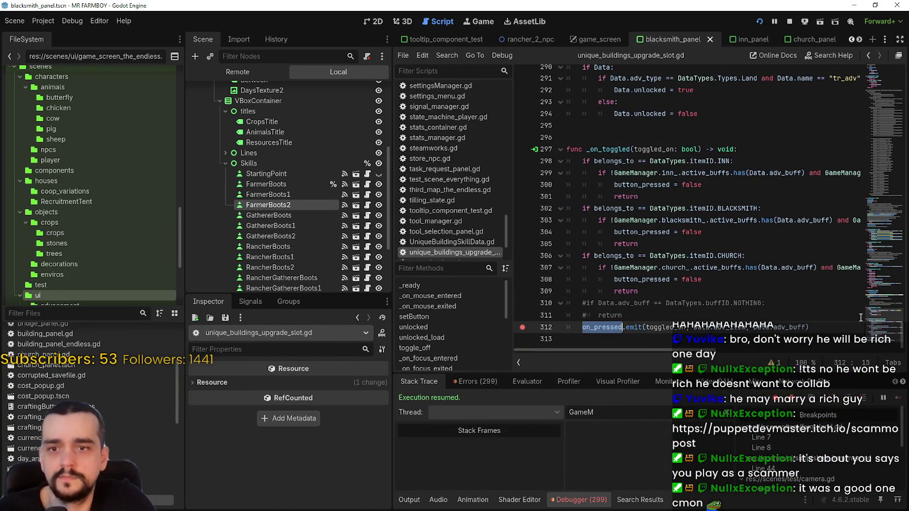
pyautogui.hotkey('ctrl', 'f')
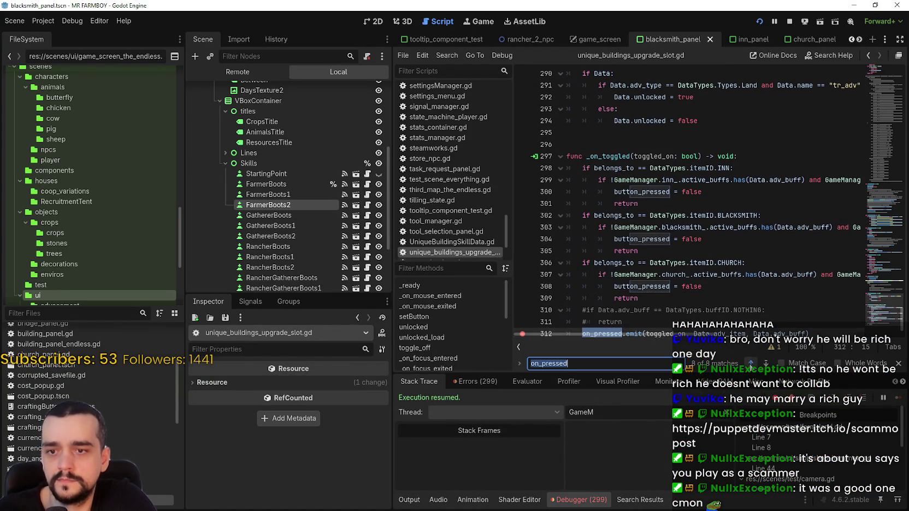
pyautogui.click(750, 363)
pyautogui.click(751, 363)
pyautogui.click(750, 363)
pyautogui.click(750, 363)
pyautogui.click(750, 363)
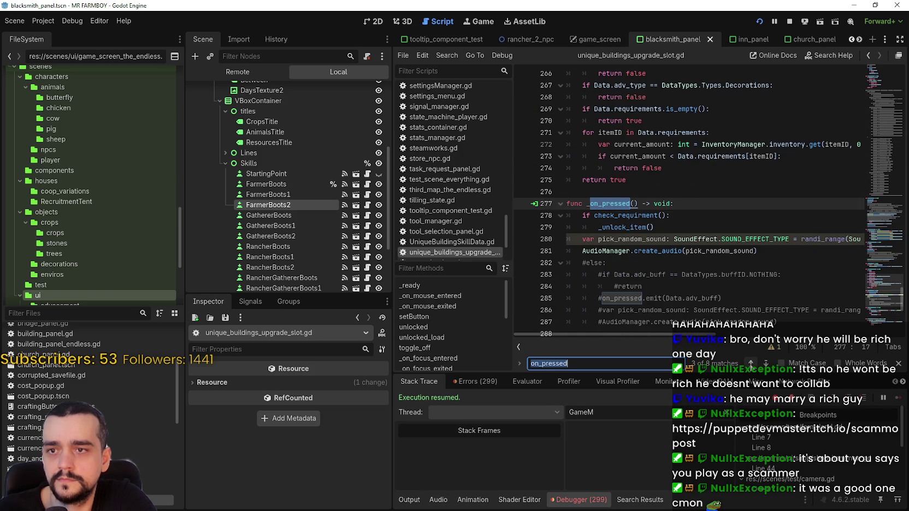
pyautogui.click(750, 364)
pyautogui.click(751, 363)
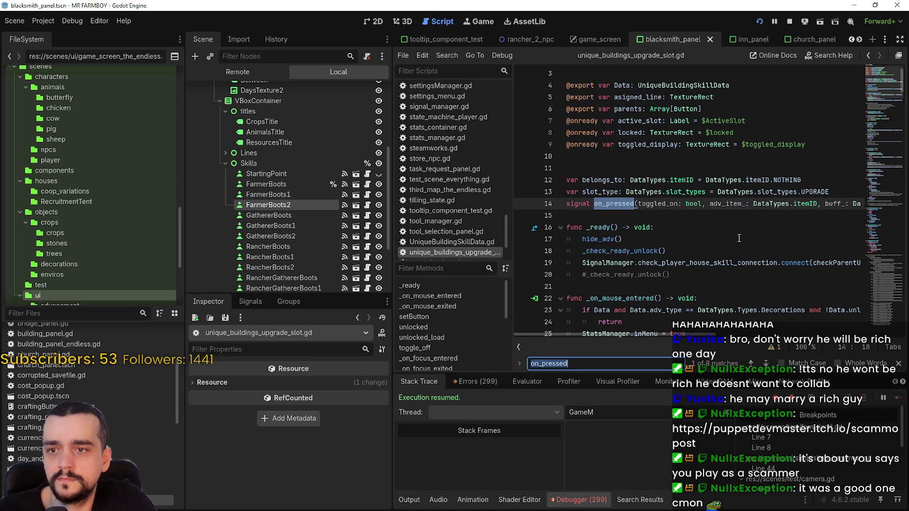
# Step: Open the Errors list and jump to the on_pressed error: set_buff gets 3 arguments, not 2
pyautogui.click(487, 383)
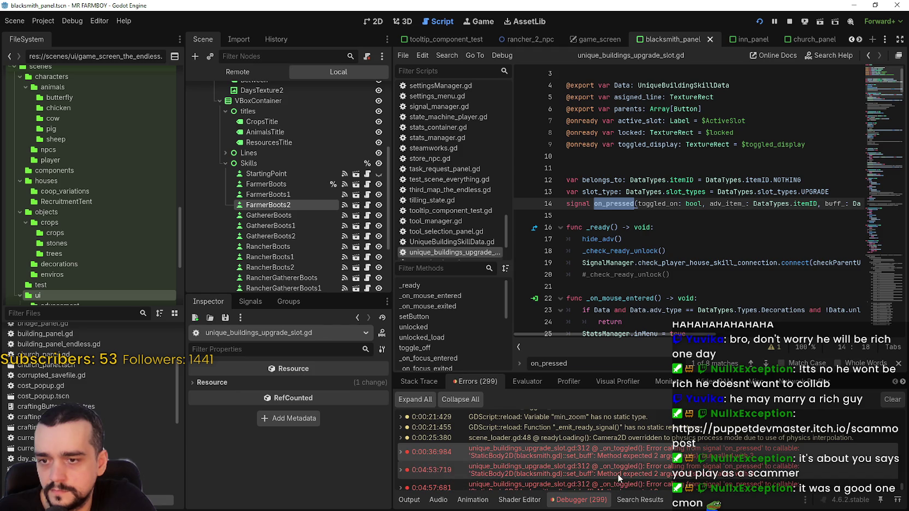
pyautogui.scroll(-1, 517, 457)
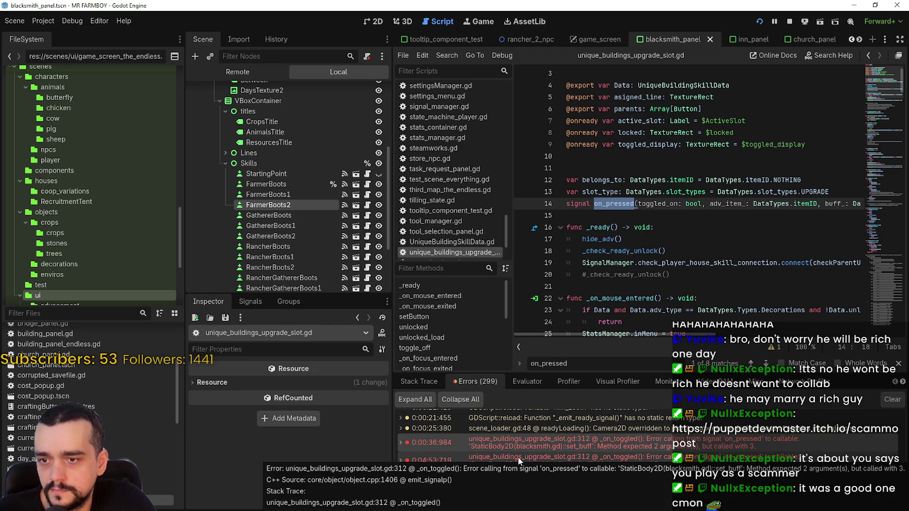
pyautogui.doubleClick(518, 456)
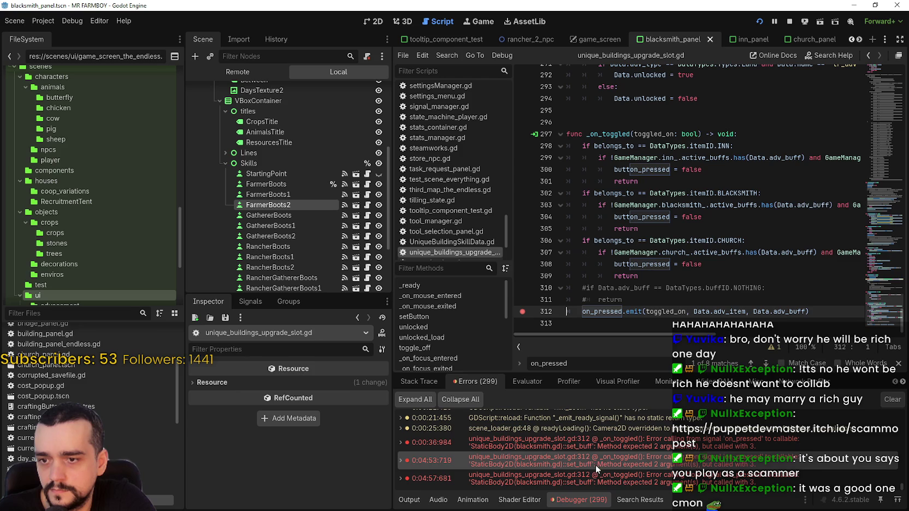
pyautogui.click(629, 240)
pyautogui.scroll(3, 629, 265)
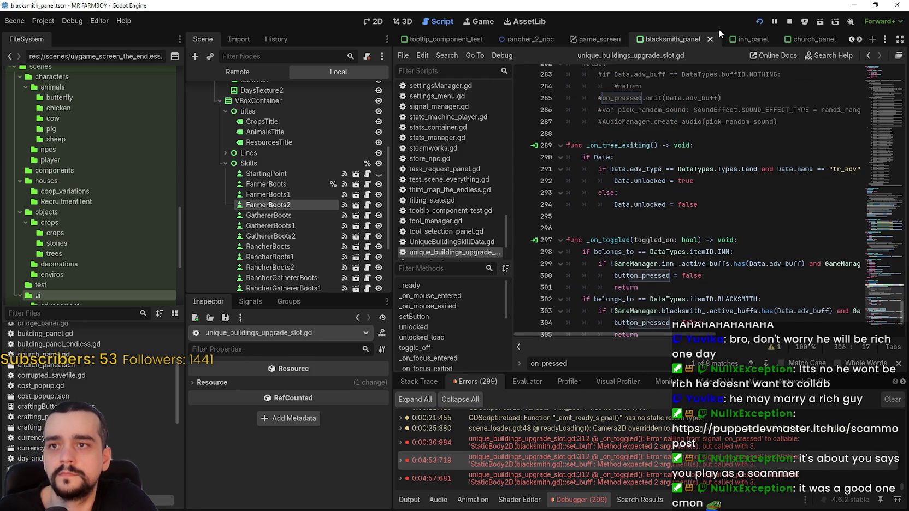
pyautogui.scroll(3, 252, 180)
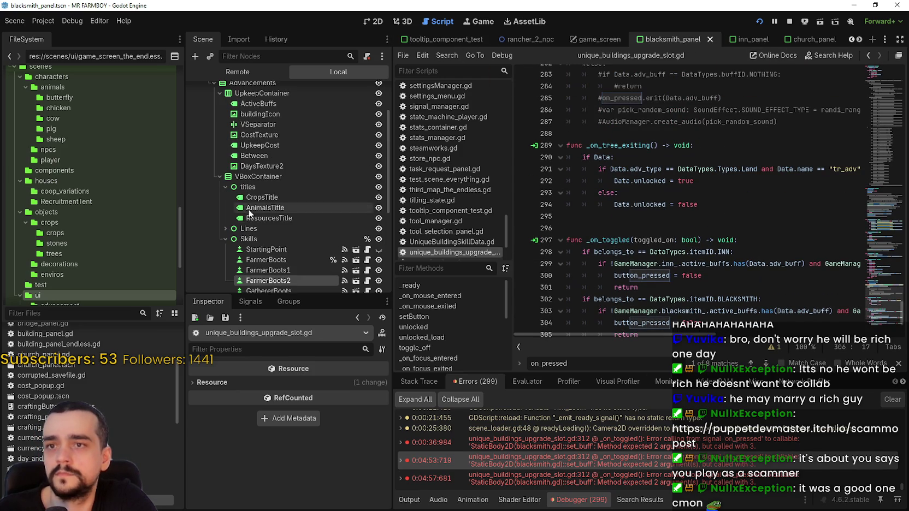
# Step: Open blacksmith_panel.gd and browse down to CheckUpgrades, then filter the files by 'black'
pyautogui.scroll(-3, 652, 228)
pyautogui.scroll(4, 652, 228)
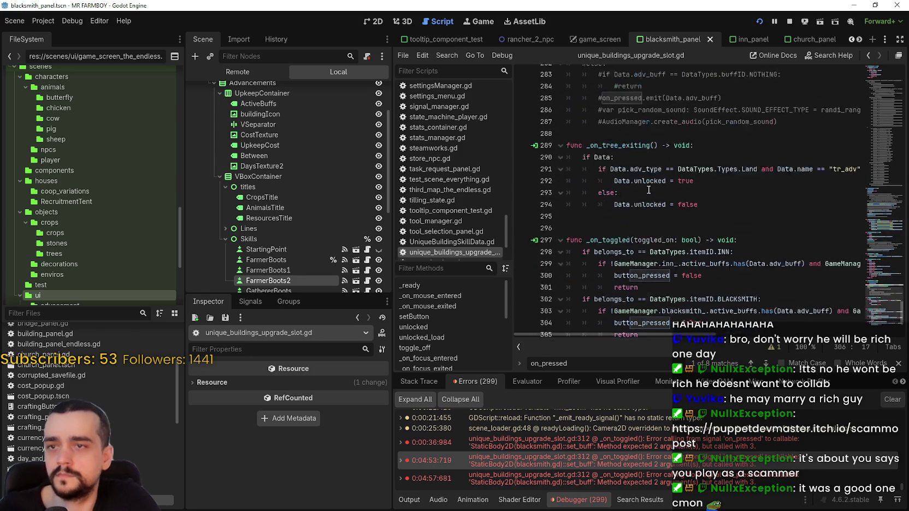
pyautogui.scroll(3, 362, 152)
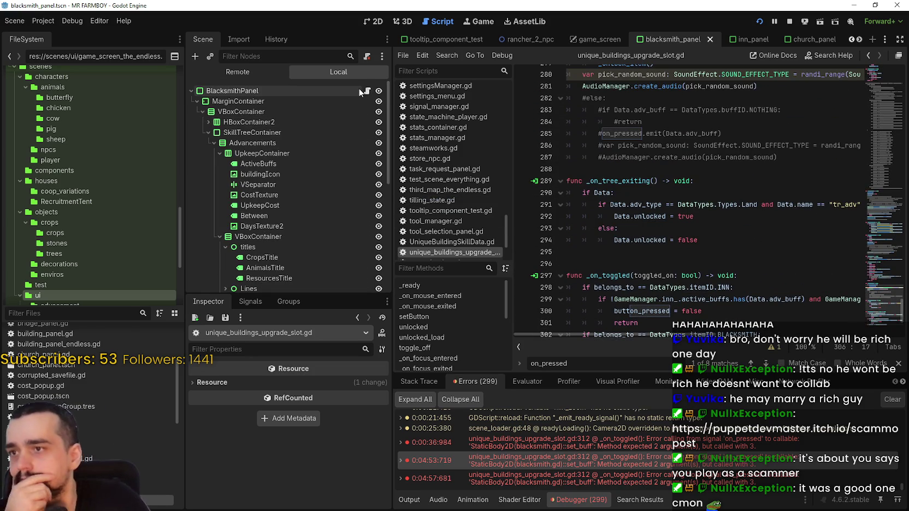
pyautogui.click(366, 90)
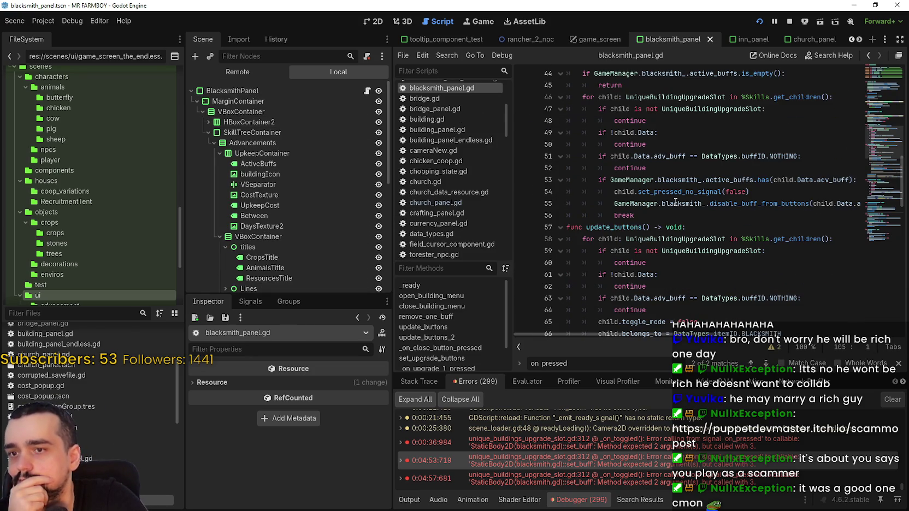
pyautogui.scroll(8, 708, 236)
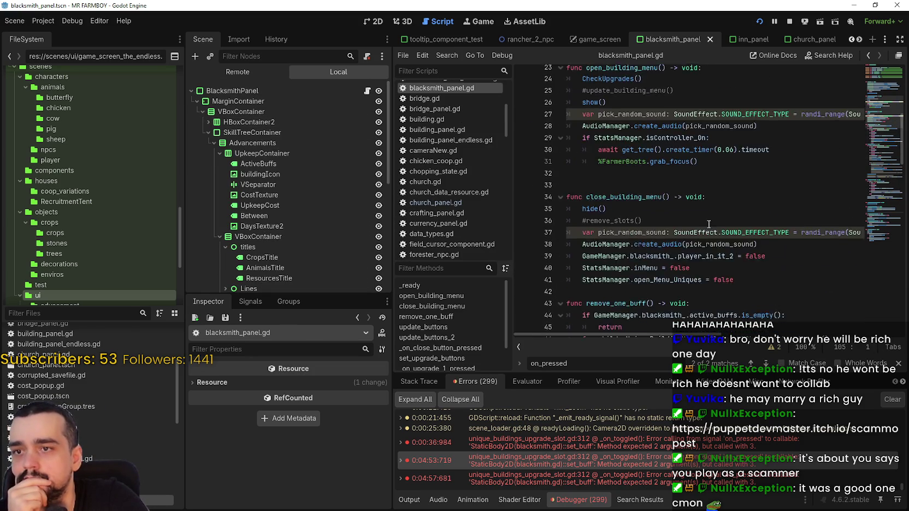
pyautogui.scroll(1, 708, 216)
pyautogui.scroll(2, 708, 215)
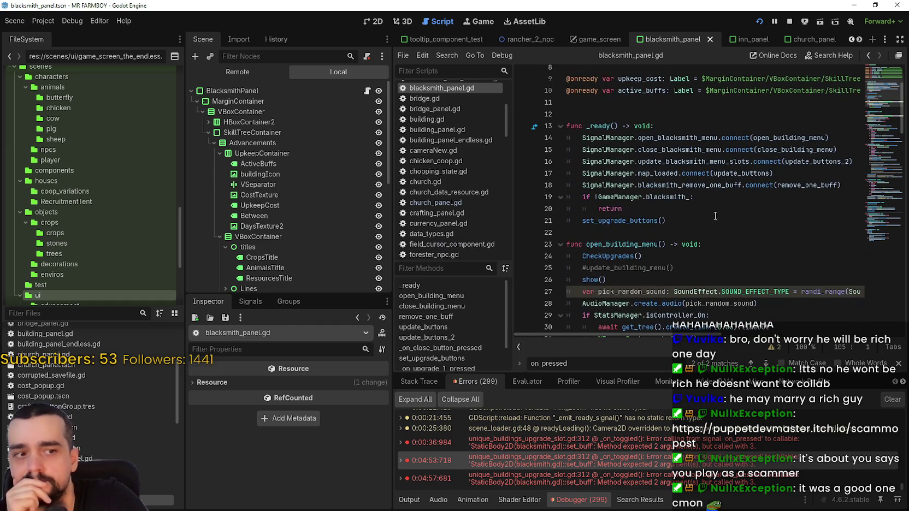
pyautogui.scroll(-1, 887, 116)
pyautogui.moveTo(887, 116); pyautogui.dragTo(887, 185)
pyautogui.moveTo(884, 203); pyautogui.dragTo(884, 230)
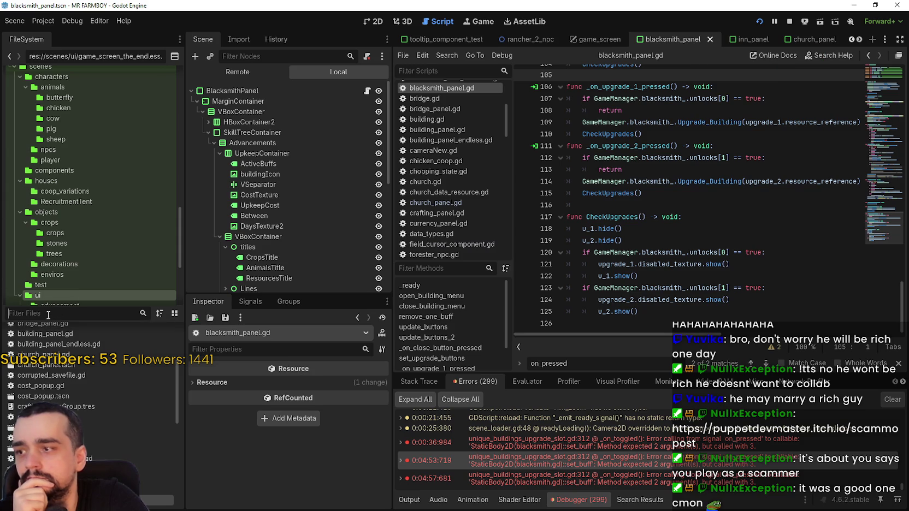
pyautogui.write('black')
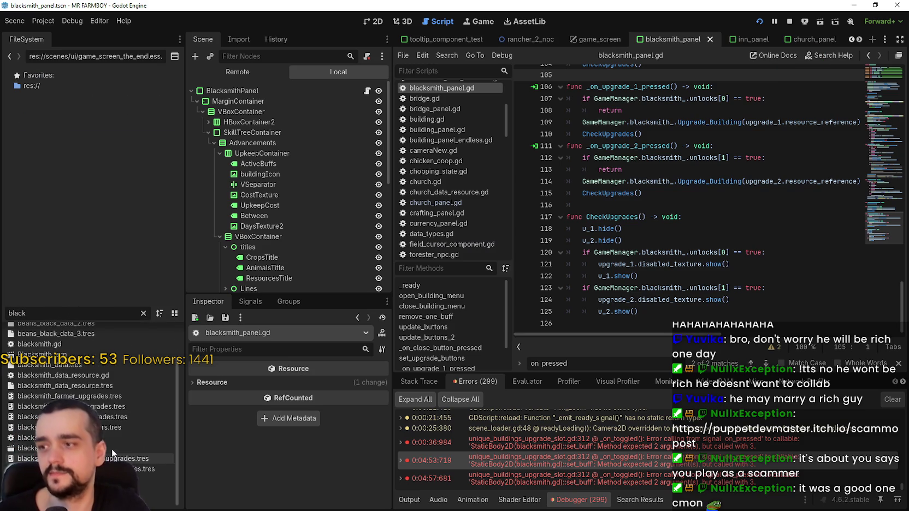
# Step: Open blacksmith.gd and look over the current_buffs and remove_upkeep_cost lines
pyautogui.scroll(2, 107, 400)
pyautogui.doubleClick(97, 384)
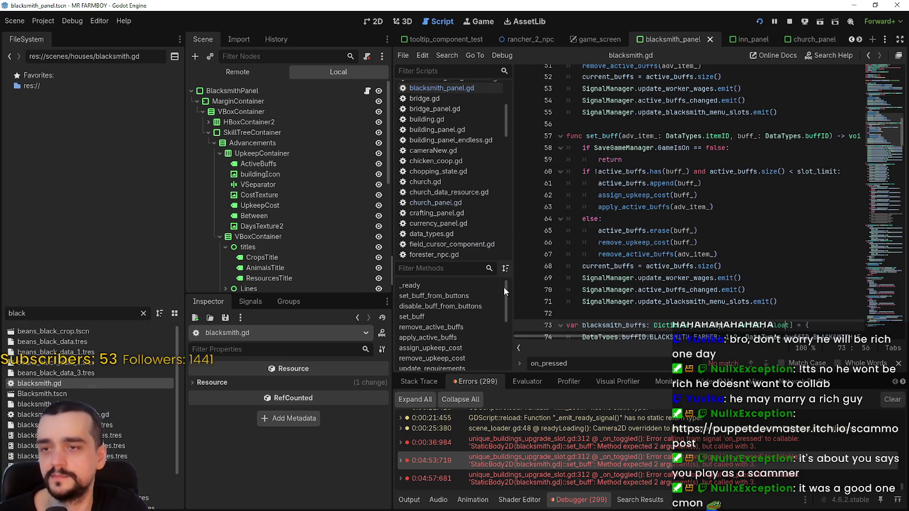
pyautogui.click(594, 229)
pyautogui.click(594, 242)
pyautogui.click(596, 266)
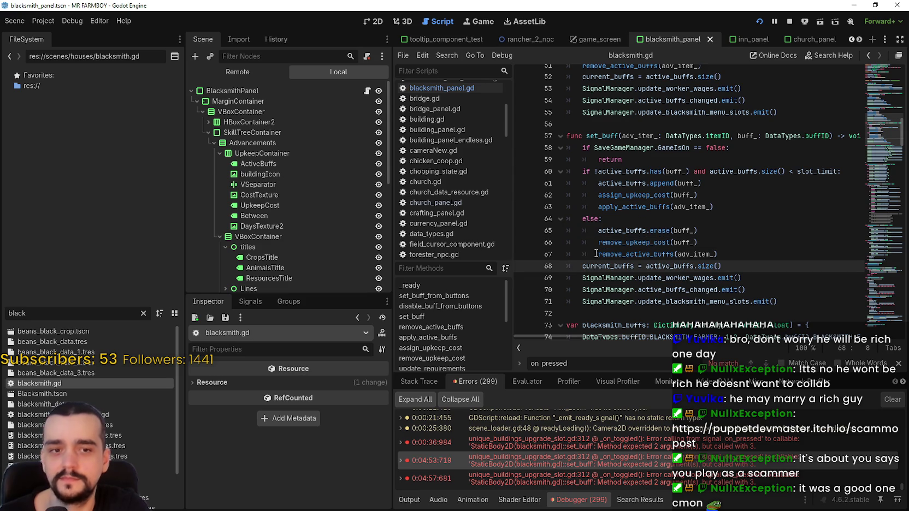
pyautogui.click(746, 244)
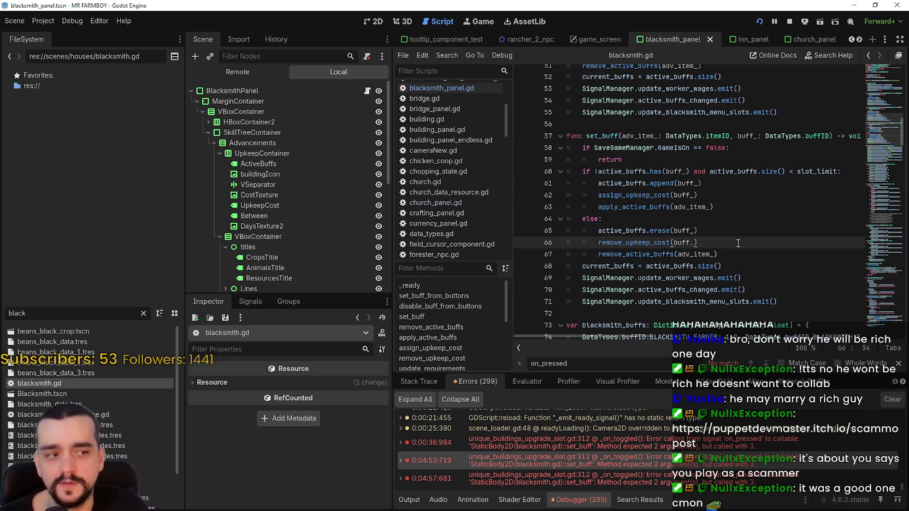
# Step: Review set_buff's active_buffs check and place the caret at the start of its parameters
pyautogui.scroll(-2, 733, 243)
pyautogui.click(732, 243)
pyautogui.scroll(3, 652, 226)
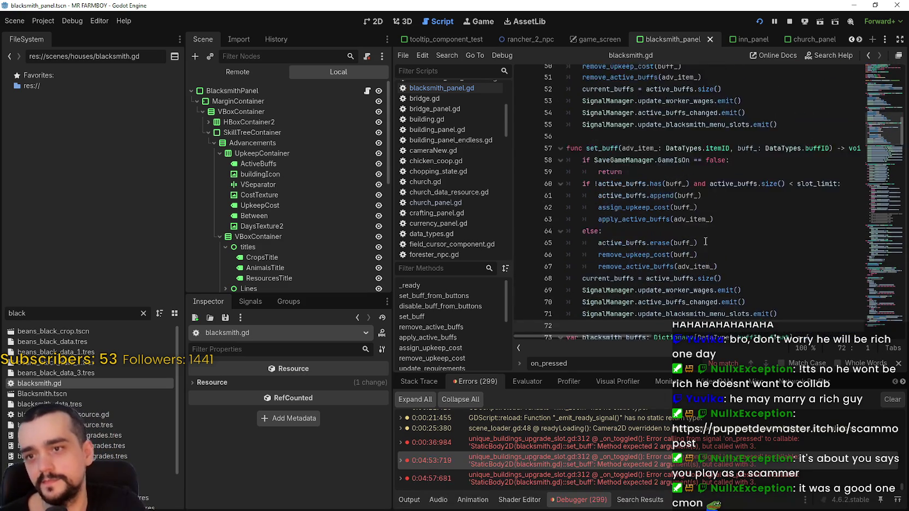
pyautogui.click(623, 176)
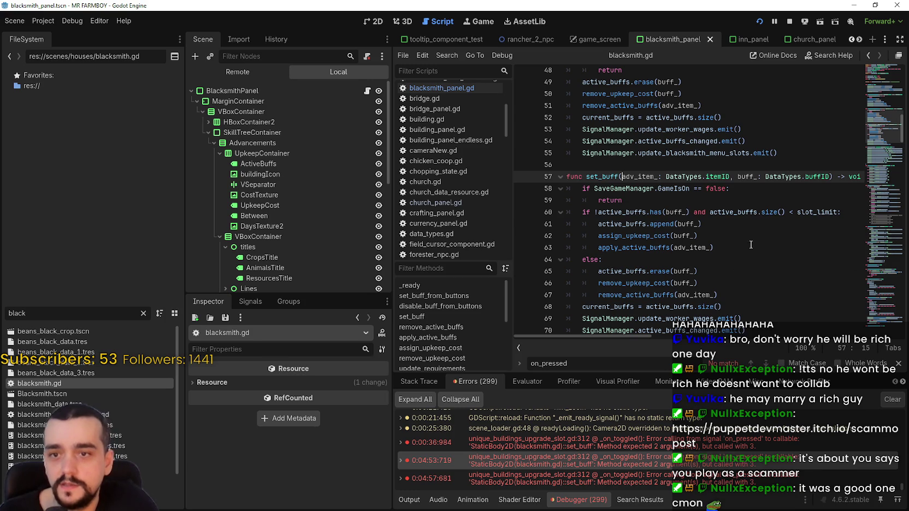
pyautogui.click(740, 212)
pyautogui.click(739, 239)
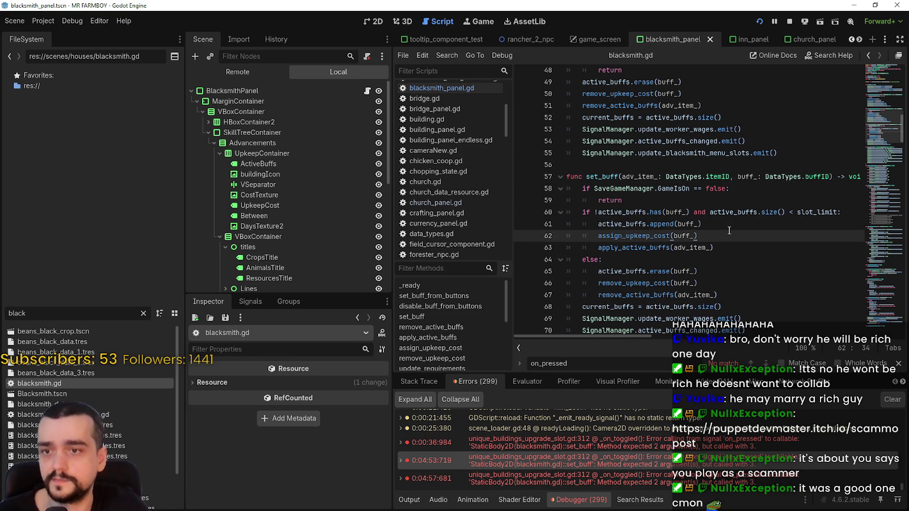
pyautogui.click(622, 178)
# Step: Correct set_buff's signature with a comma after bool on line 57, save blacksmith.gd, and switch to the game
pyautogui.write('ot')
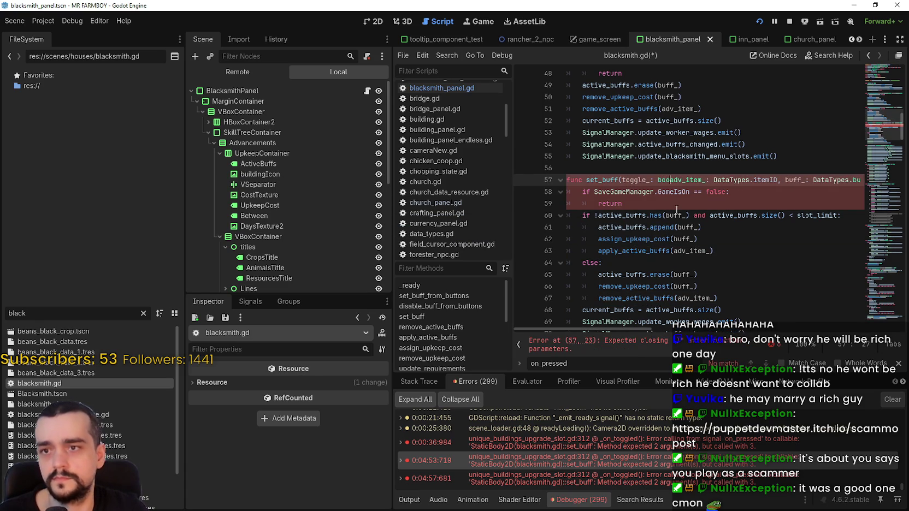
pyautogui.press('BackSpace')
pyautogui.write('l')
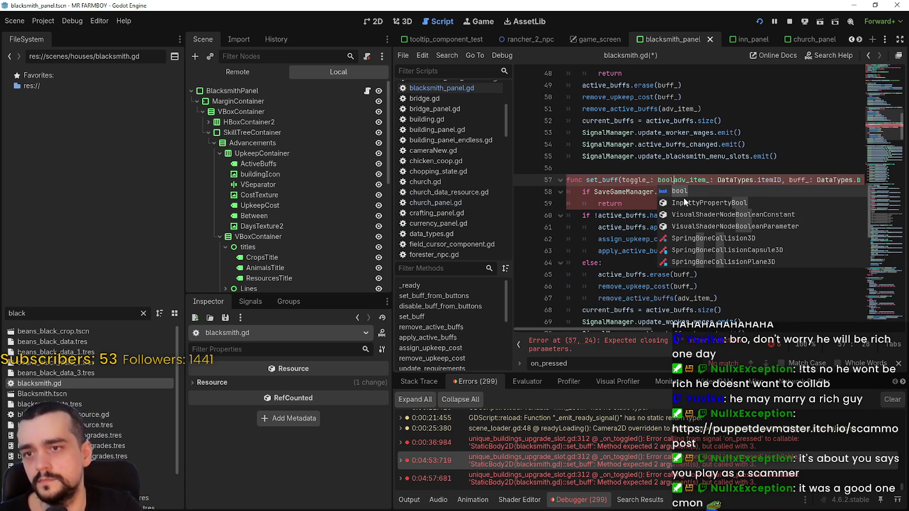
pyautogui.write(',')
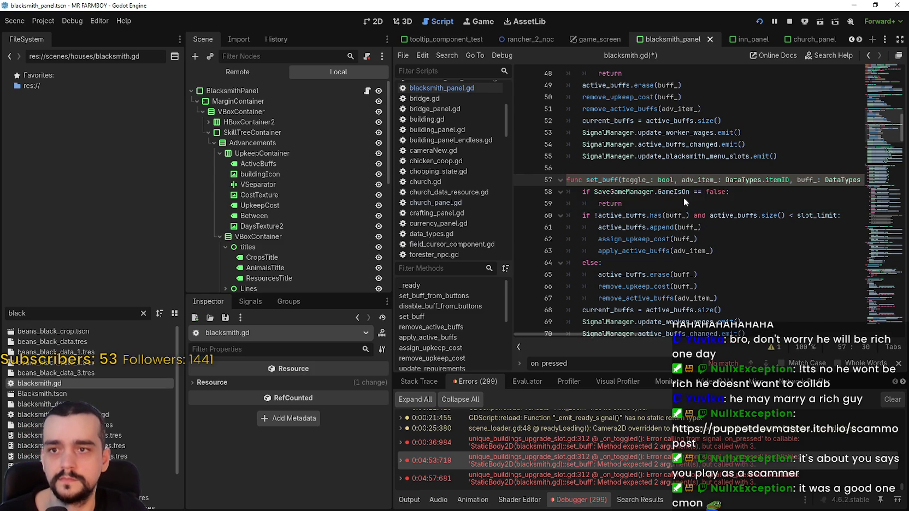
pyautogui.hotkey('ctrl', 's')
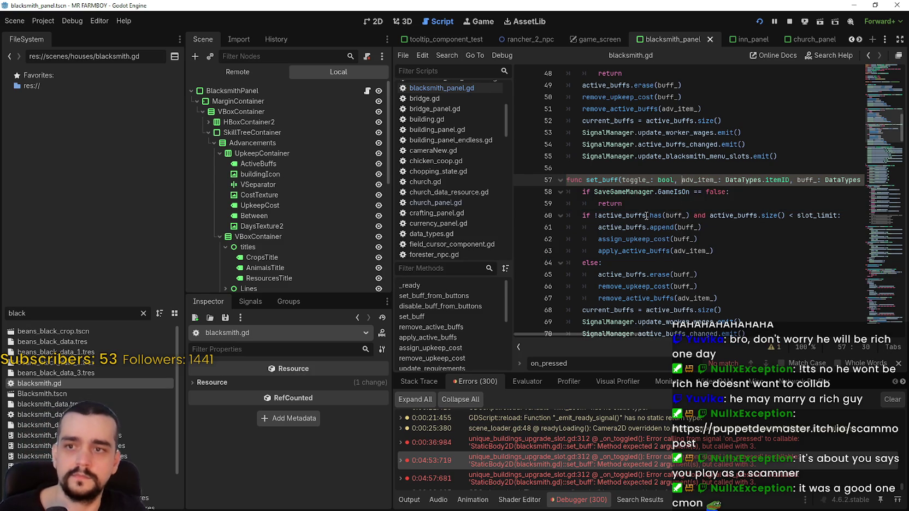
pyautogui.click(644, 198)
pyautogui.hotkey('ctrl', 's')
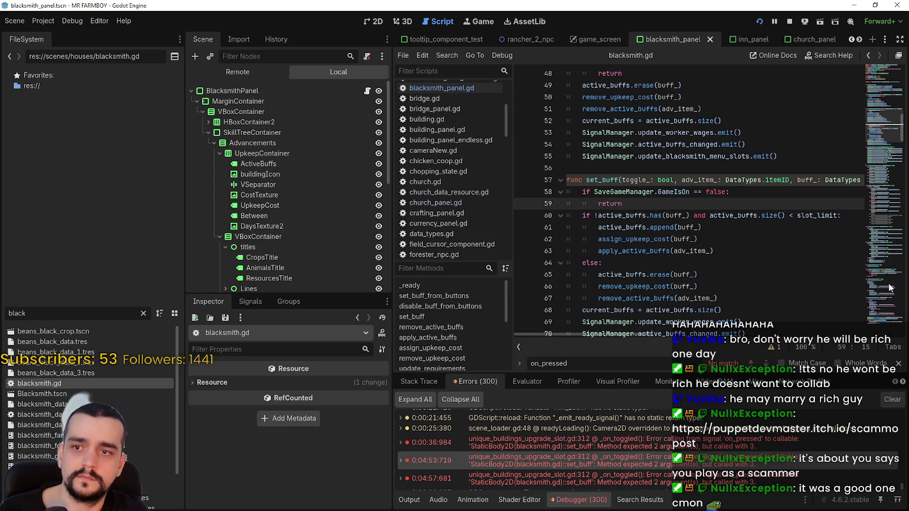
pyautogui.hotkey('alt', 'Tab')
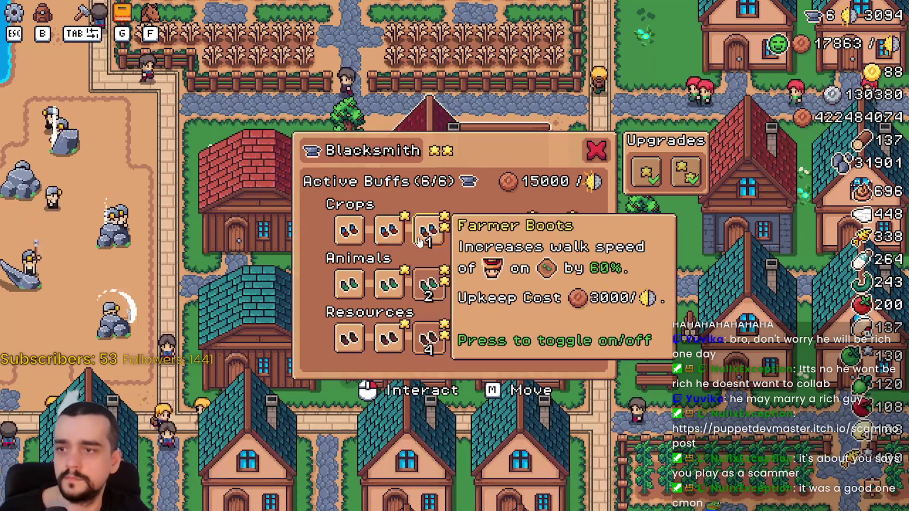
# Step: Resume past the breakpoint, then toggle a Crops buff and Farmer Boots off and back on
pyautogui.click(471, 229)
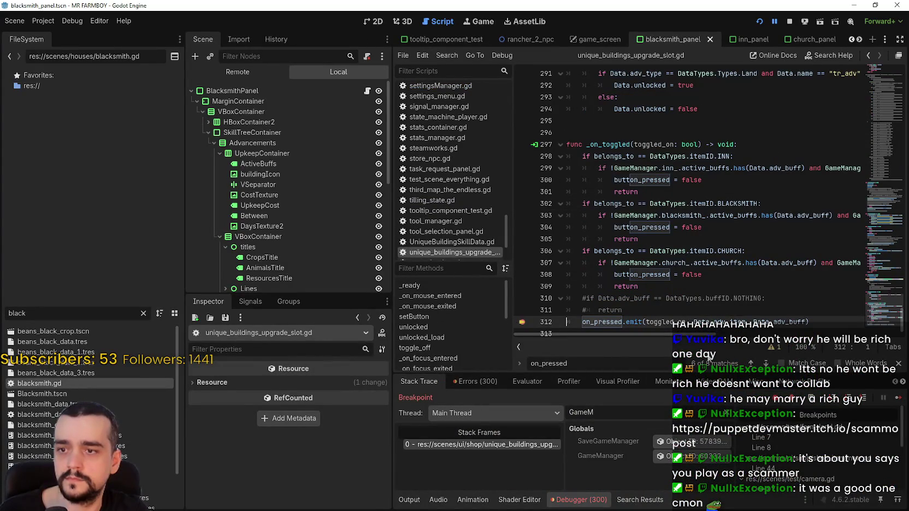
pyautogui.click(899, 403)
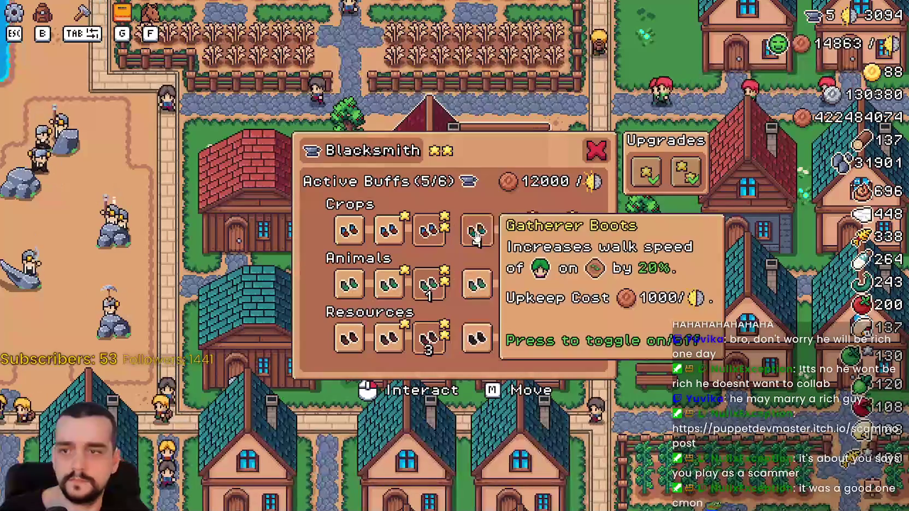
pyautogui.click(476, 230)
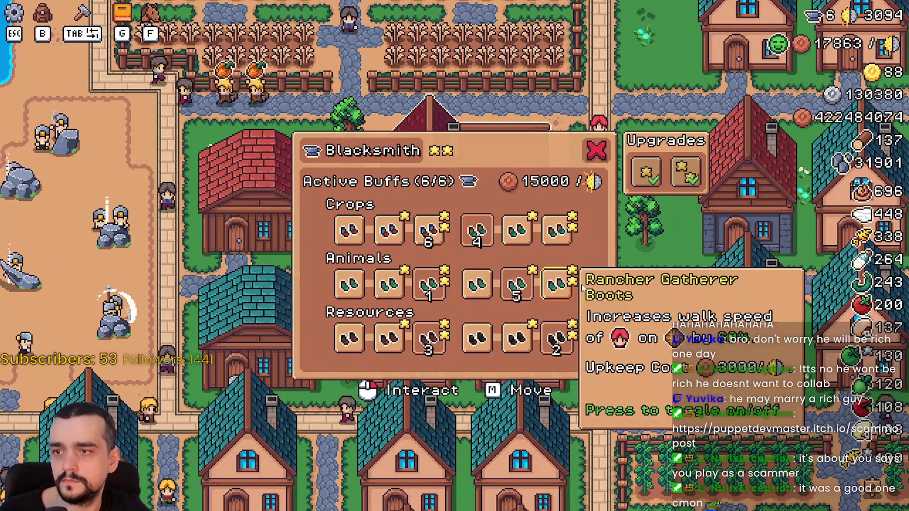
pyautogui.click(427, 230)
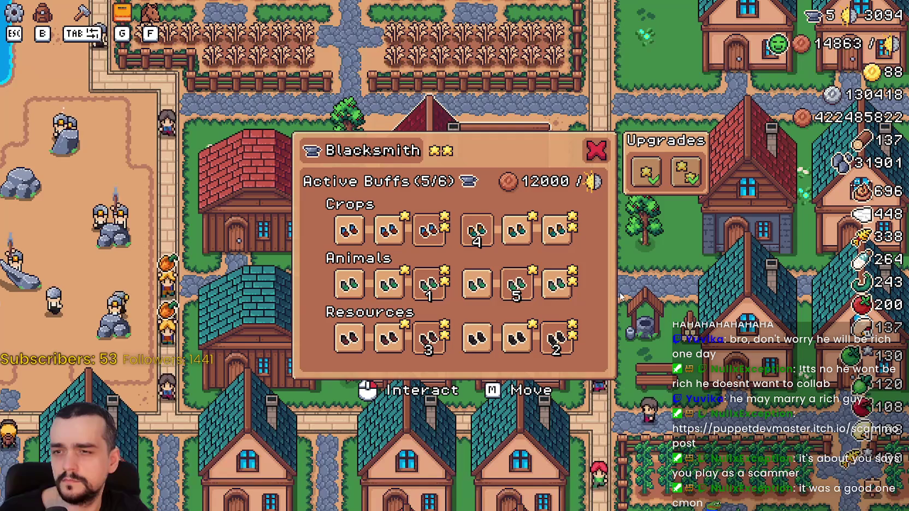
pyautogui.click(425, 242)
pyautogui.click(424, 241)
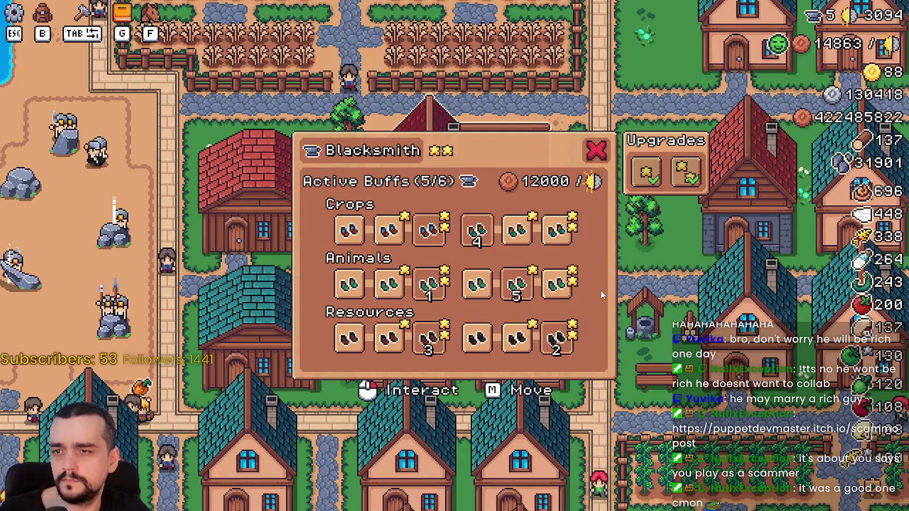
pyautogui.click(424, 241)
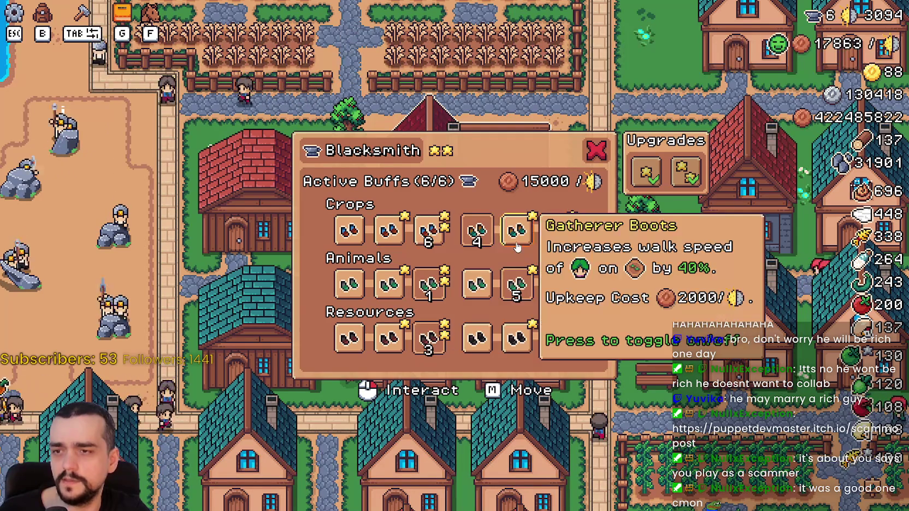
# Step: Shift the active buff between the fourth and fifth Crops and Animals slots, then activate the first Animals buff
pyautogui.click(516, 232)
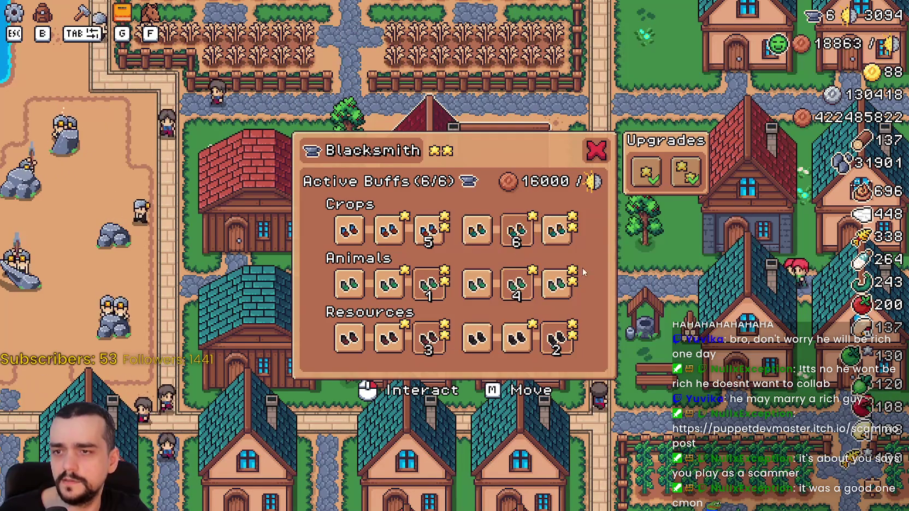
pyautogui.click(516, 229)
pyautogui.click(516, 284)
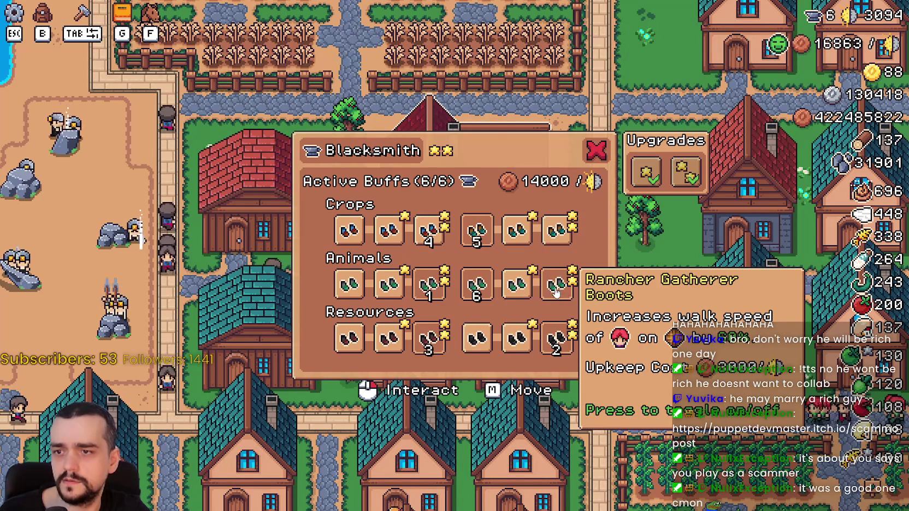
pyautogui.click(516, 284)
pyautogui.click(429, 284)
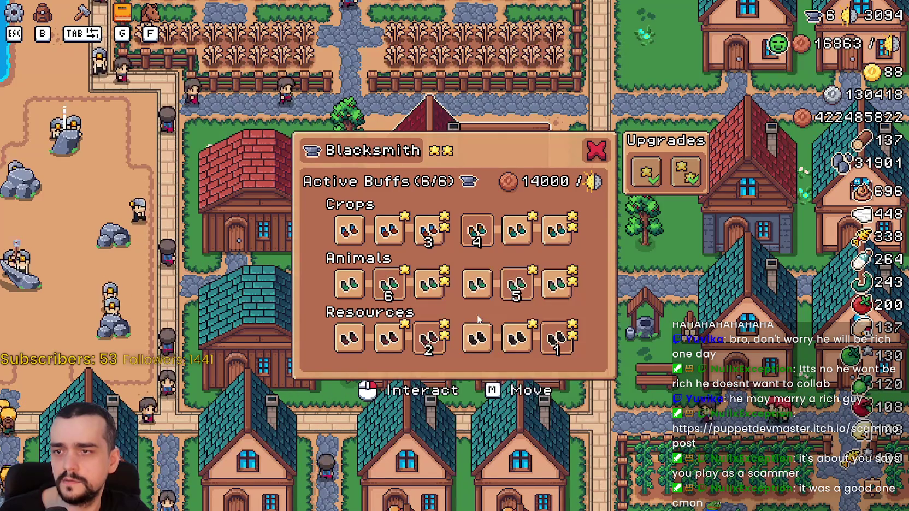
pyautogui.click(349, 284)
# Step: Switch off the active Animals, Resources and Crops buffs one by one until none remain
pyautogui.click(429, 338)
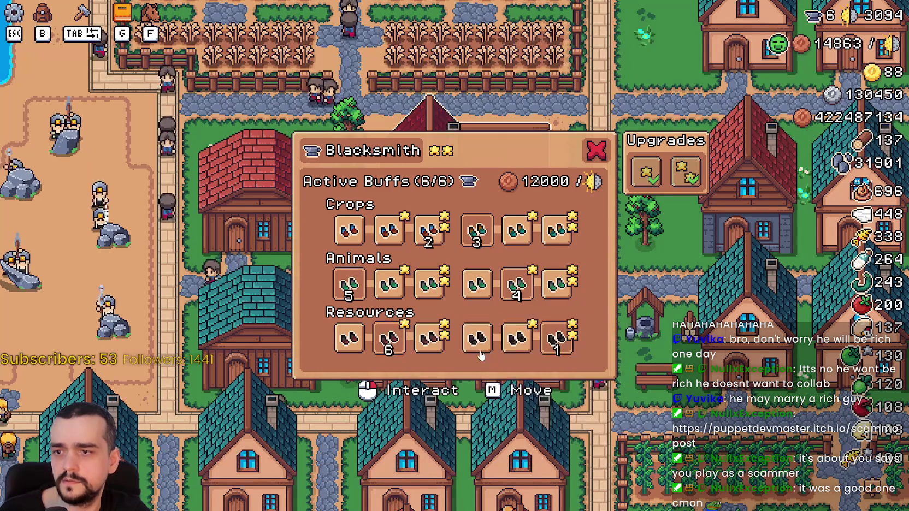
pyautogui.click(453, 338)
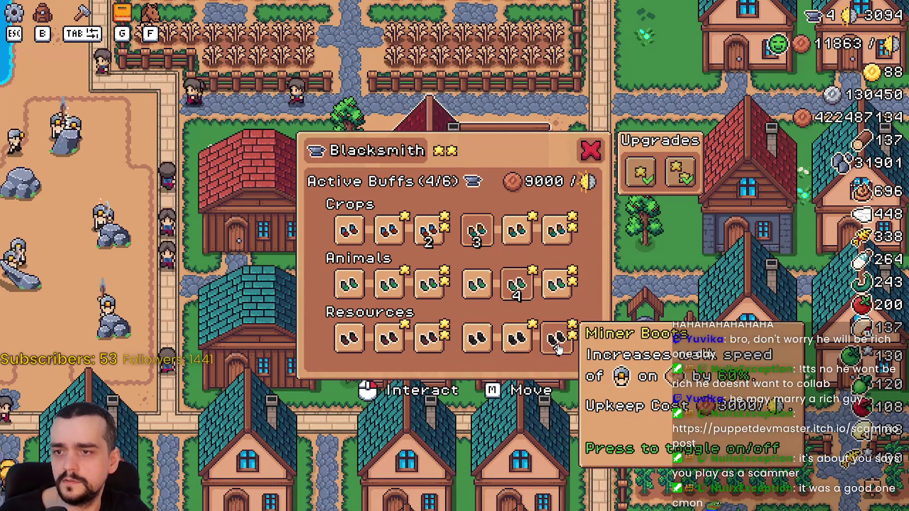
pyautogui.click(556, 338)
pyautogui.click(476, 230)
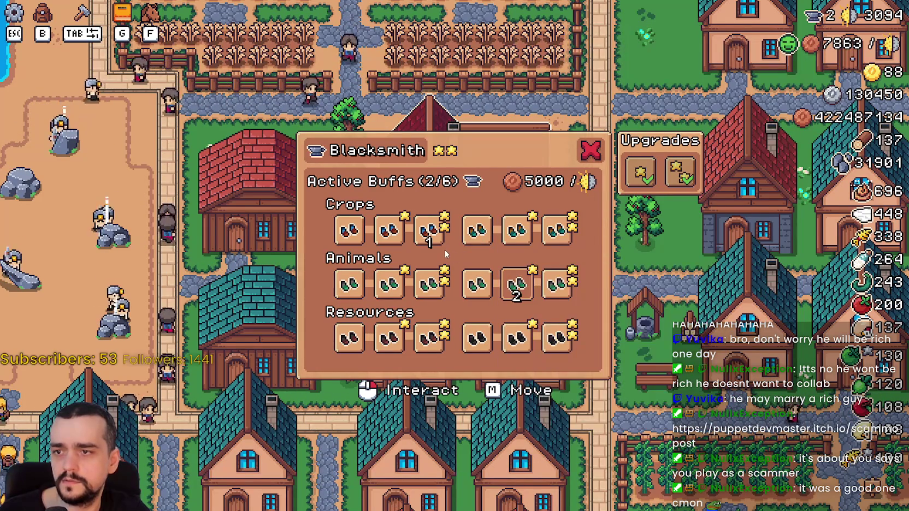
pyautogui.click(429, 230)
pyautogui.click(431, 229)
pyautogui.click(527, 284)
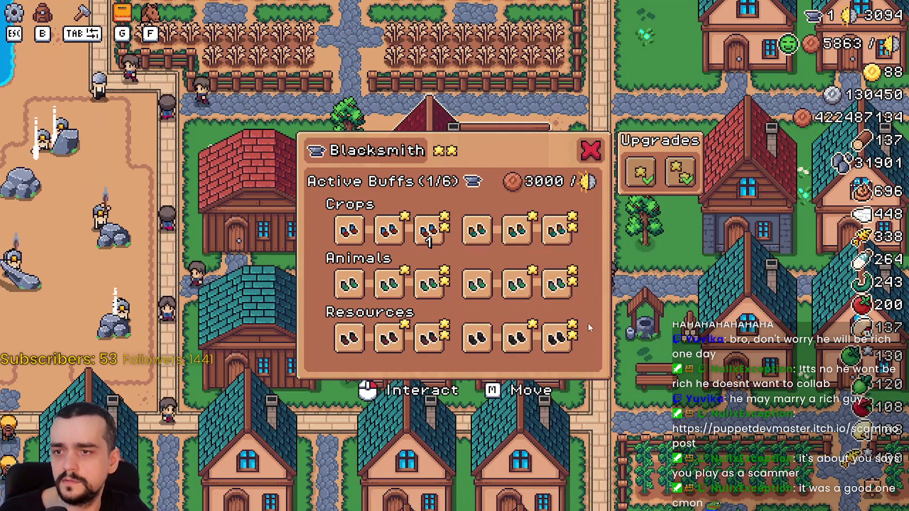
pyautogui.click(429, 229)
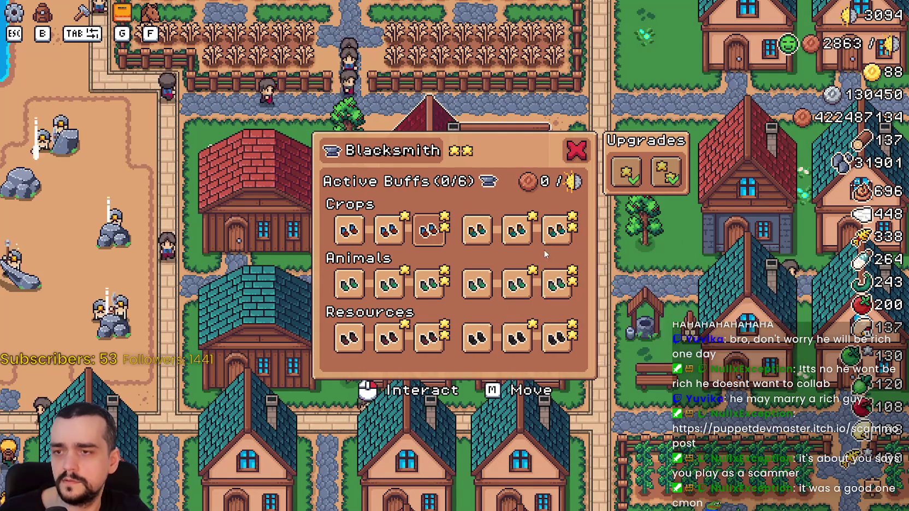
# Step: Re-enable a boots buff and the second and third Crops buffs, switch them off again, and close the panel
pyautogui.click(513, 283)
pyautogui.click(429, 229)
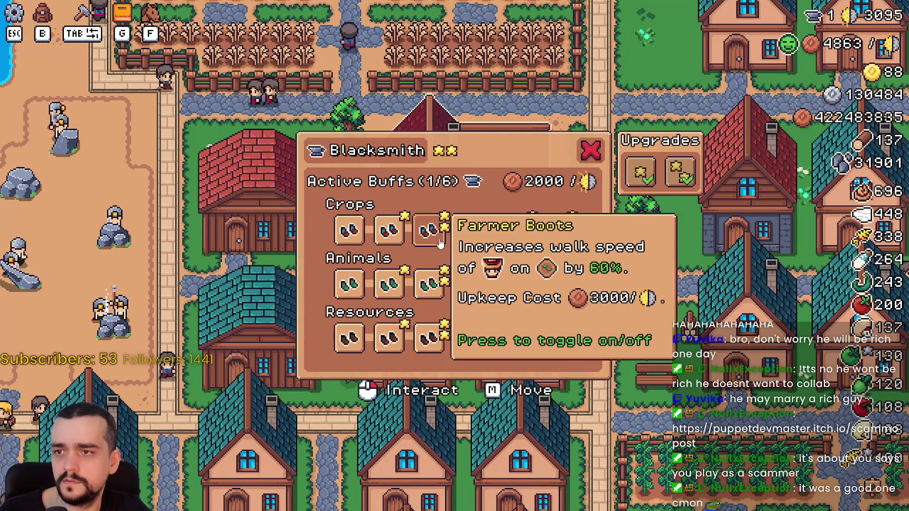
pyautogui.click(389, 230)
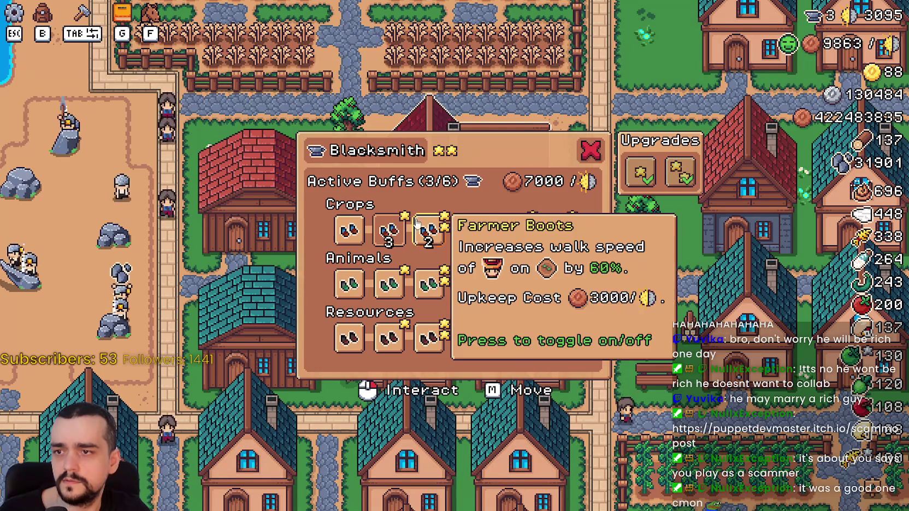
pyautogui.click(509, 234)
pyautogui.click(388, 231)
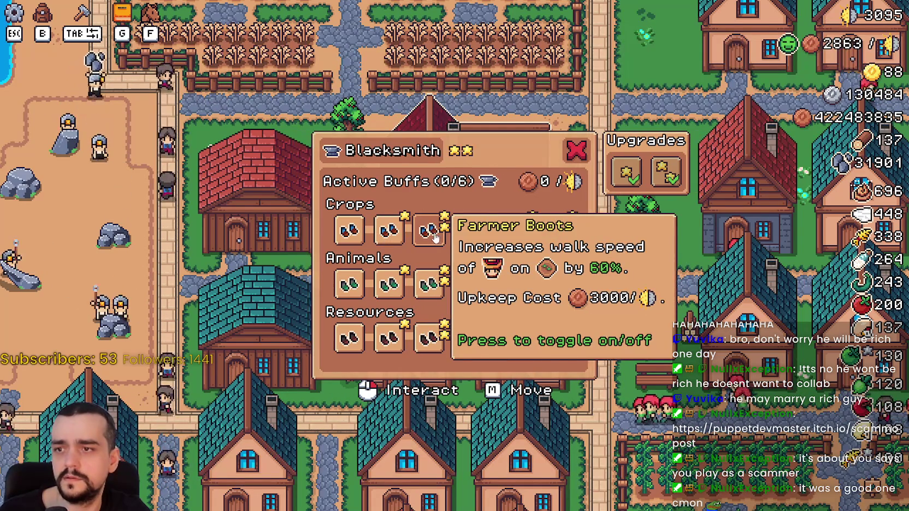
pyautogui.press('Escape')
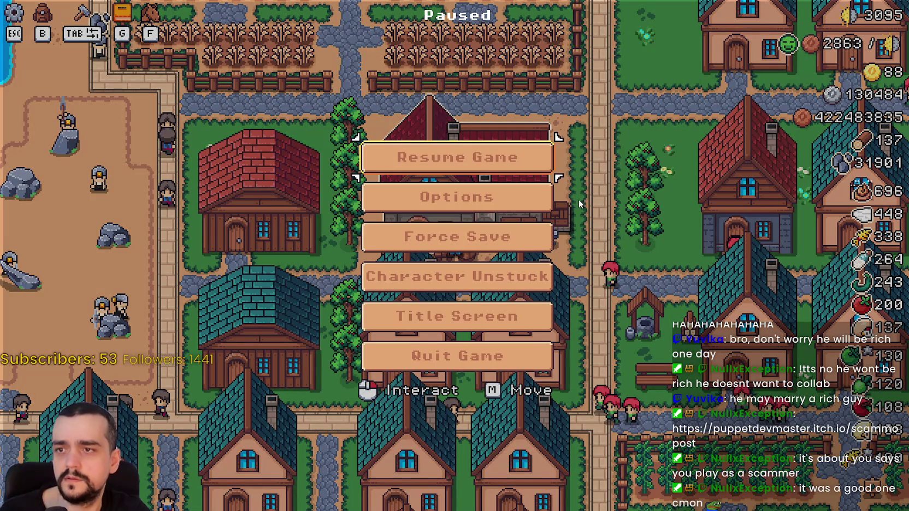
# Step: Dismiss the pause menu and Blacksmith panel, then quit the Mr Farmboy test run with Alt+F4
pyautogui.press('Escape')
pyautogui.press('Escape')
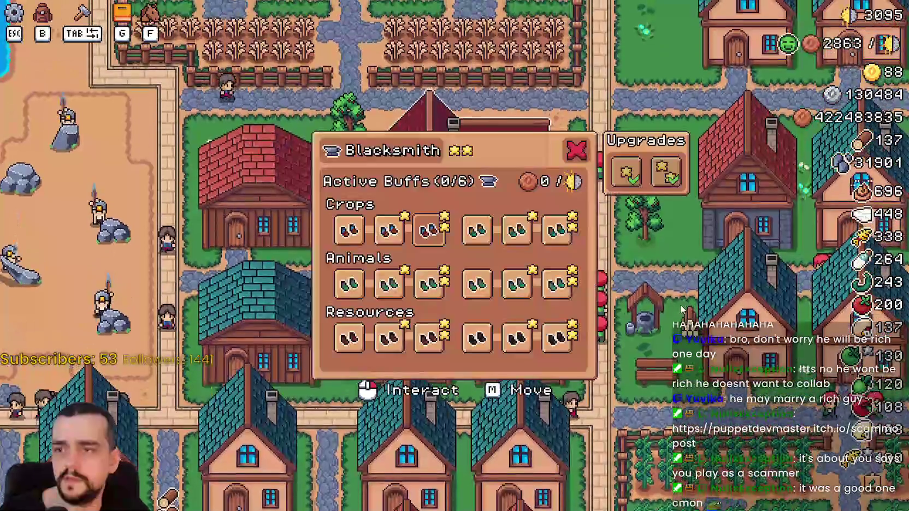
pyautogui.press('Escape')
pyautogui.press('Escape')
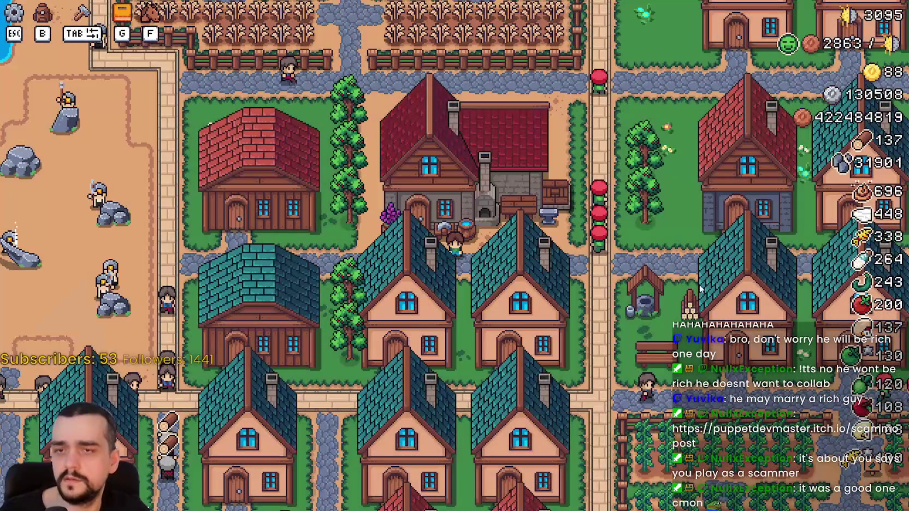
pyautogui.hotkey('alt', 'F4')
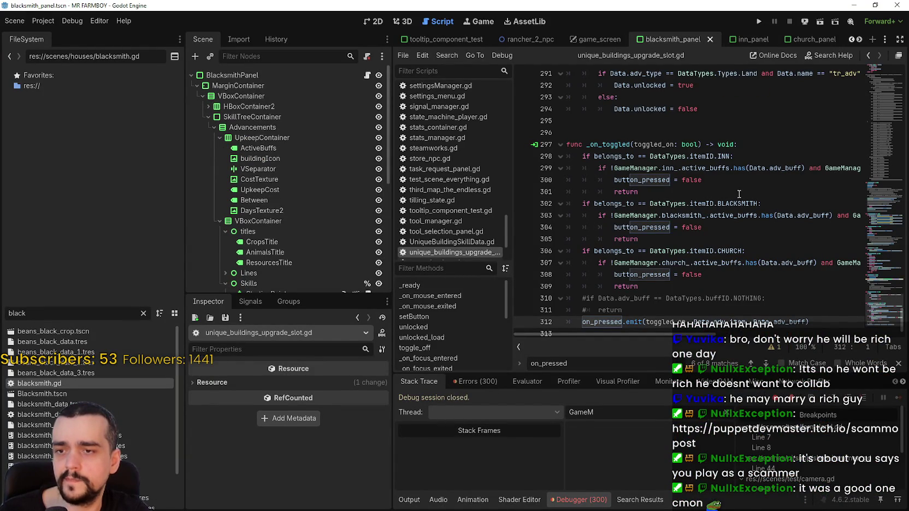
# Step: Scroll through the current script, placing the caret on empty lines 295 and 288
pyautogui.scroll(3, 732, 208)
pyautogui.click(700, 240)
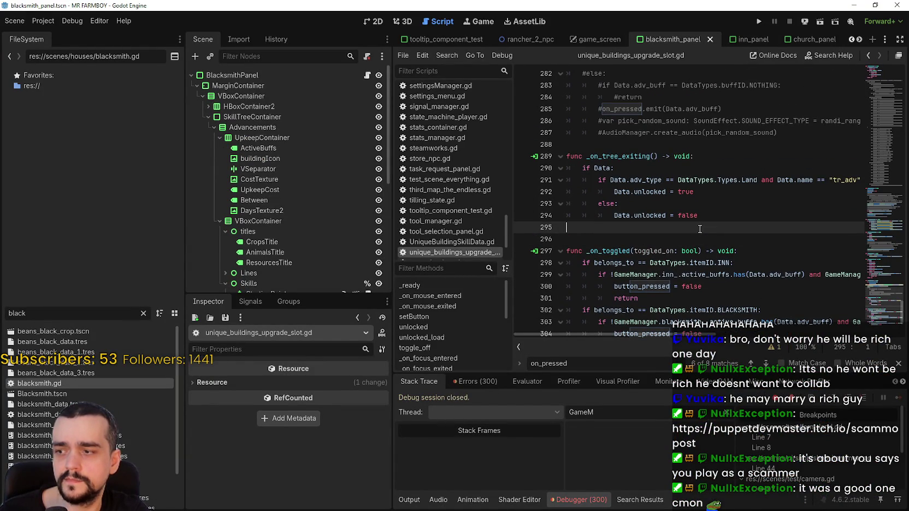
pyautogui.scroll(3, 701, 230)
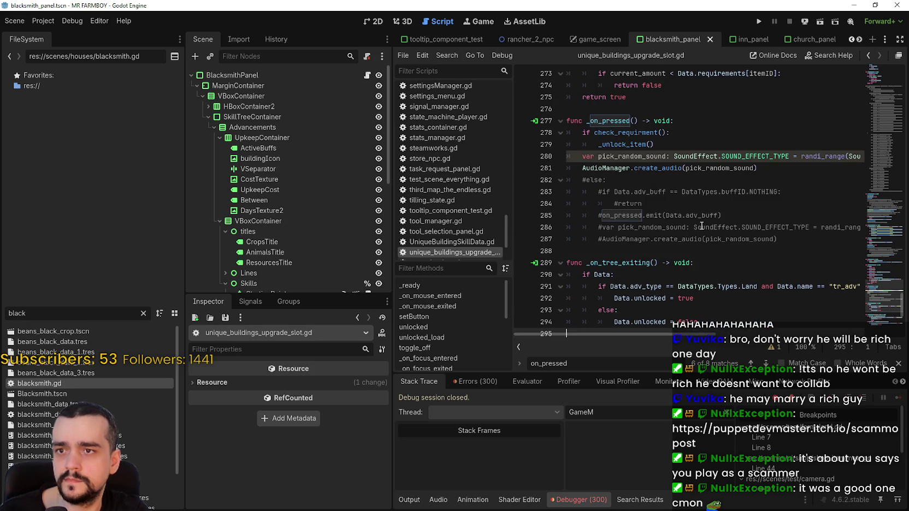
pyautogui.click(658, 246)
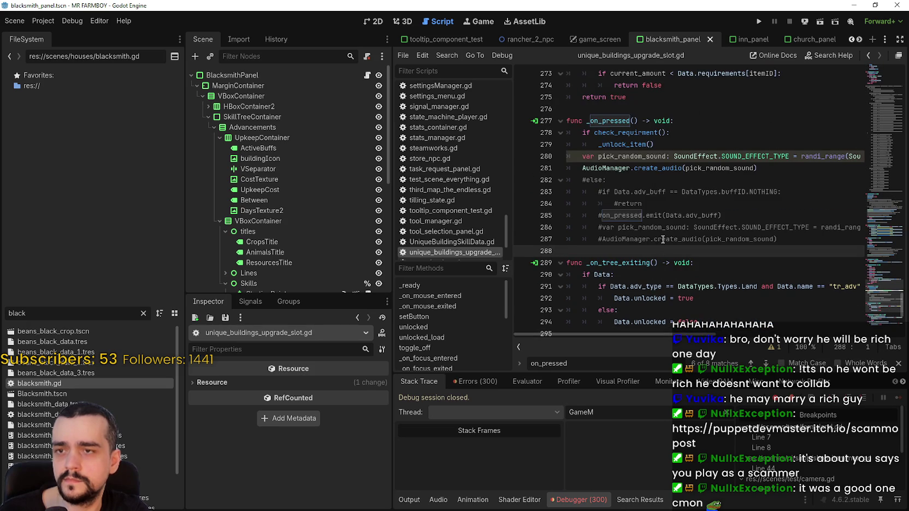
pyautogui.scroll(-1, 665, 235)
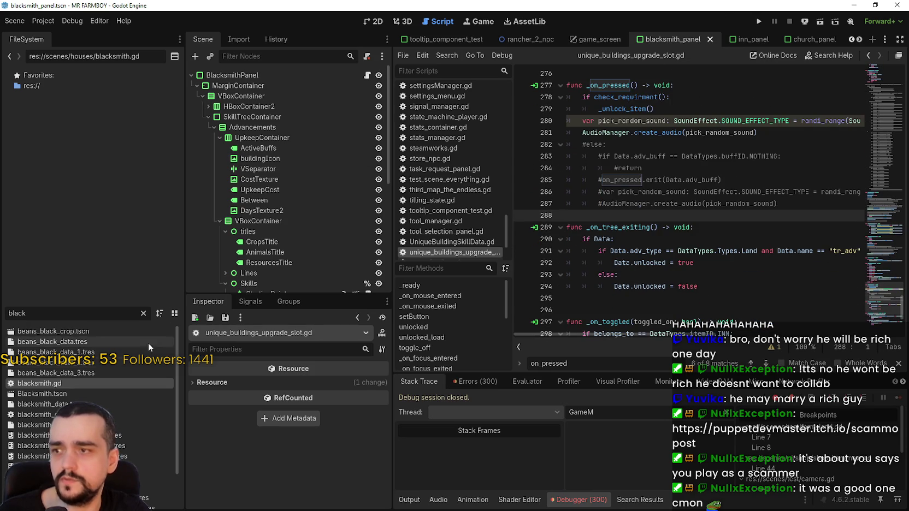
# Step: Open blacksmith.gd with the caret on set_buff's else branch, then bring the Steam store forward
pyautogui.doubleClick(113, 382)
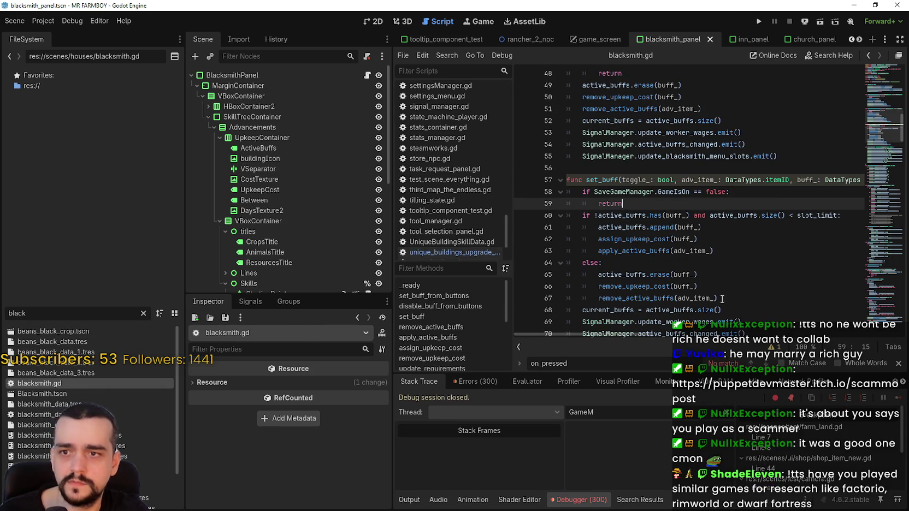
pyautogui.scroll(-1, 697, 266)
pyautogui.click(659, 227)
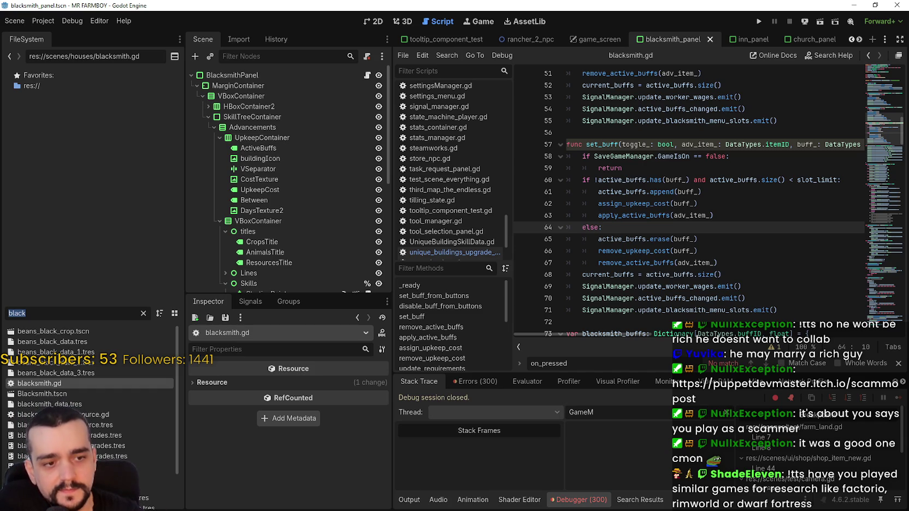
pyautogui.hotkey('alt', 'Tab')
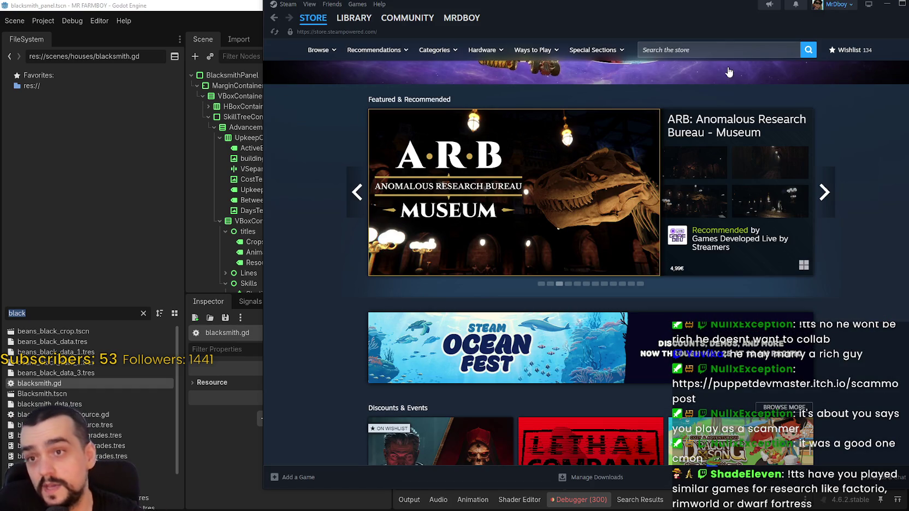
# Step: Search the Steam store for Factorio and open its store page
pyautogui.click(712, 50)
pyautogui.write('func')
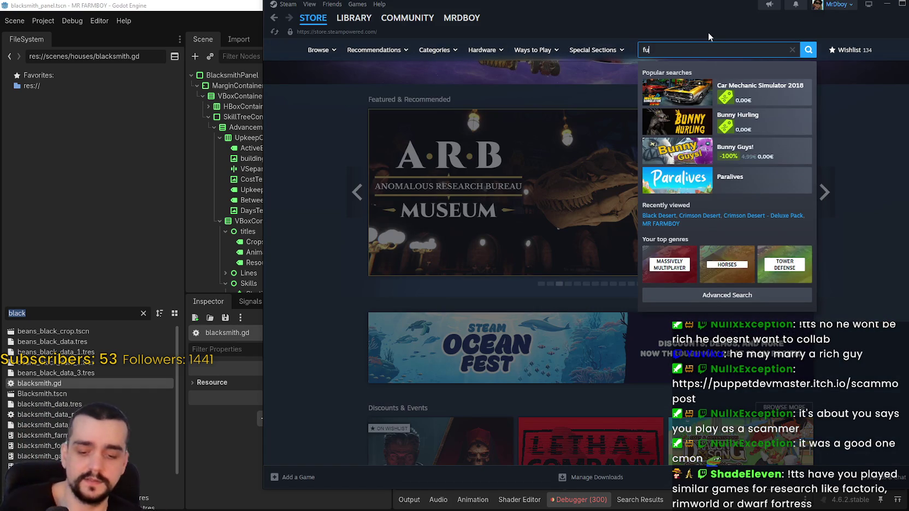
pyautogui.press('BackSpace')
pyautogui.press('BackSpace')
pyautogui.press('BackSpace')
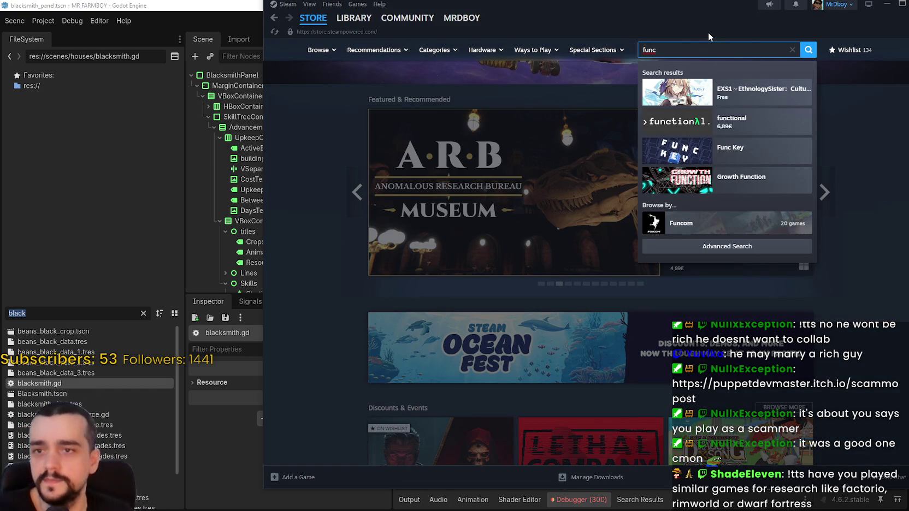
pyautogui.write('actori')
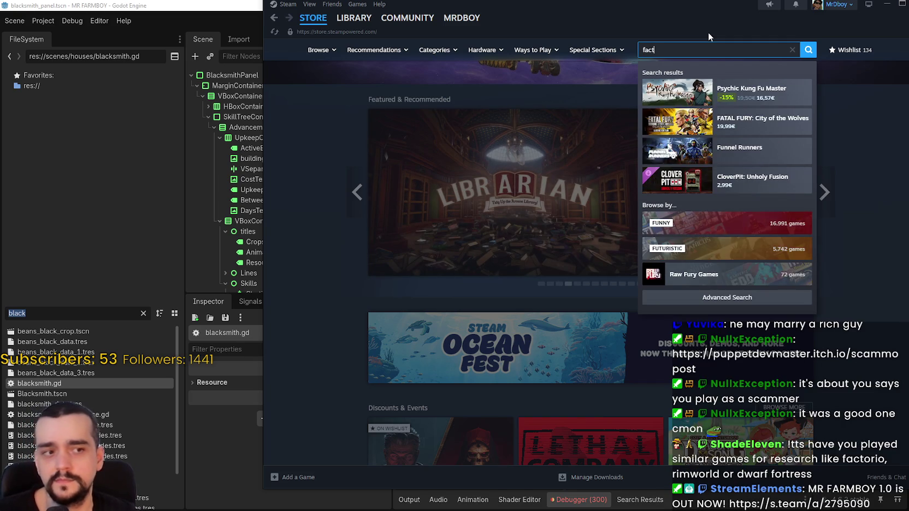
pyautogui.click(745, 93)
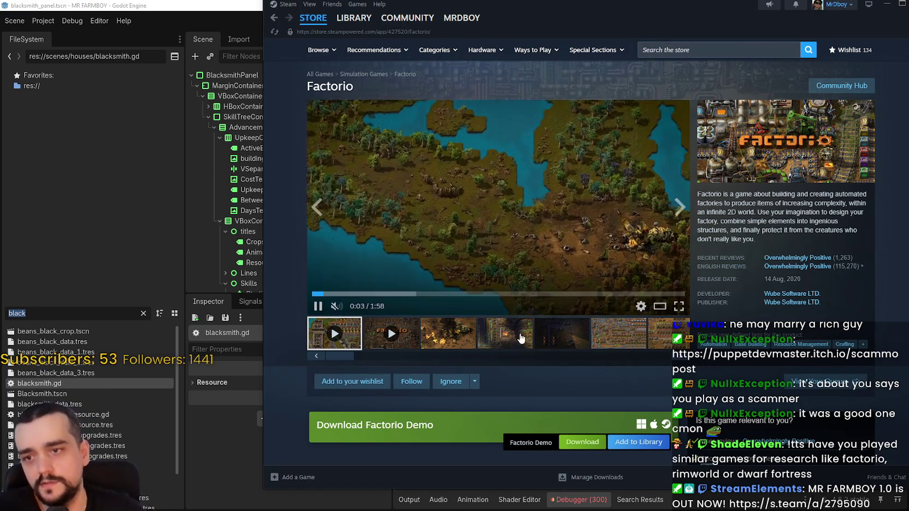
# Step: Play Factorio's second trailer, skip ahead to about 1:03, and watch it full screen before exiting
pyautogui.click(391, 333)
pyautogui.scroll(-3, 445, 295)
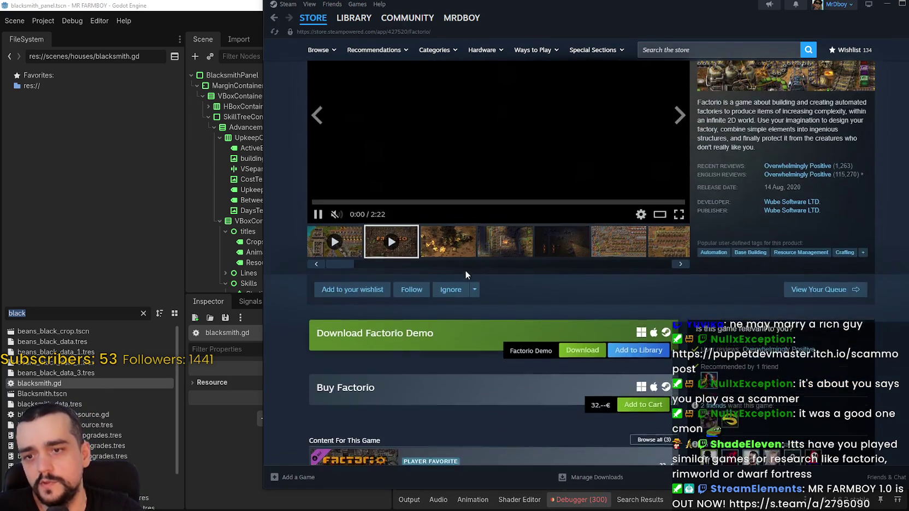
pyautogui.scroll(-2, 448, 273)
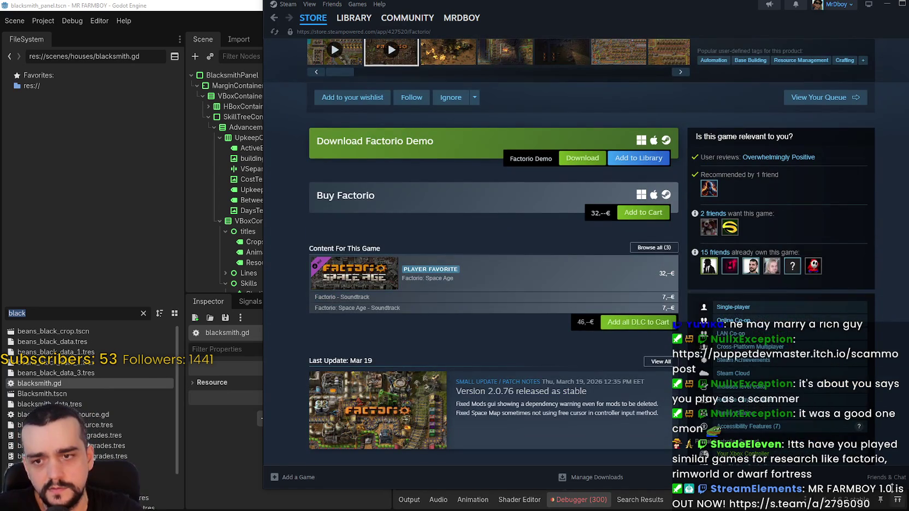
pyautogui.scroll(-1, 886, 429)
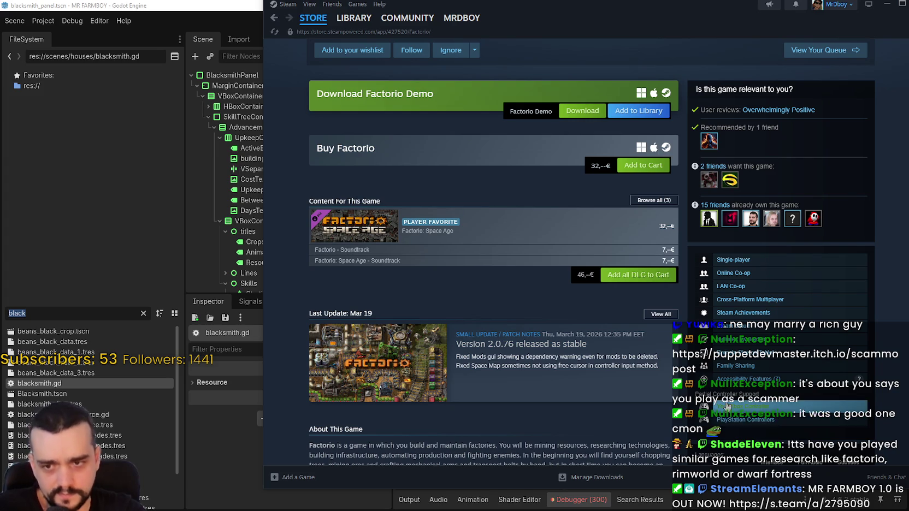
pyautogui.scroll(6, 604, 391)
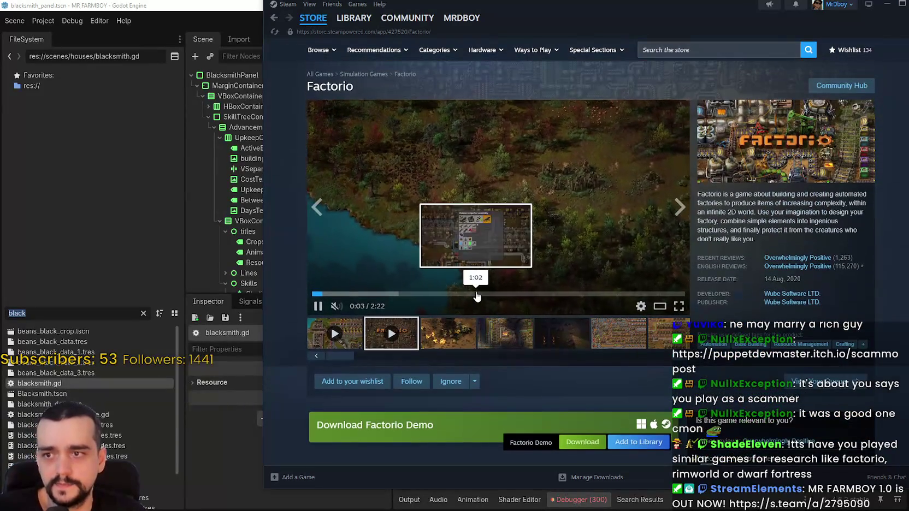
pyautogui.click(476, 296)
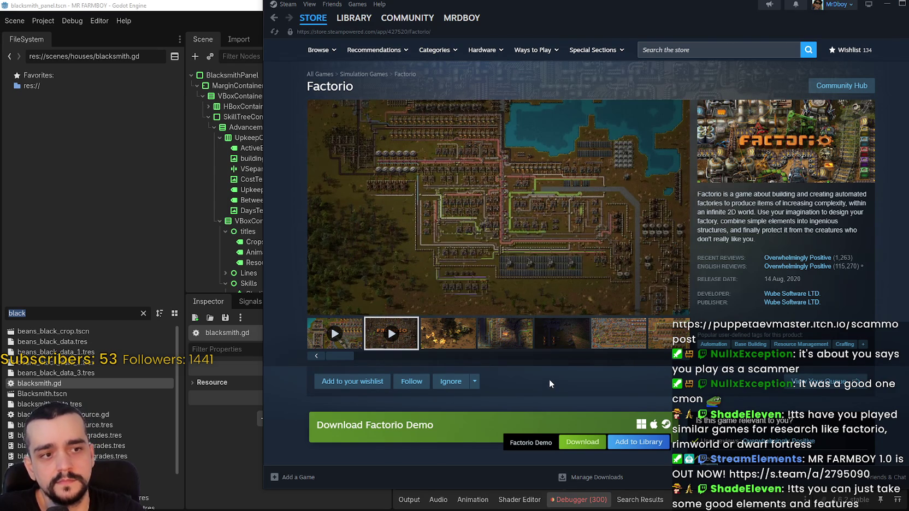
pyautogui.click(680, 304)
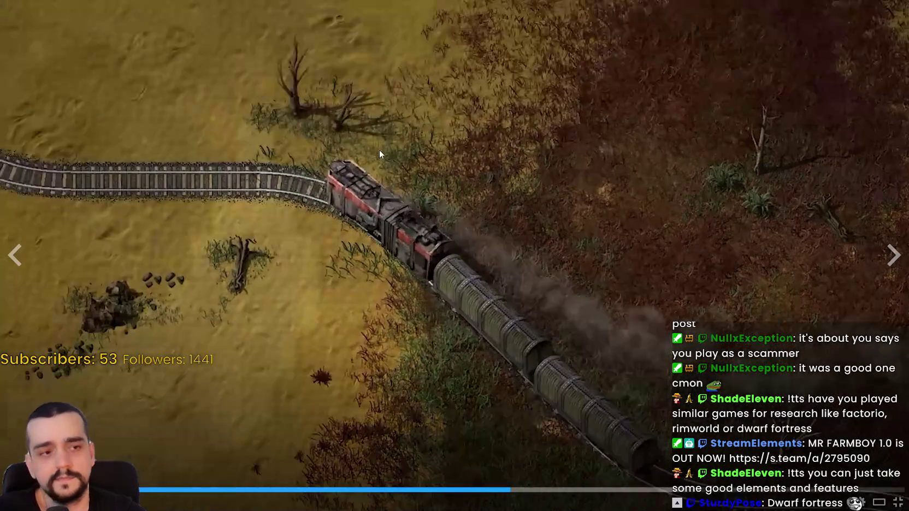
pyautogui.click(897, 502)
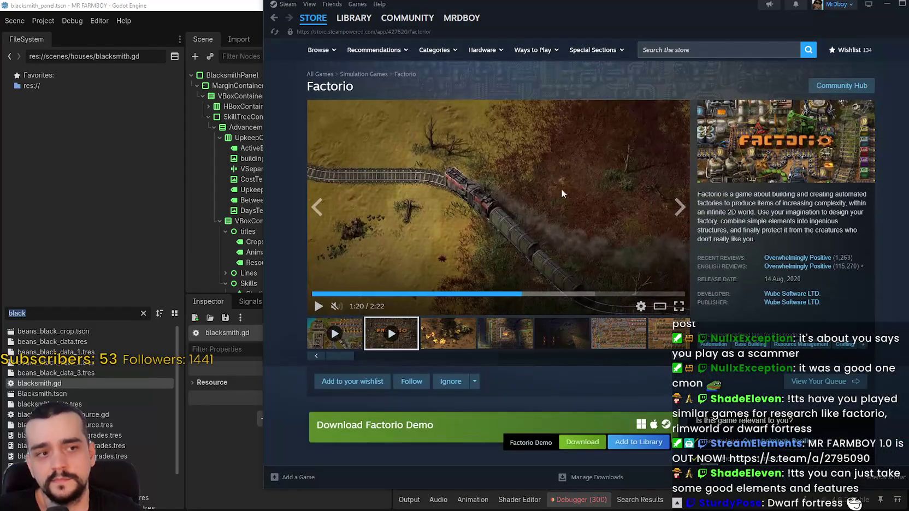
pyautogui.click(678, 48)
pyautogui.write('d')
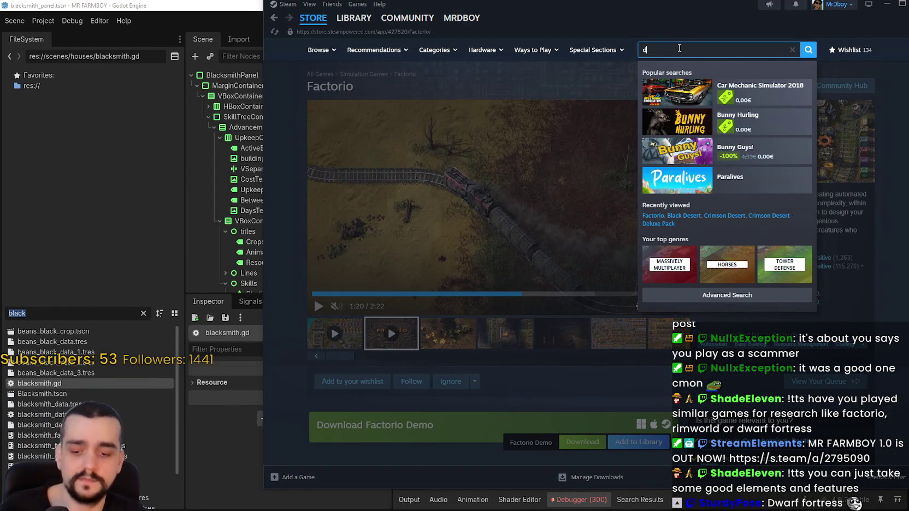
# Step: Clear the search box and open the RimWorld store page
pyautogui.write('r')
pyautogui.press('BackSpace')
pyautogui.press('BackSpace')
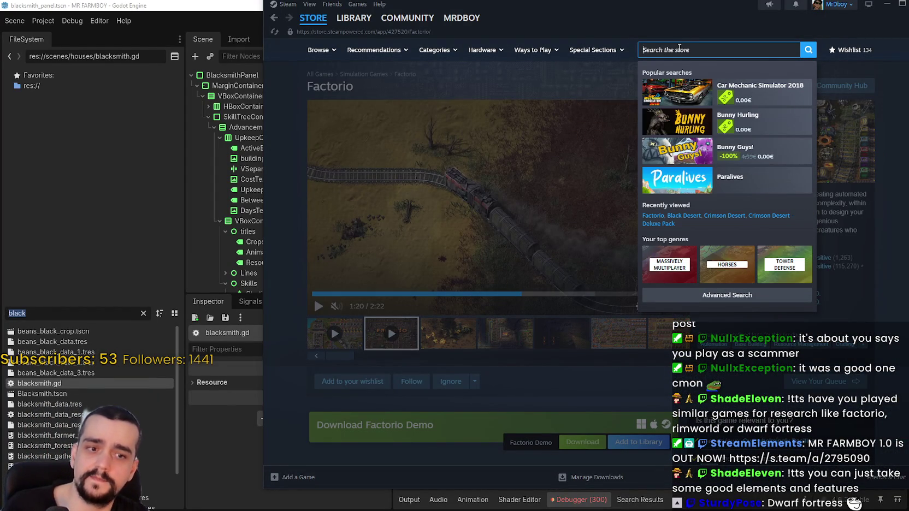
pyautogui.press('BackSpace')
pyautogui.write('rimwo')
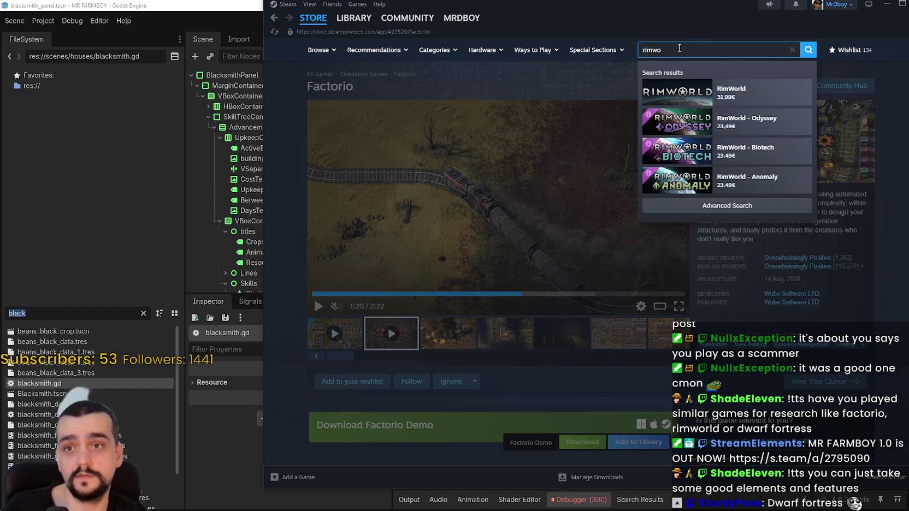
pyautogui.click(738, 91)
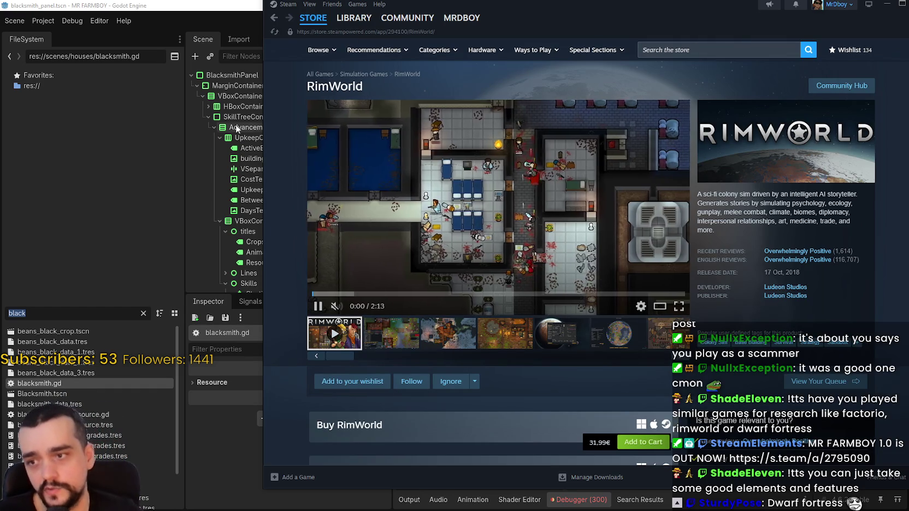
# Step: Watch the RimWorld trailer full screen, skipping ahead to 0:47, 1:12 and the colony base scene
pyautogui.click(678, 308)
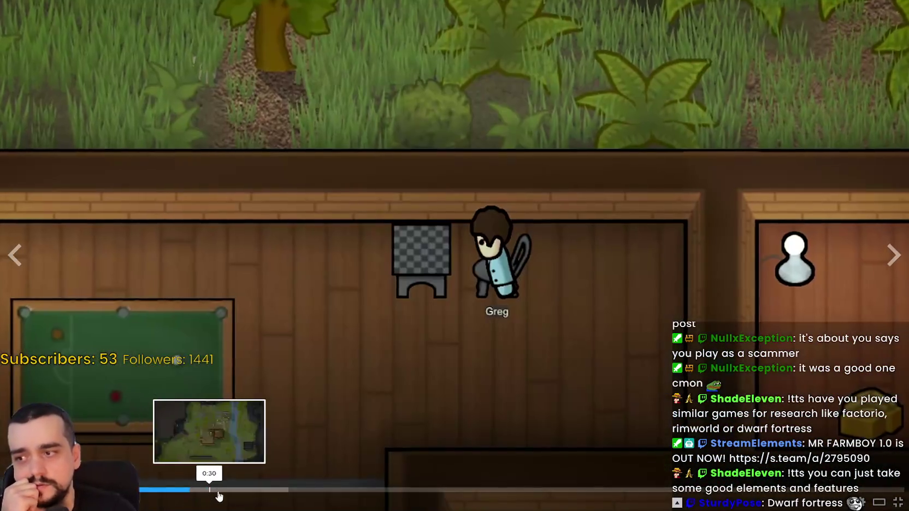
pyautogui.moveTo(218, 496); pyautogui.dragTo(329, 492)
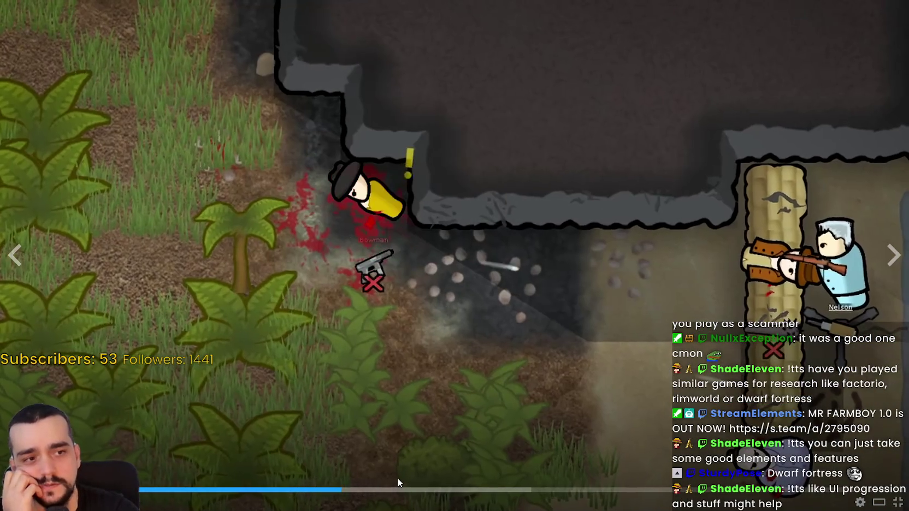
pyautogui.click(398, 479)
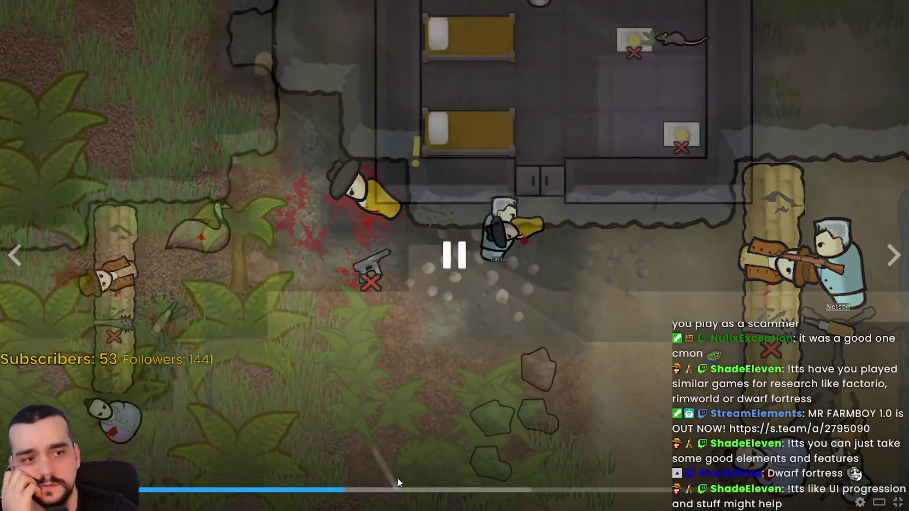
pyautogui.click(440, 490)
pyautogui.click(502, 489)
pyautogui.click(566, 478)
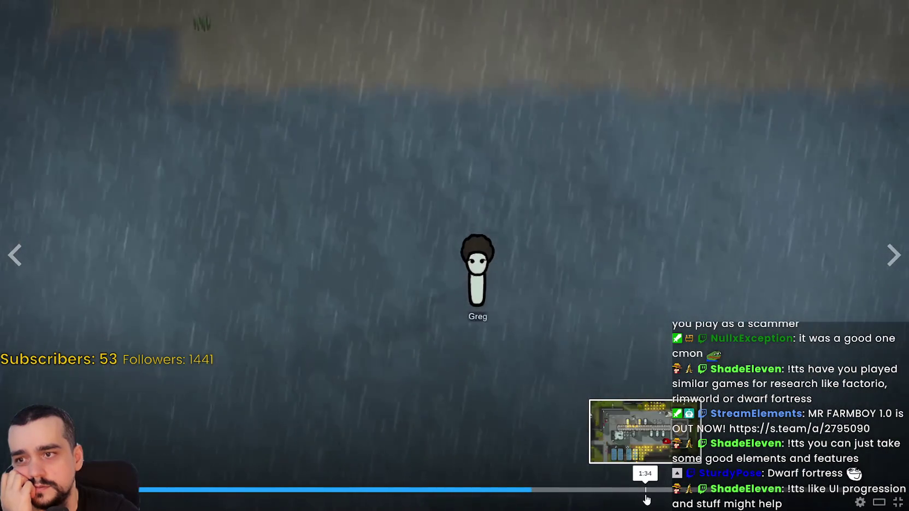
pyautogui.click(646, 494)
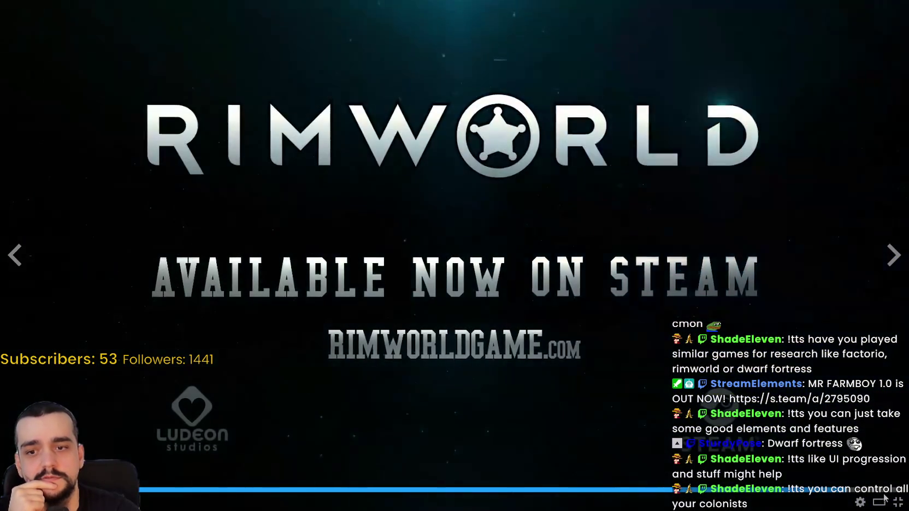
pyautogui.click(898, 503)
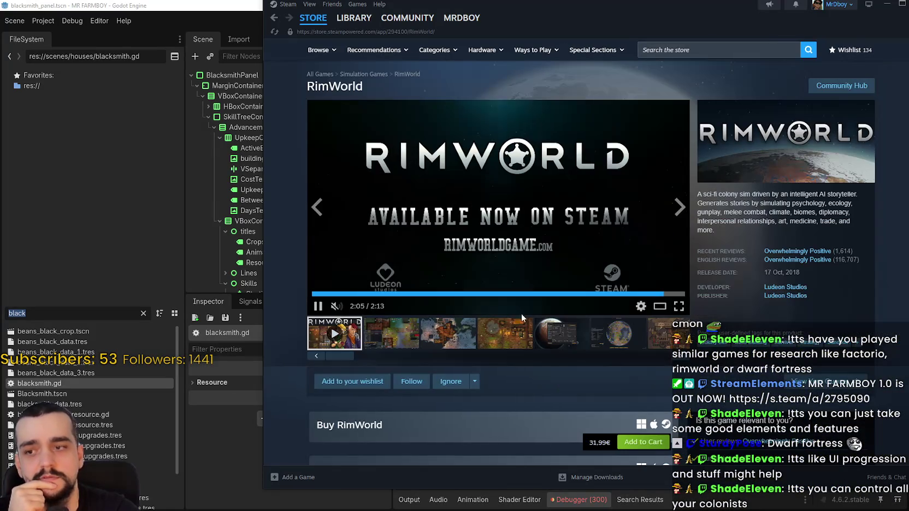
# Step: Browse the RimWorld screenshot thumbnails, including the planet and colony map images
pyautogui.click(414, 335)
pyautogui.click(464, 333)
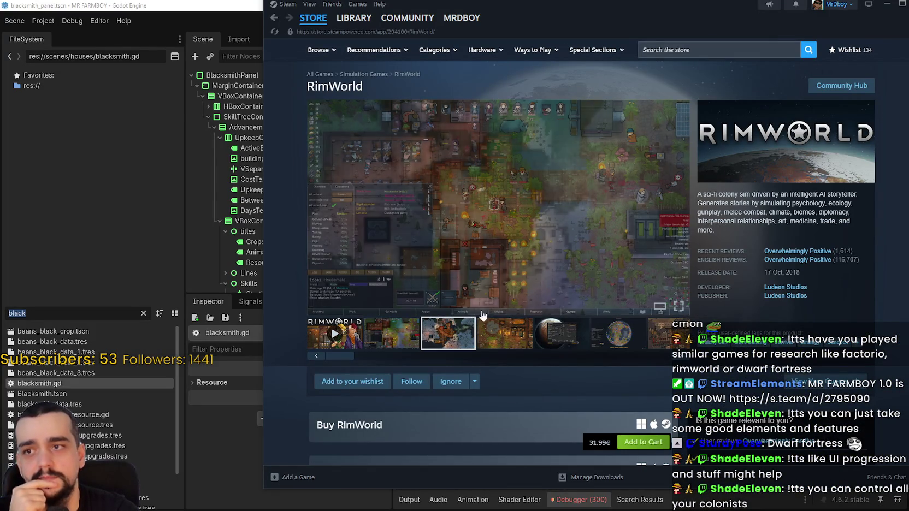
pyautogui.click(608, 338)
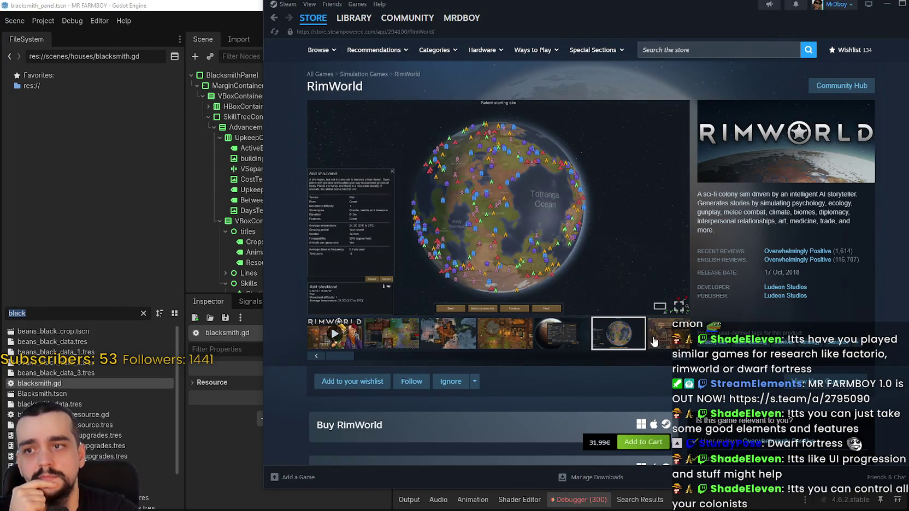
pyautogui.click(661, 335)
pyautogui.click(503, 340)
pyautogui.click(546, 334)
# Step: View the fiery and snowy RimWorld screenshots at full size, advancing to the last image
pyautogui.click(505, 187)
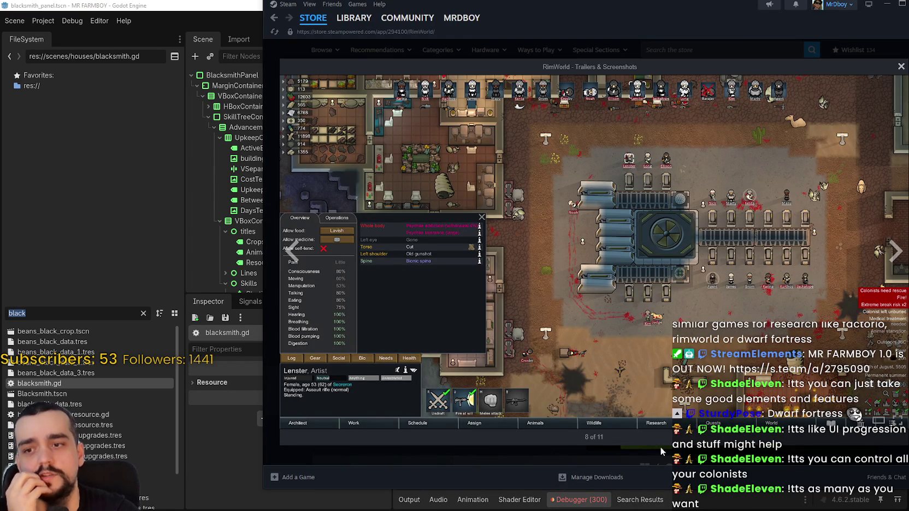
pyautogui.click(892, 253)
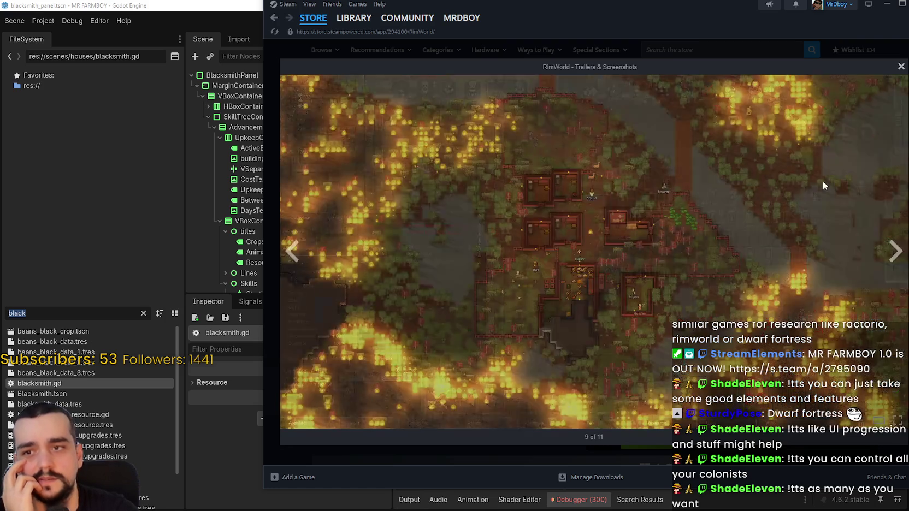
pyautogui.click(751, 55)
pyautogui.click(605, 333)
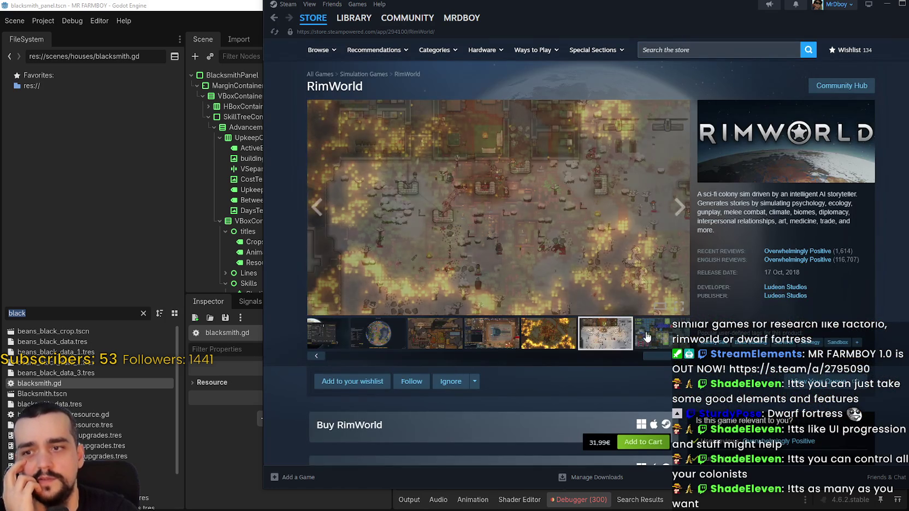
pyautogui.click(644, 229)
pyautogui.click(896, 252)
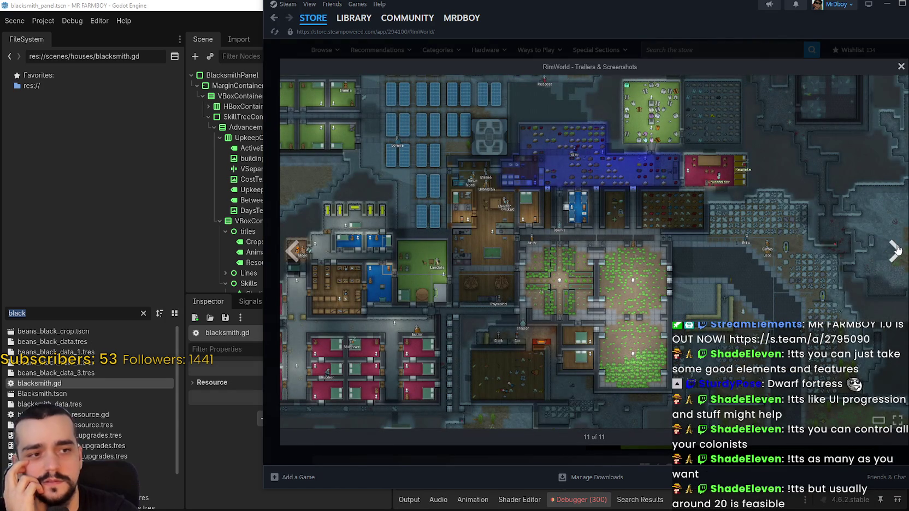
pyautogui.click(809, 64)
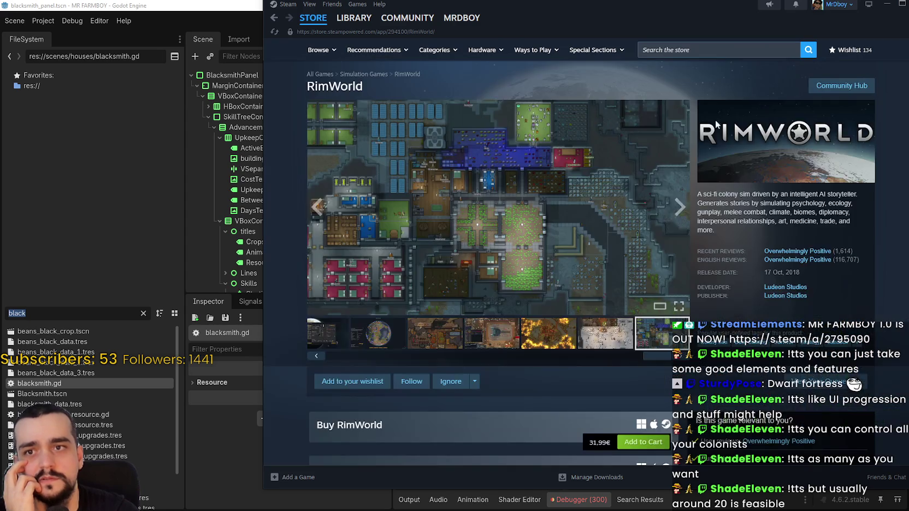
# Step: Scroll down the RimWorld store page and back up, then start a new store search
pyautogui.scroll(-3, 634, 229)
pyautogui.scroll(-7, 485, 353)
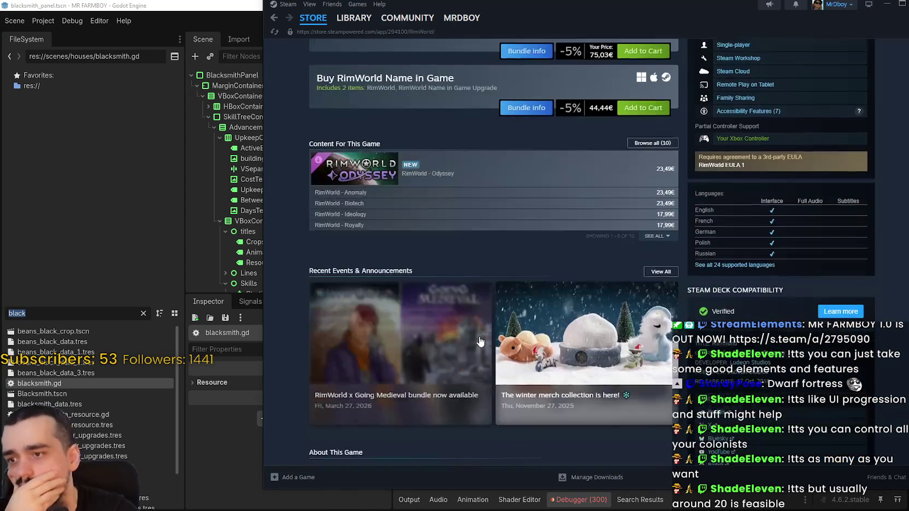
pyautogui.scroll(3, 644, 182)
pyautogui.scroll(7, 639, 197)
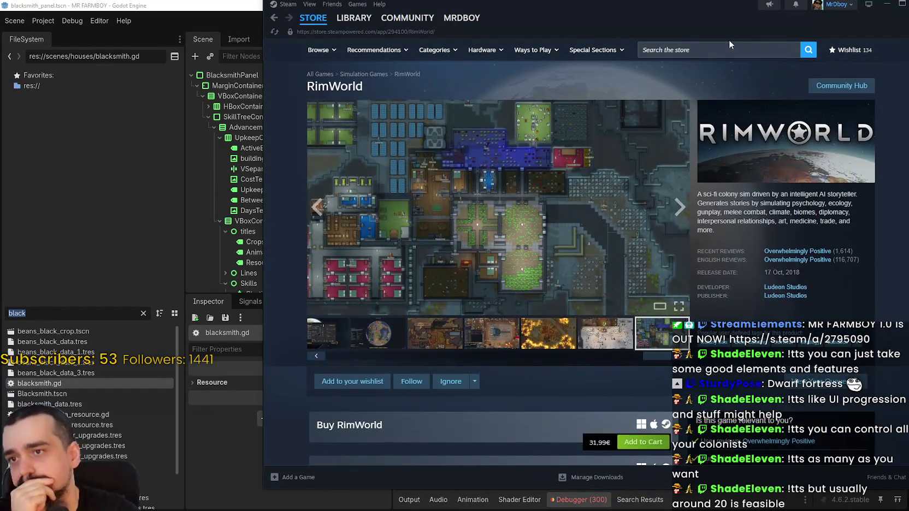
pyautogui.click(729, 49)
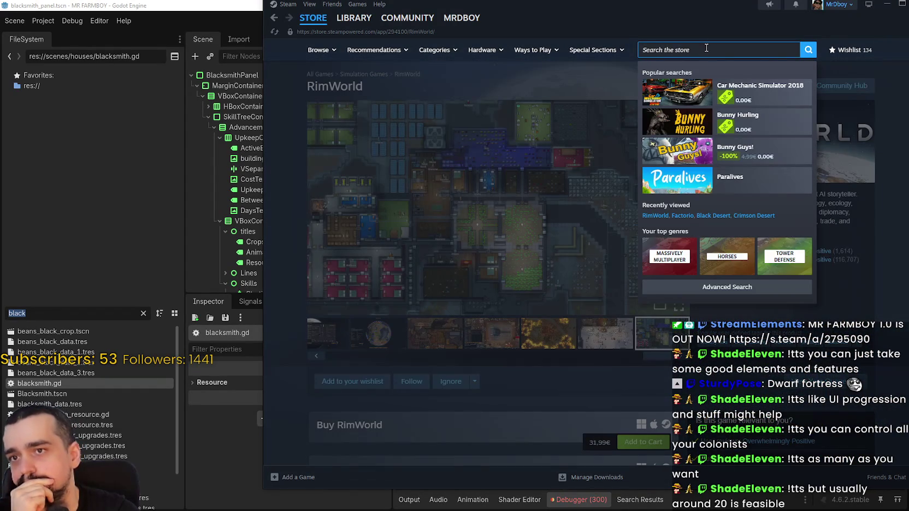
# Step: Search 'dwarf', open the Dwarf Fortress store page, and enlarge one of its screenshots
pyautogui.write('dwarf')
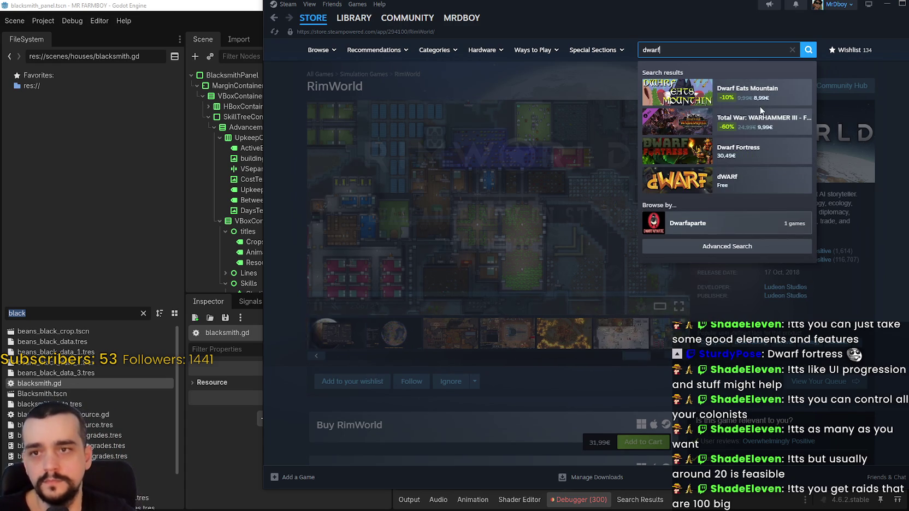
pyautogui.click(727, 157)
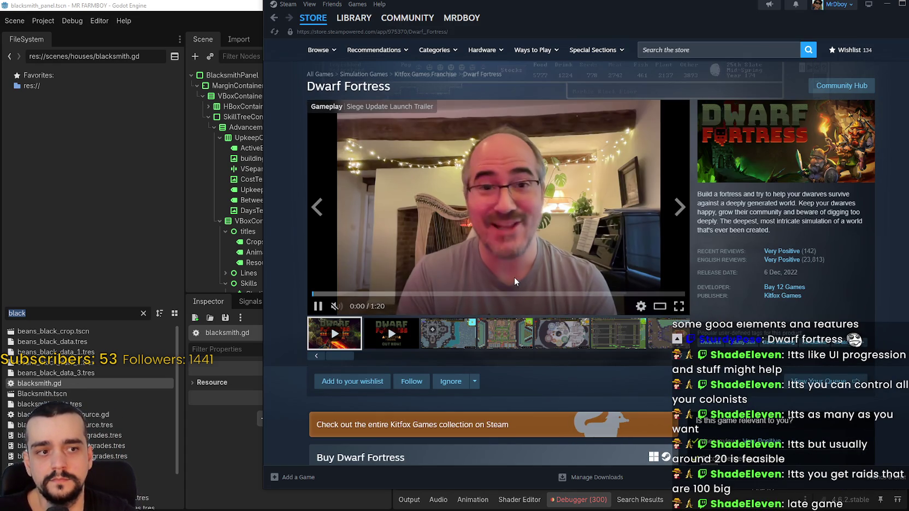
pyautogui.click(460, 329)
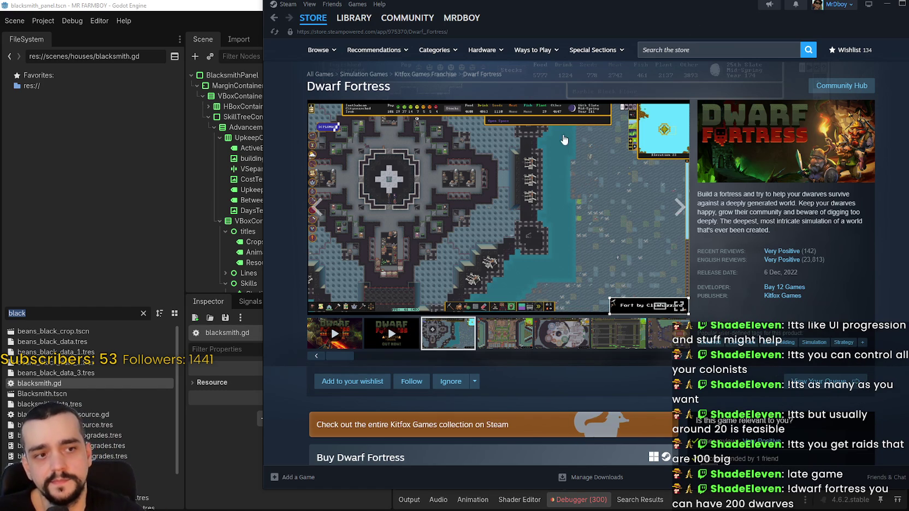
pyautogui.click(608, 205)
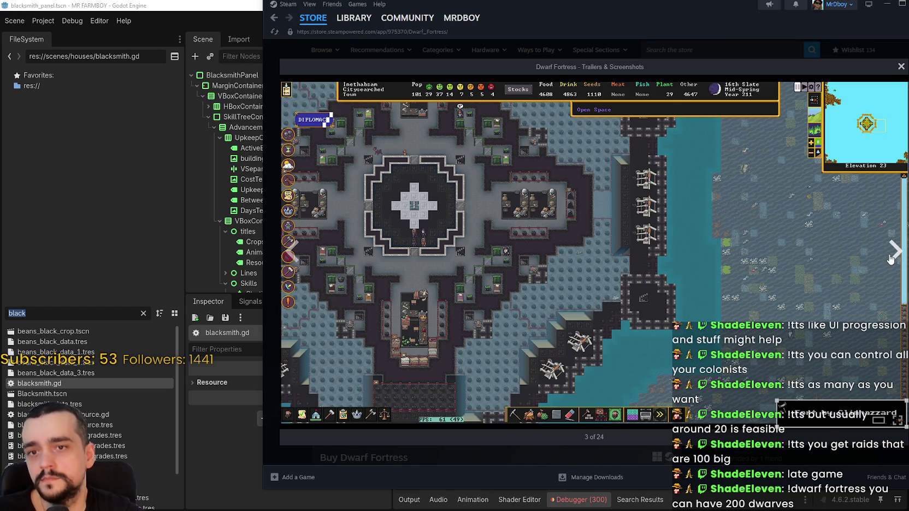
# Step: Page through the Dwarf Fortress screenshots, including the tree-shaped map, desert and cave fortresses
pyautogui.click(894, 251)
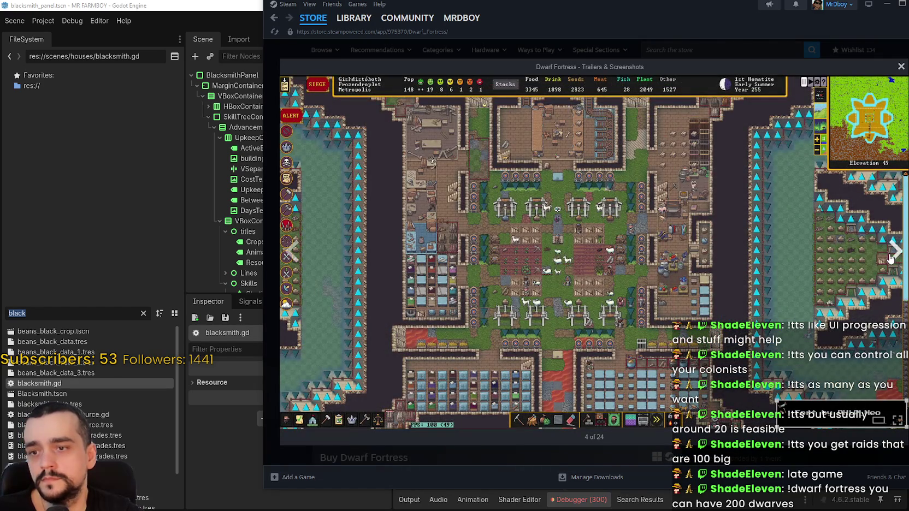
pyautogui.click(892, 252)
pyautogui.click(890, 257)
pyautogui.click(890, 257)
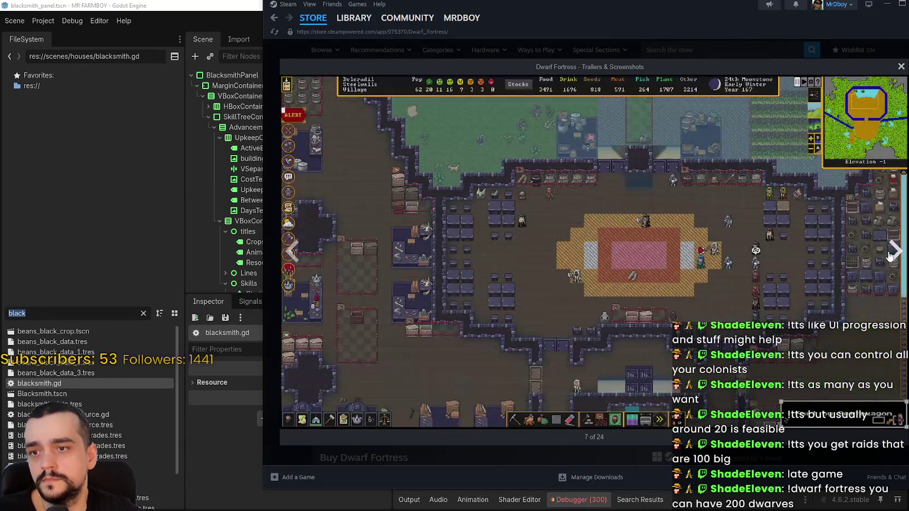
pyautogui.click(890, 256)
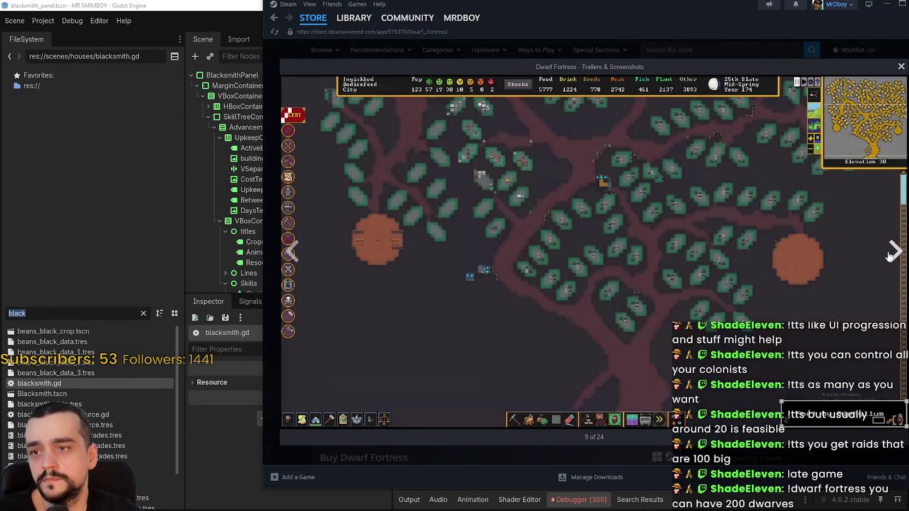
pyautogui.click(890, 255)
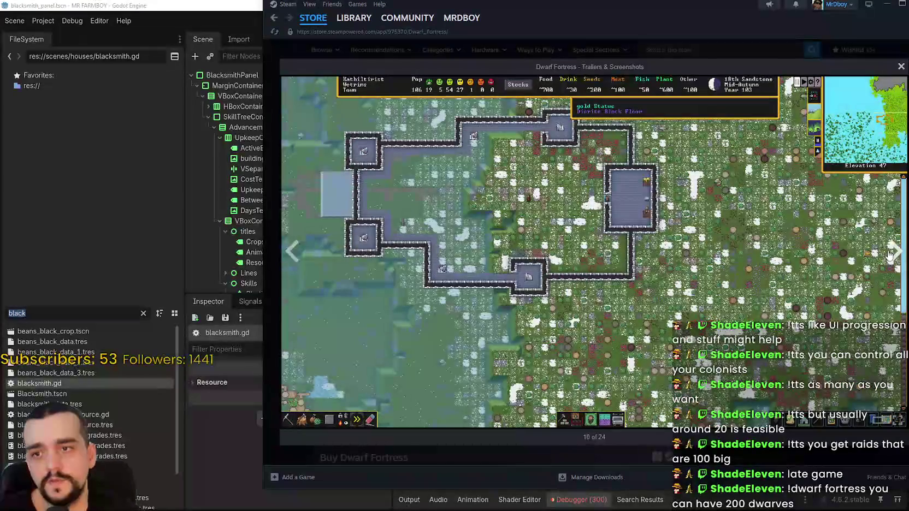
pyautogui.click(896, 257)
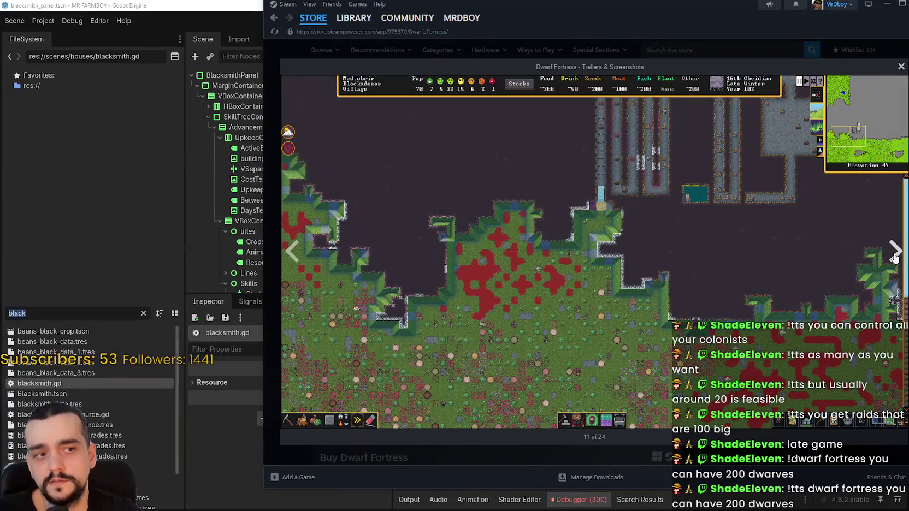
pyautogui.click(894, 257)
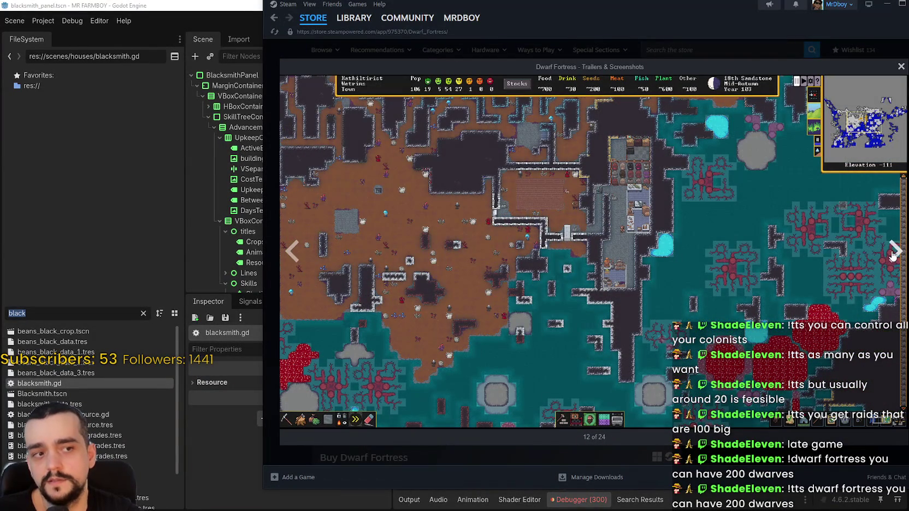
pyautogui.click(892, 256)
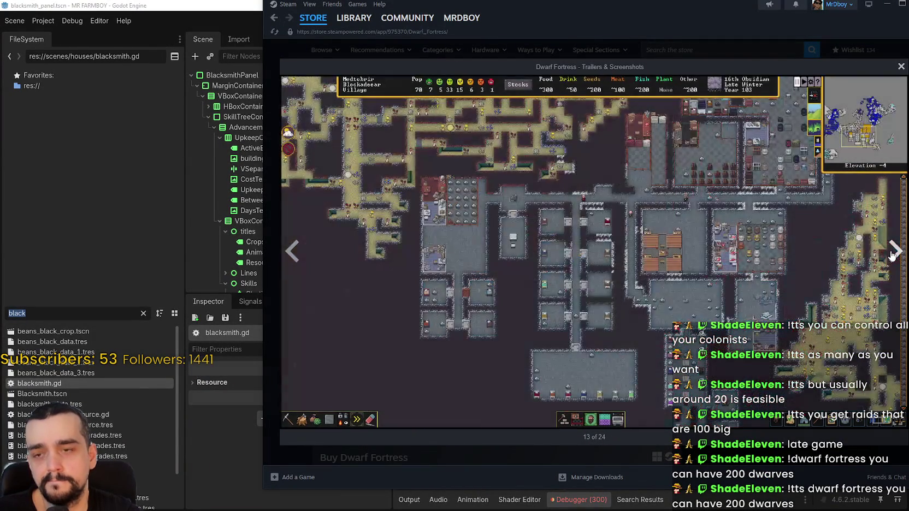
pyautogui.click(891, 257)
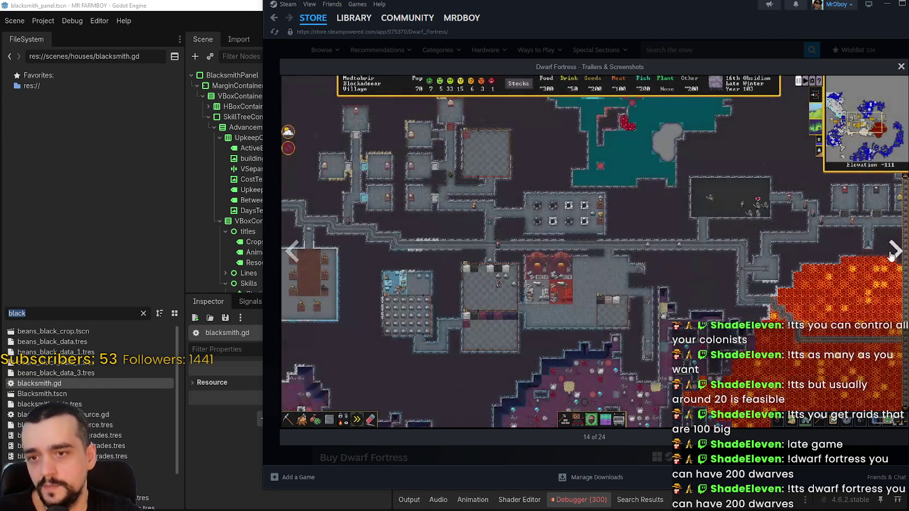
pyautogui.click(891, 255)
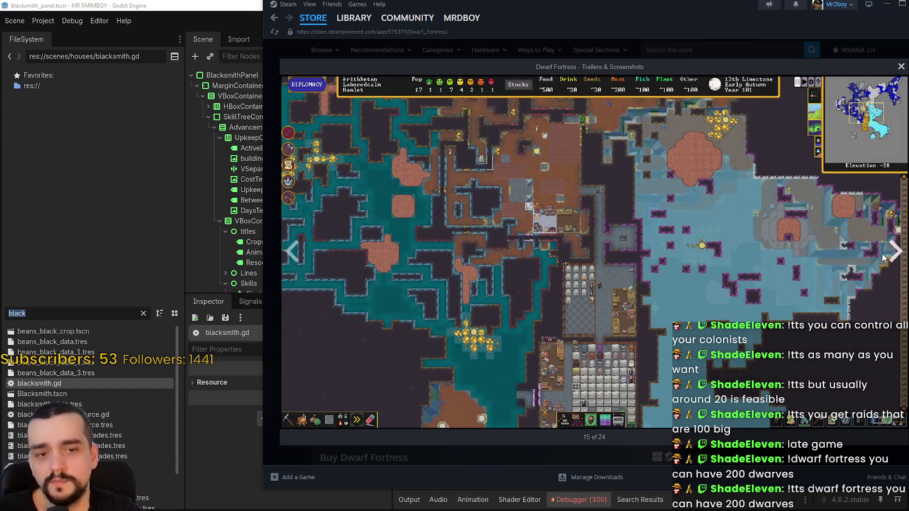
pyautogui.click(891, 252)
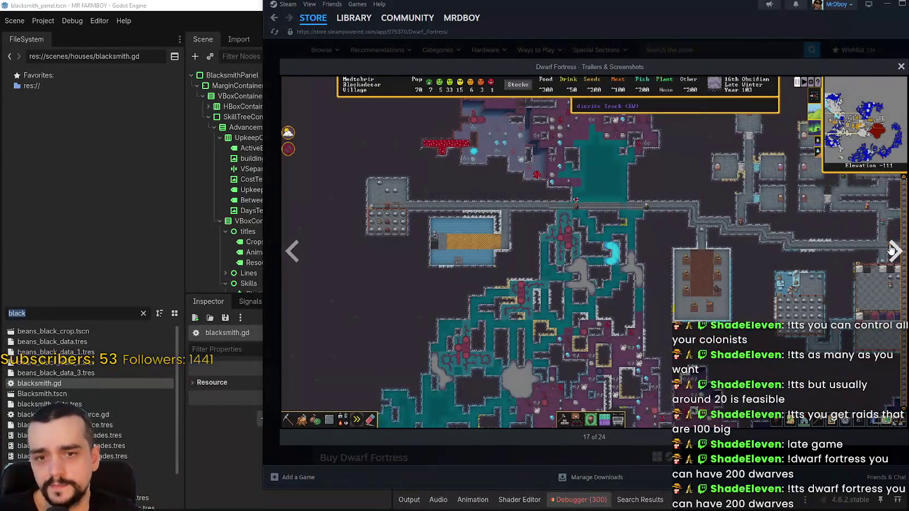
pyautogui.click(892, 251)
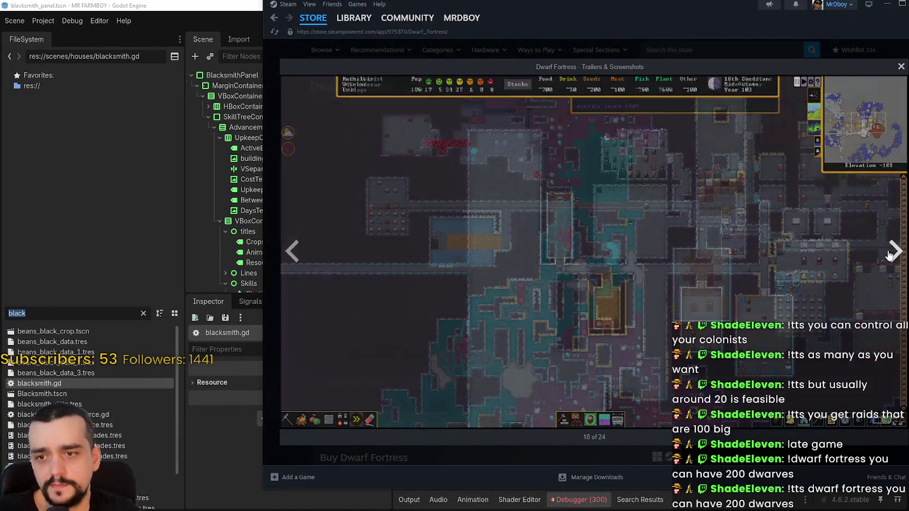
pyautogui.click(892, 251)
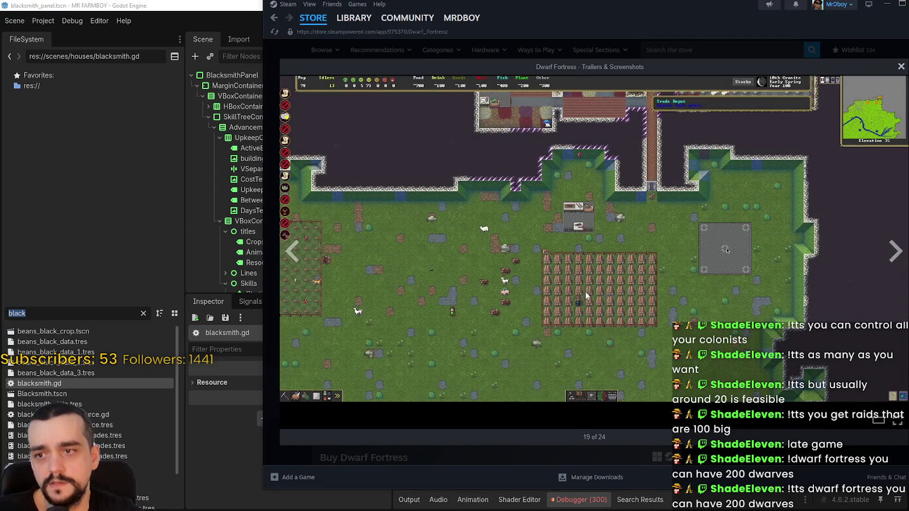
pyautogui.click(895, 251)
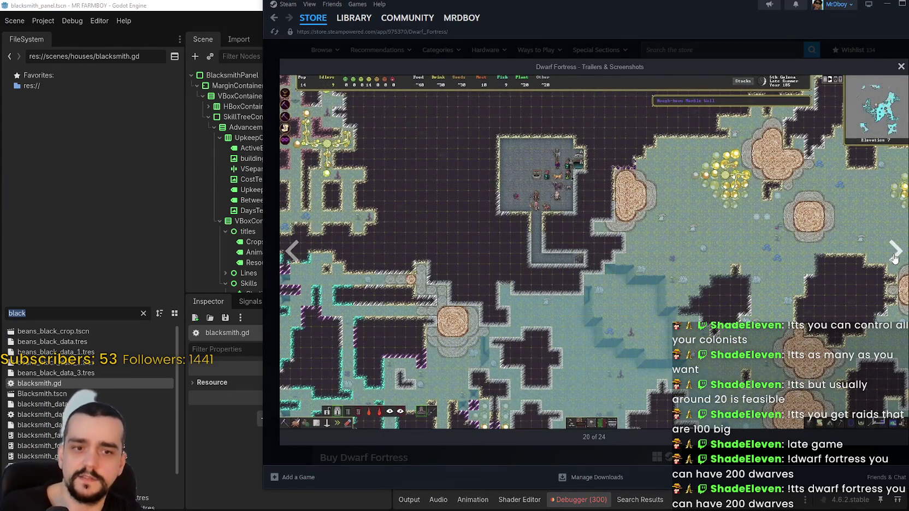
pyautogui.click(894, 254)
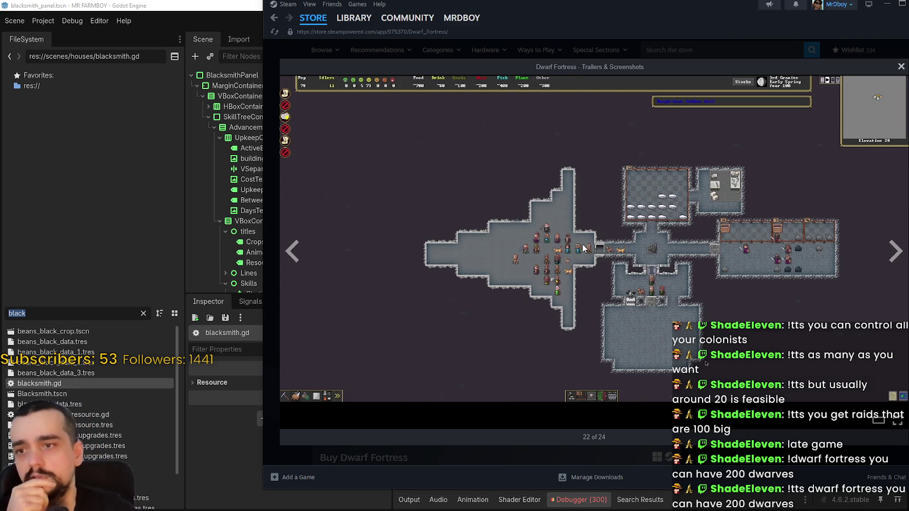
# Step: Advance to the Dwarf Fortress trailer, jump ahead in it, and close the viewer
pyautogui.click(896, 250)
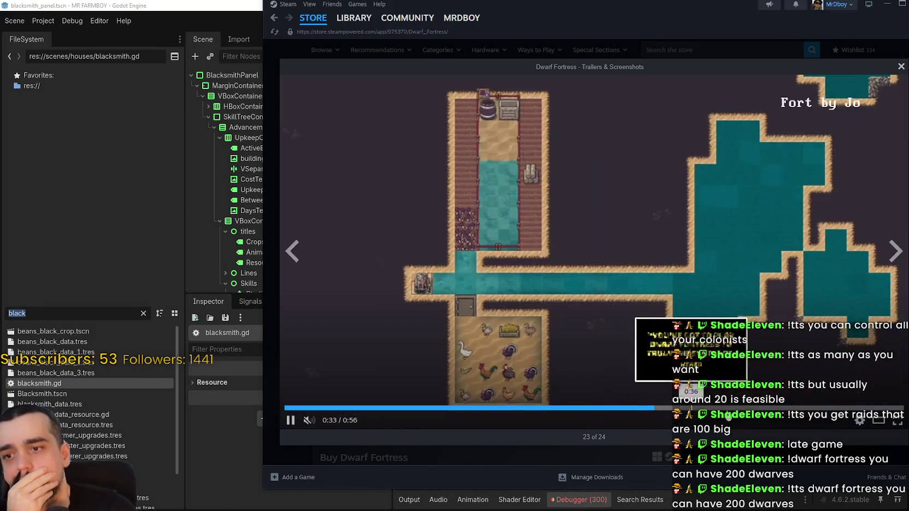
pyautogui.click(652, 408)
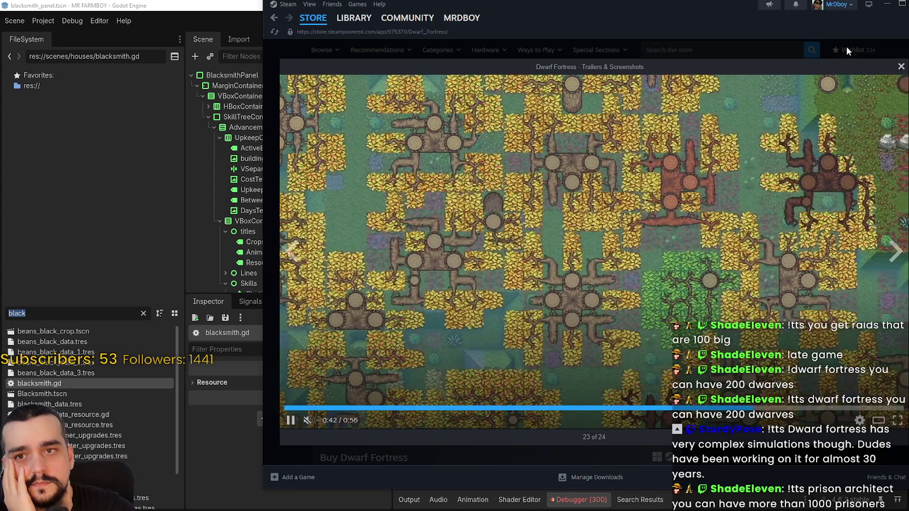
pyautogui.click(719, 54)
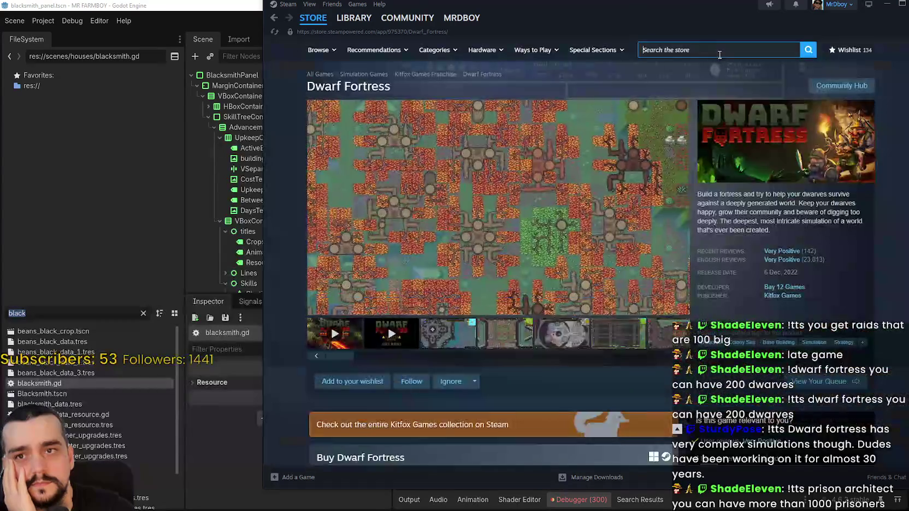
# Step: Search 'prison archi', open the Prison Architect page, and enlarge its second screenshot
pyautogui.click(720, 55)
pyautogui.write('prison archi')
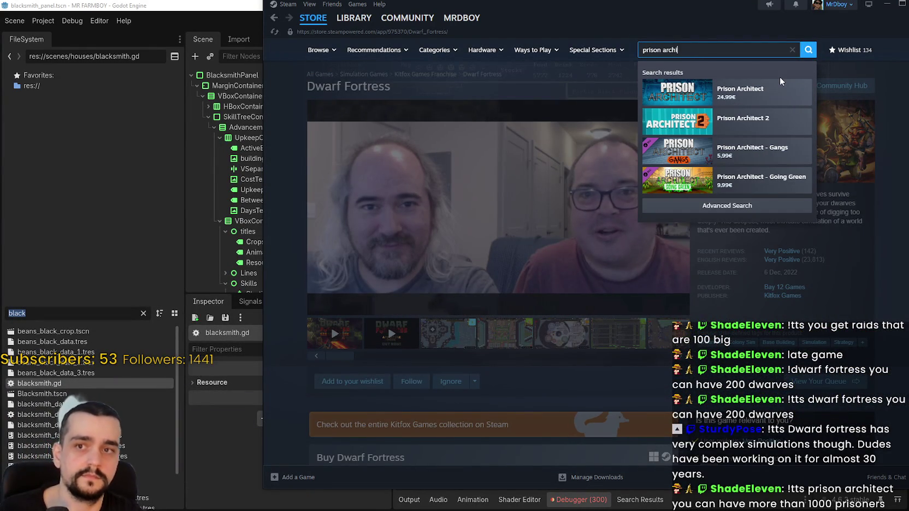
pyautogui.click(744, 99)
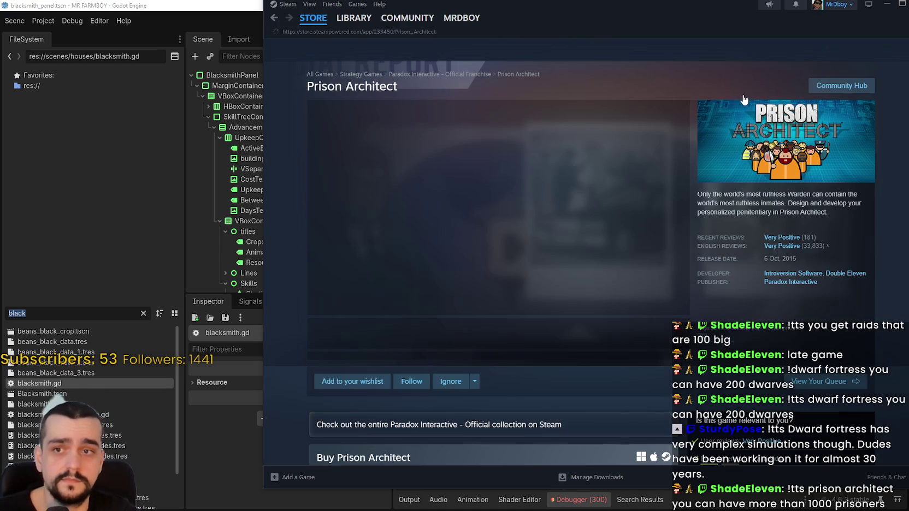
pyautogui.click(399, 342)
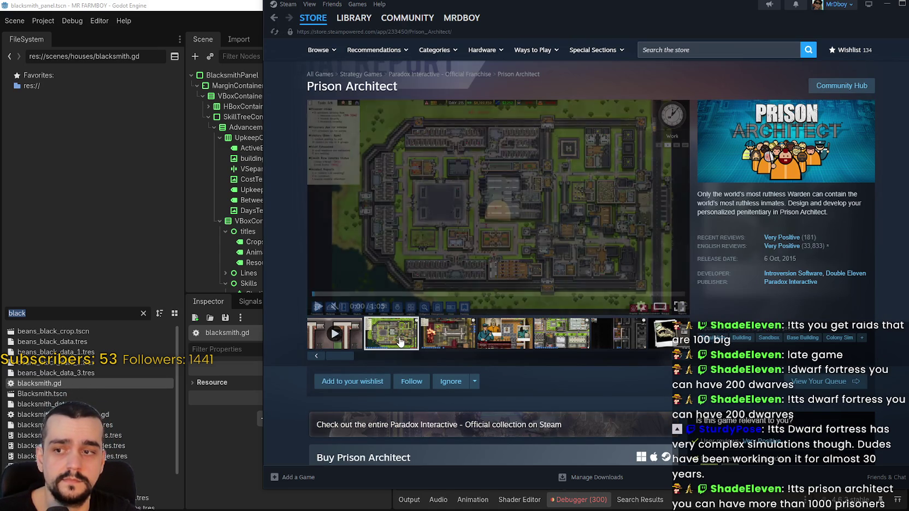
pyautogui.click(600, 192)
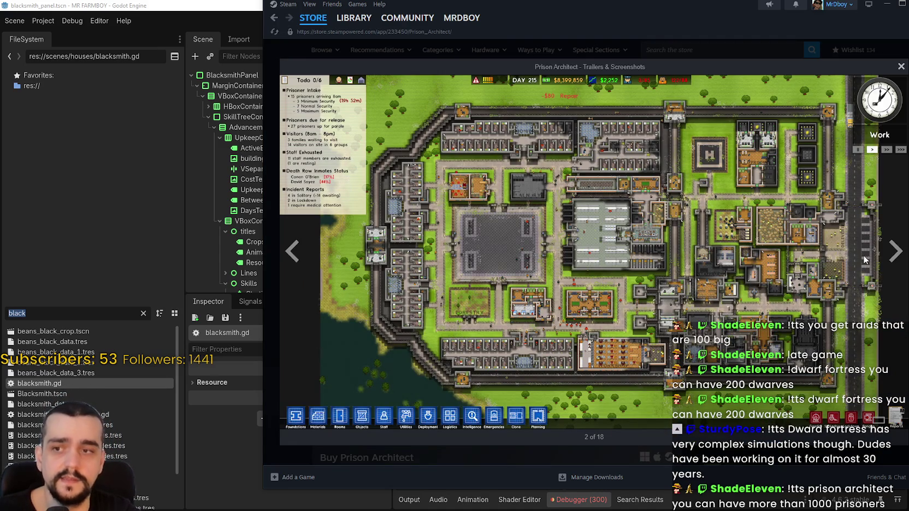
# Step: Page through Prison Architect screenshots from the riot to the large prison overview
pyautogui.click(890, 249)
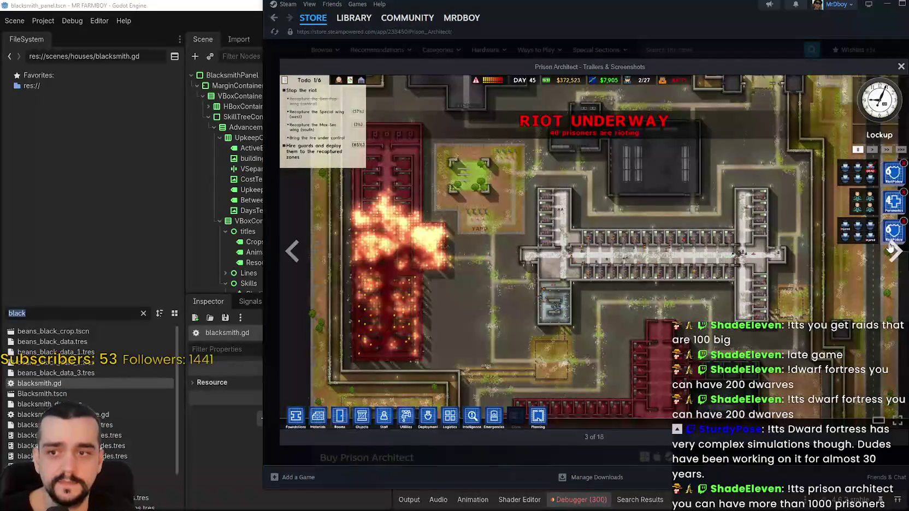
pyautogui.click(891, 249)
pyautogui.click(893, 248)
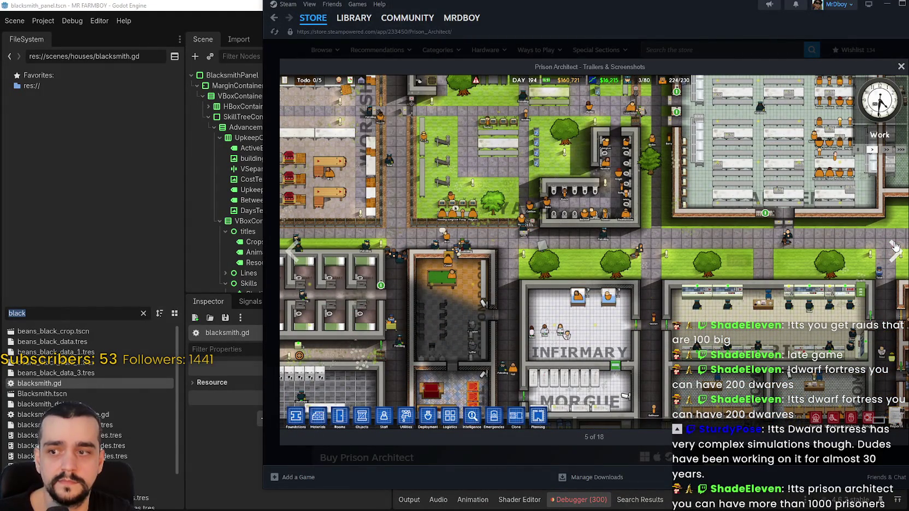
pyautogui.click(894, 247)
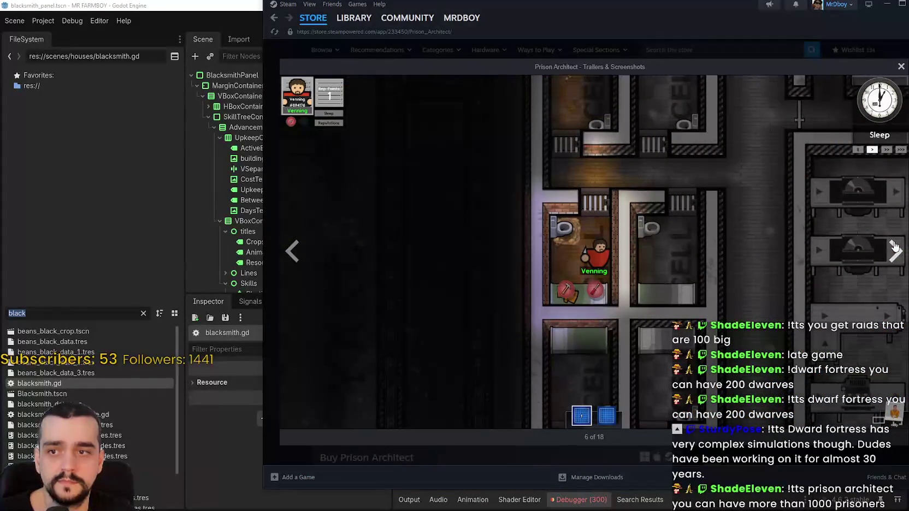
pyautogui.click(894, 249)
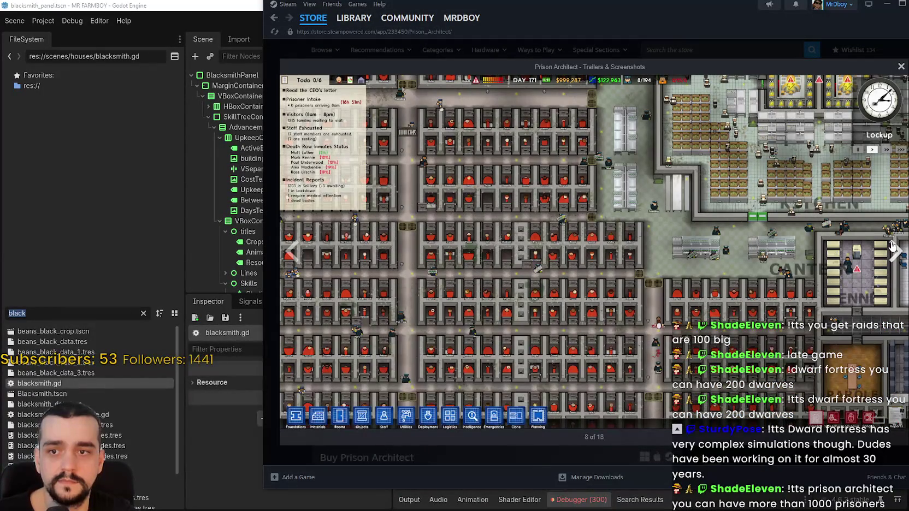
pyautogui.rightClick(583, 180)
pyautogui.click(717, 303)
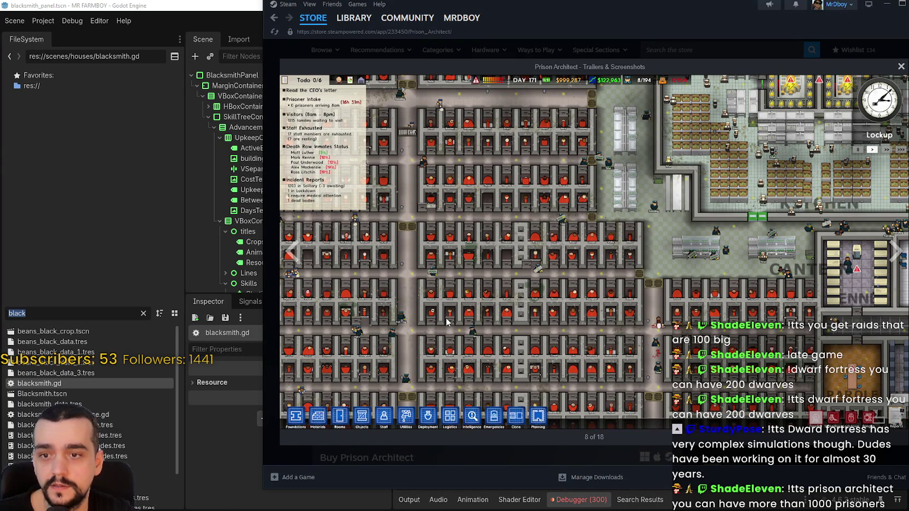
# Step: Continue through the riot, fire, classroom and close-up prison screenshots, then maximize the Steam window
pyautogui.click(896, 253)
pyautogui.click(895, 252)
pyautogui.click(892, 253)
pyautogui.click(891, 254)
pyautogui.click(891, 254)
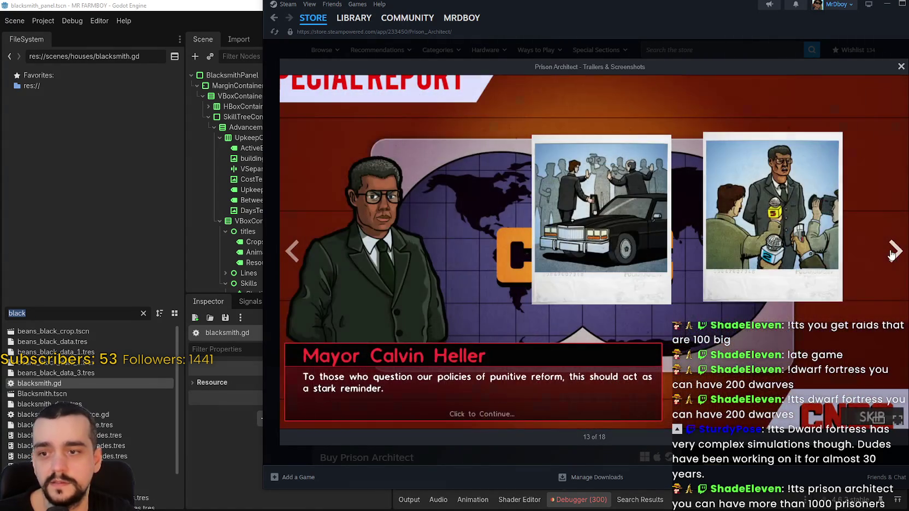
pyautogui.click(891, 254)
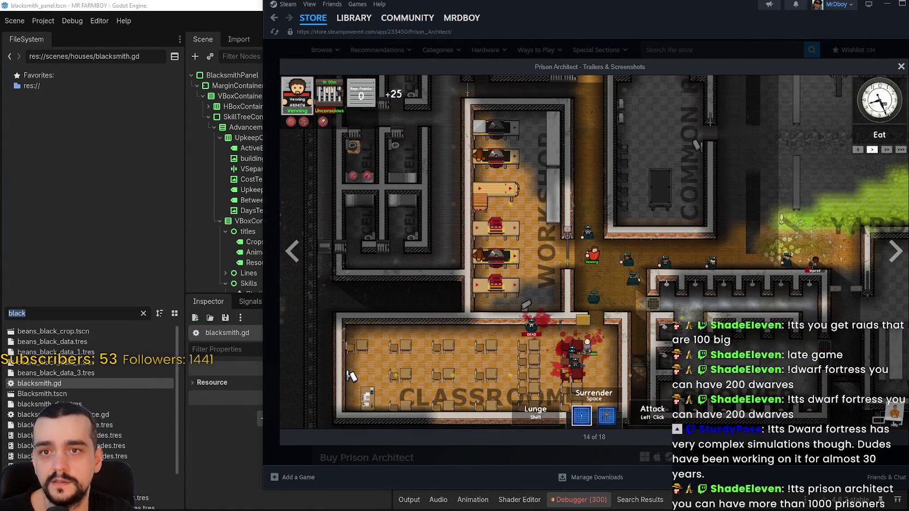
pyautogui.click(891, 254)
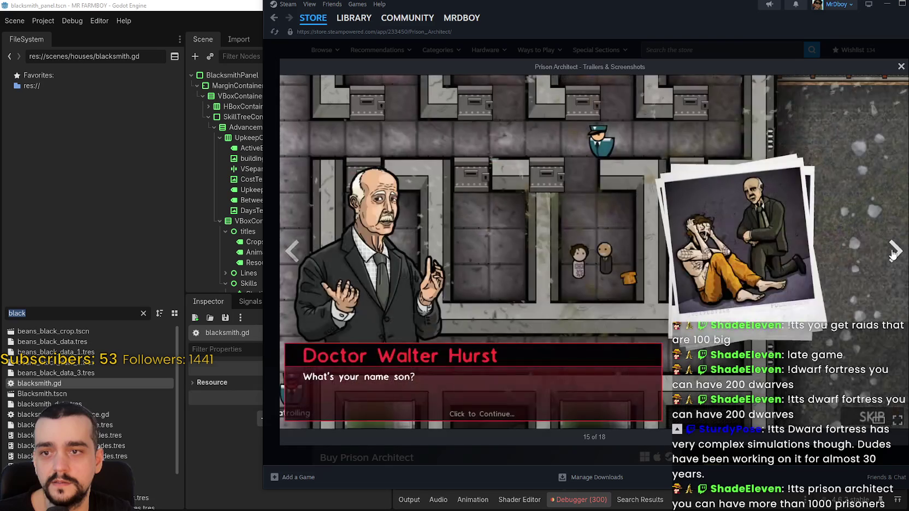
pyautogui.click(891, 251)
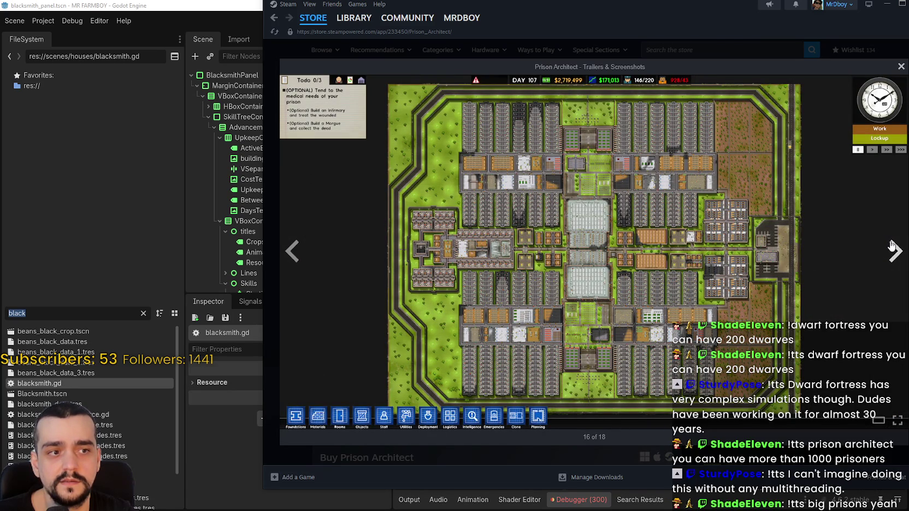
pyautogui.click(891, 246)
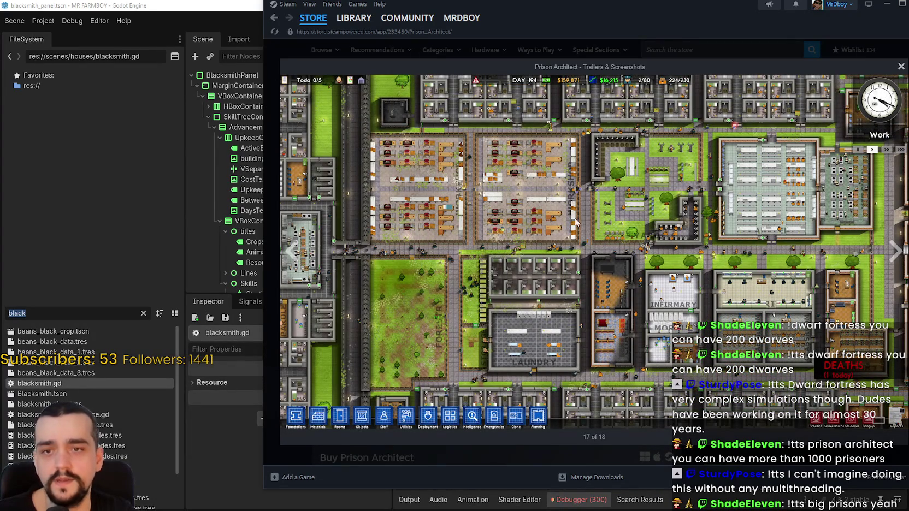
pyautogui.moveTo(720, 7); pyautogui.dragTo(673, 11)
pyautogui.click(855, 9)
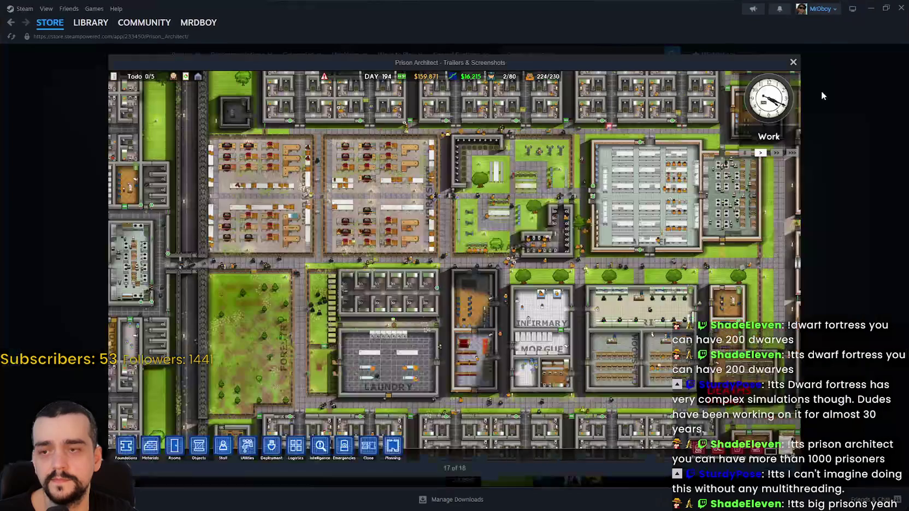
# Step: Skip the Prison Architect trailer ahead to about 0:23, then view the riot and execution screenshots
pyautogui.click(790, 273)
pyautogui.moveTo(391, 439); pyautogui.dragTo(656, 448)
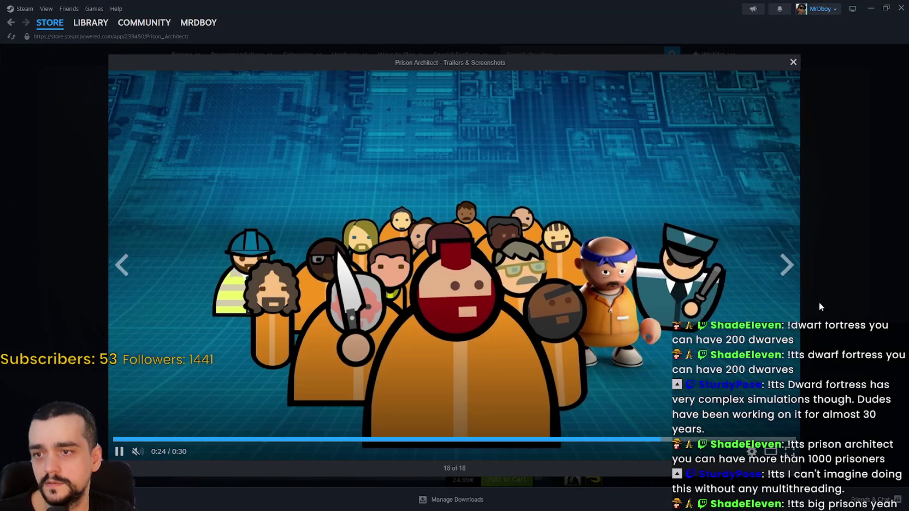
pyautogui.click(786, 266)
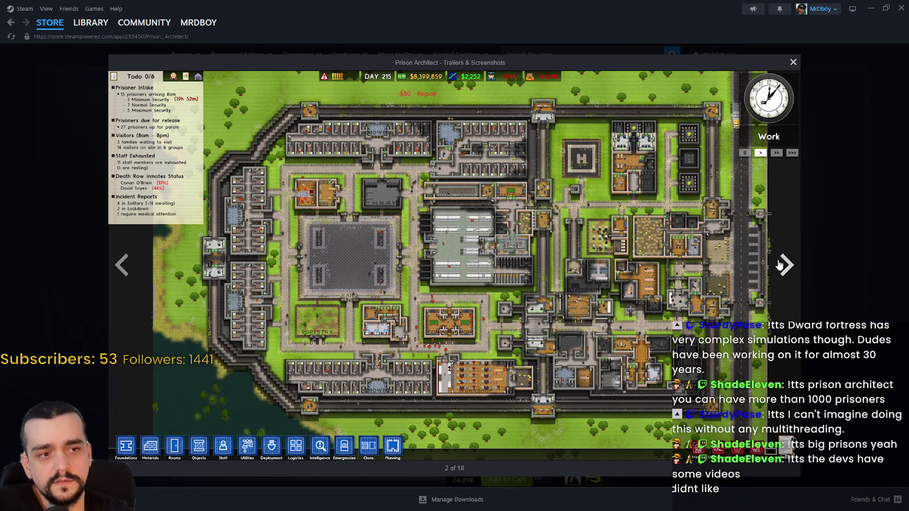
pyautogui.click(779, 264)
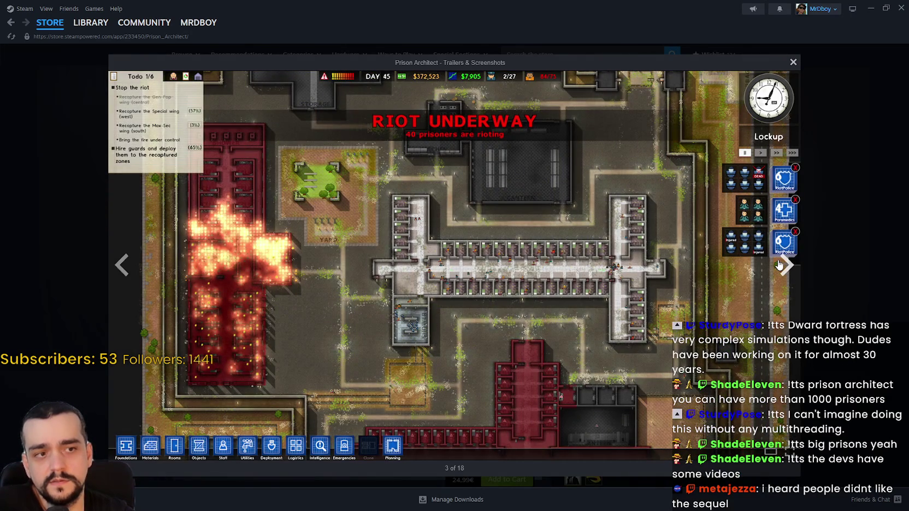
pyautogui.click(779, 265)
# Step: Close the media viewer and search the Steam store for 'Prison ar'
pyautogui.click(839, 209)
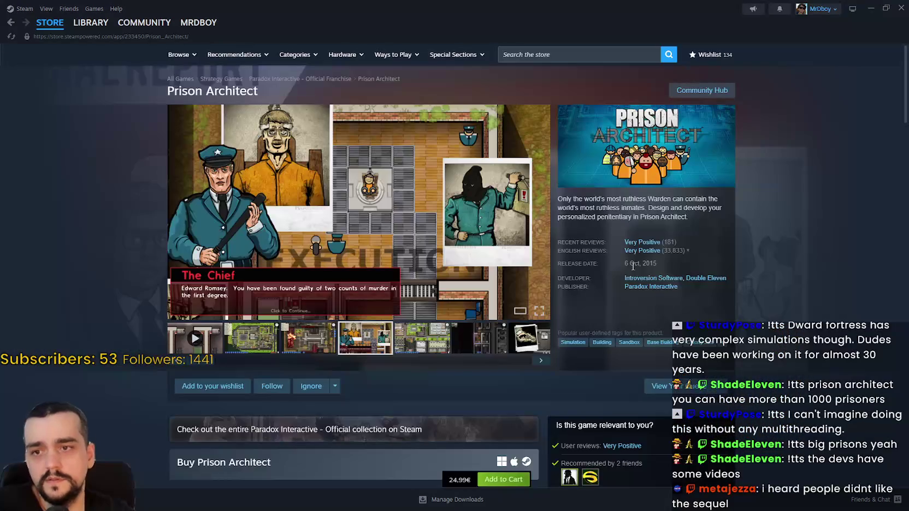
pyautogui.click(627, 55)
pyautogui.write('Prison ar')
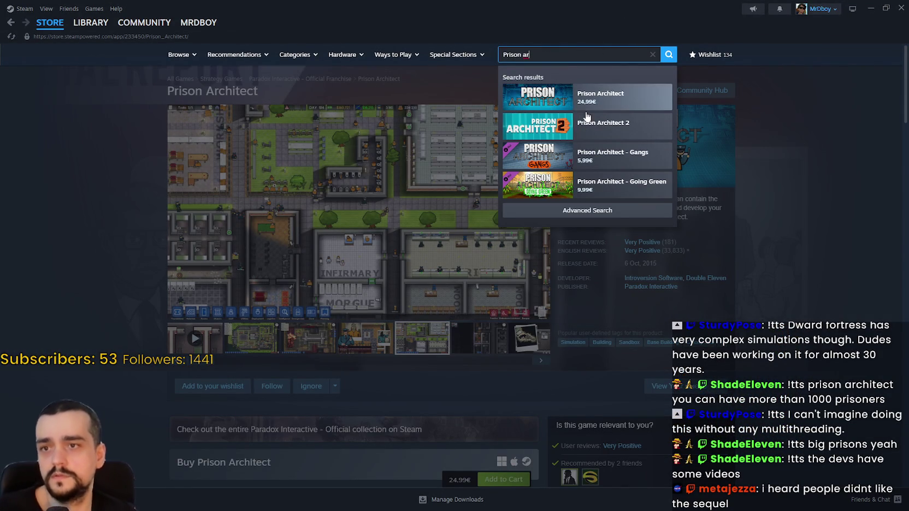
# Step: Open the Prison Architect 2 store page and view its fourth screenshot full size
pyautogui.click(628, 125)
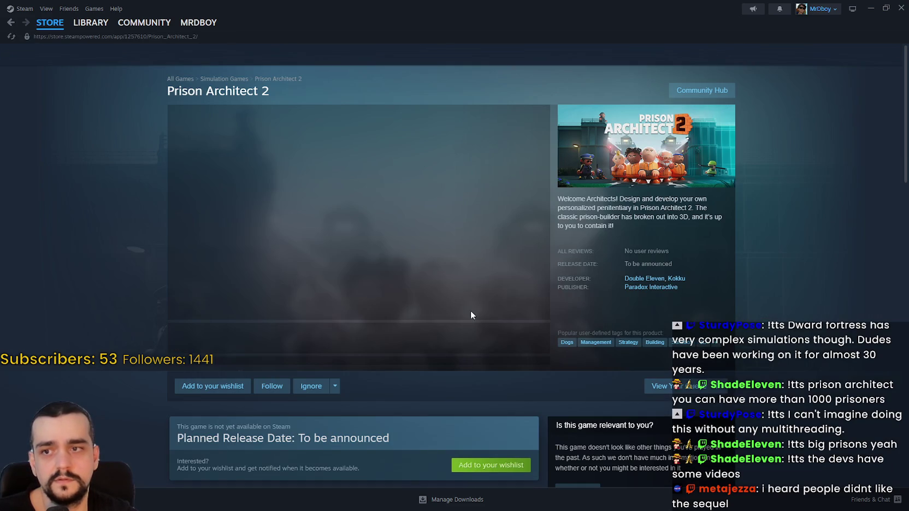
pyautogui.scroll(-4, 393, 317)
pyautogui.scroll(3, 366, 328)
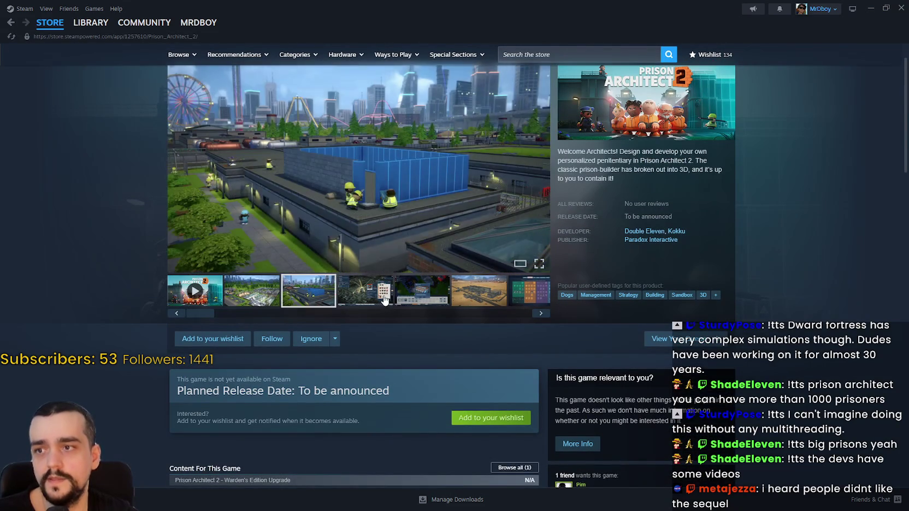
pyautogui.click(384, 300)
pyautogui.click(384, 300)
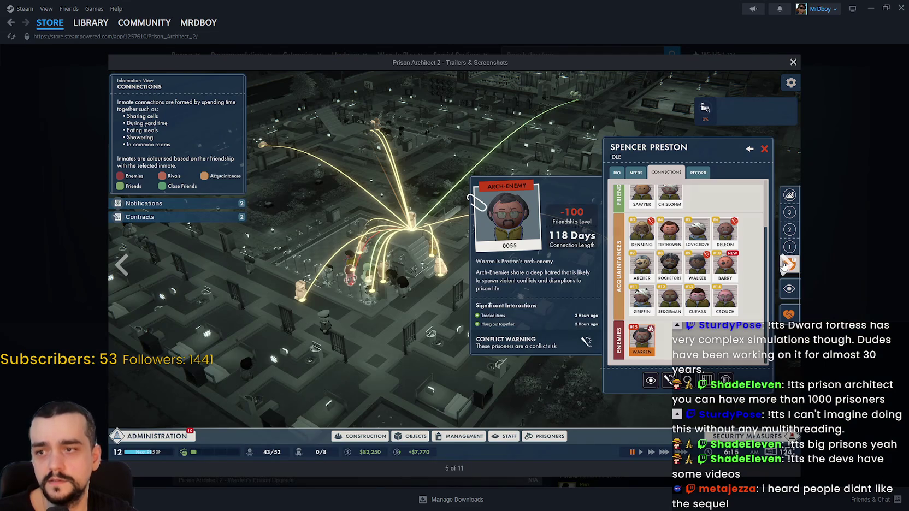
# Step: Page through the Prison Architect 2 screenshots and trailer to the inmate connections image, then close the viewer
pyautogui.click(785, 265)
pyautogui.click(785, 265)
pyautogui.click(785, 265)
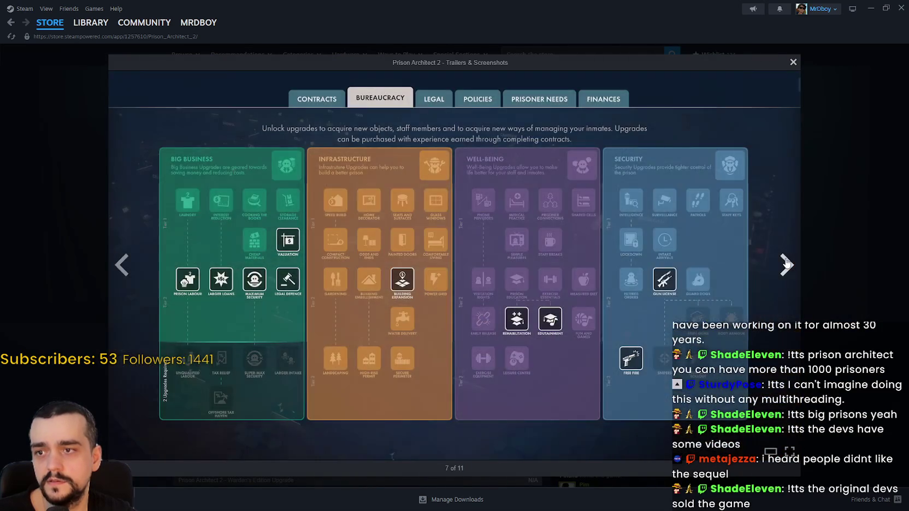
pyautogui.click(786, 264)
pyautogui.click(786, 264)
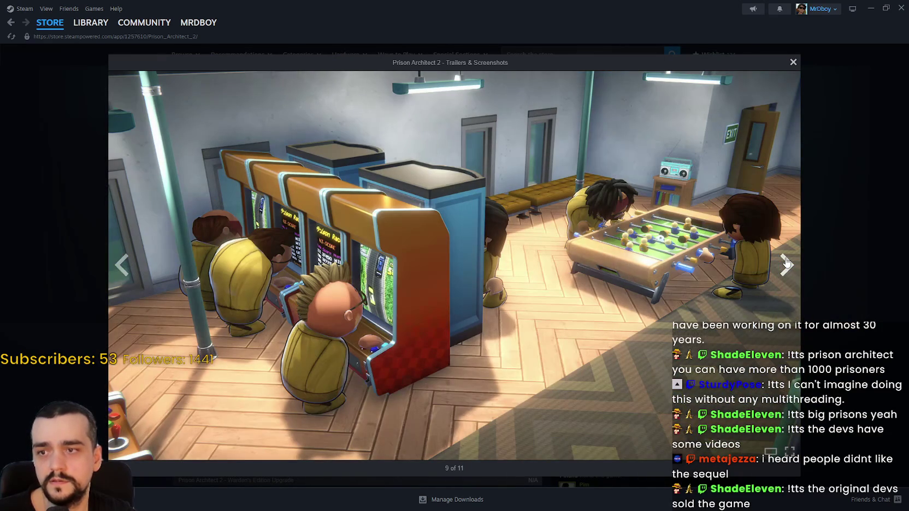
pyautogui.click(785, 263)
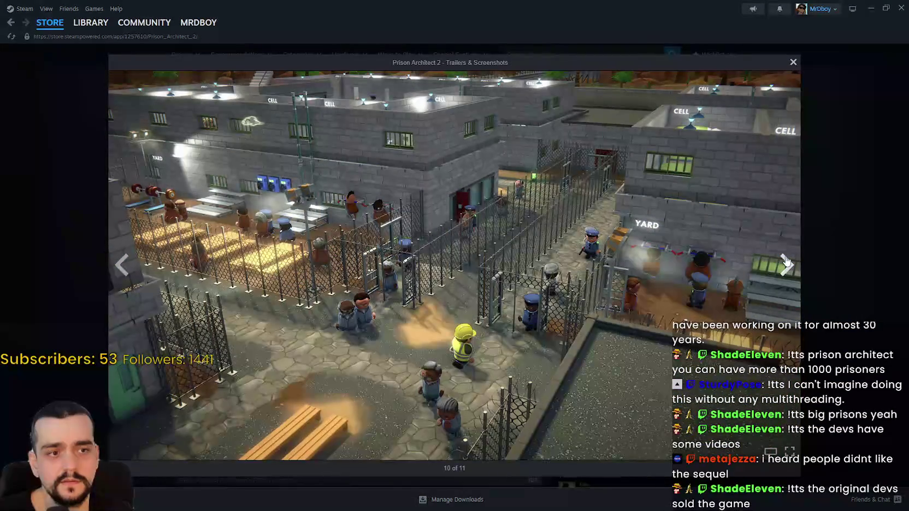
pyautogui.click(785, 260)
pyautogui.click(786, 260)
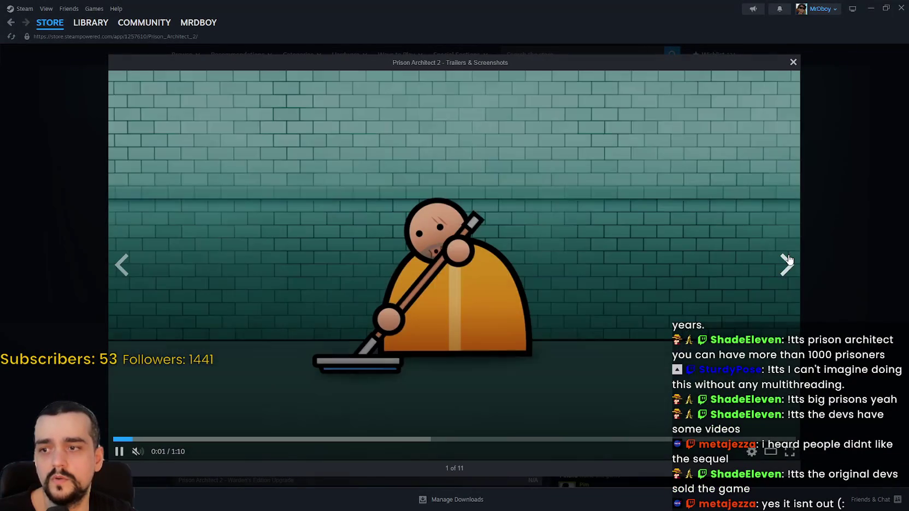
pyautogui.click(786, 260)
pyautogui.click(787, 260)
pyautogui.click(786, 260)
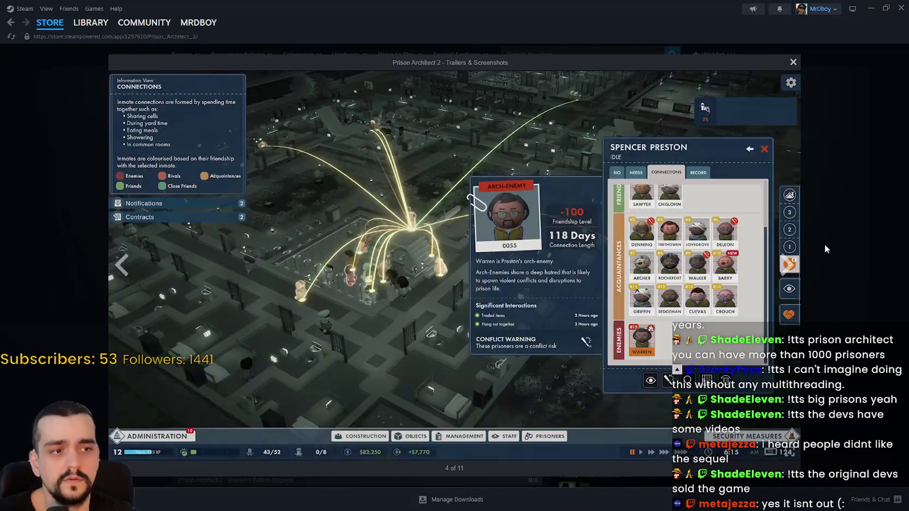
pyautogui.click(846, 237)
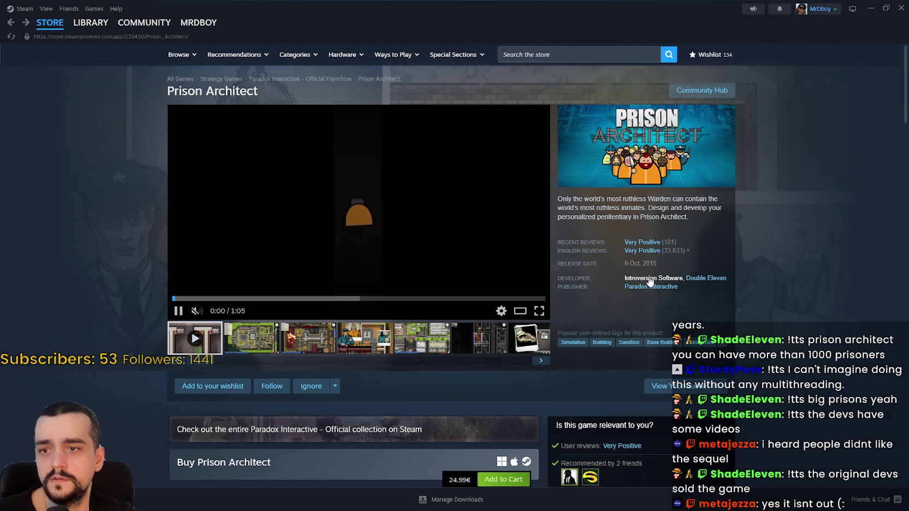
# Step: Browse the Introversion Software page's New Releases, including The Last Starship, Prison Architect and DEFCON
pyautogui.click(650, 279)
pyautogui.scroll(-5, 783, 298)
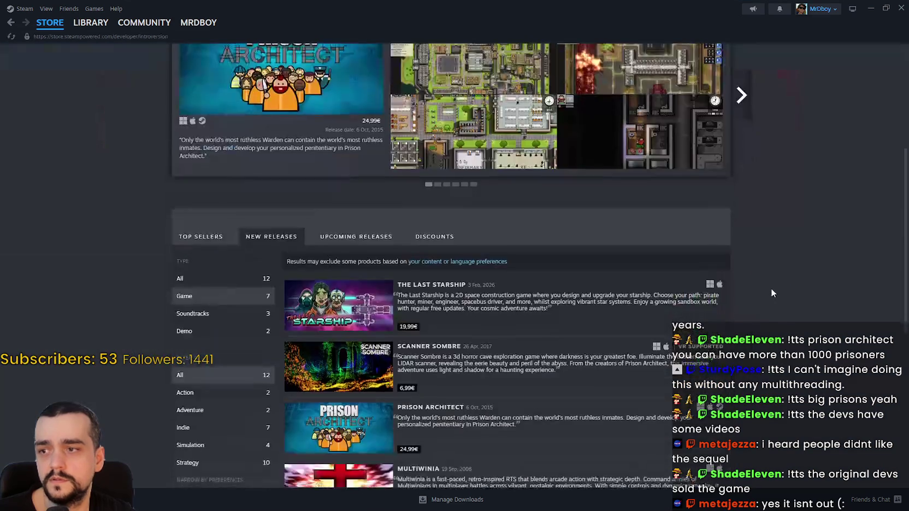
pyautogui.scroll(-2, 771, 293)
pyautogui.moveTo(322, 217)
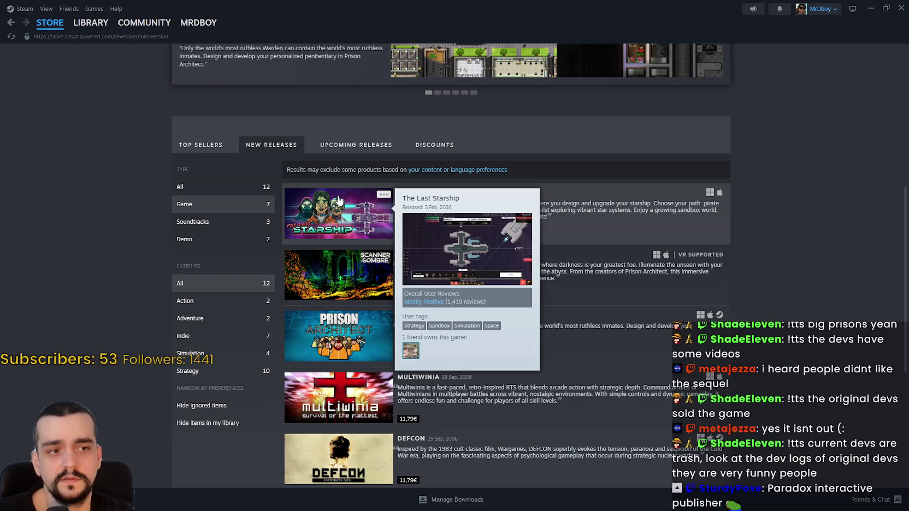
pyautogui.scroll(-2, 388, 155)
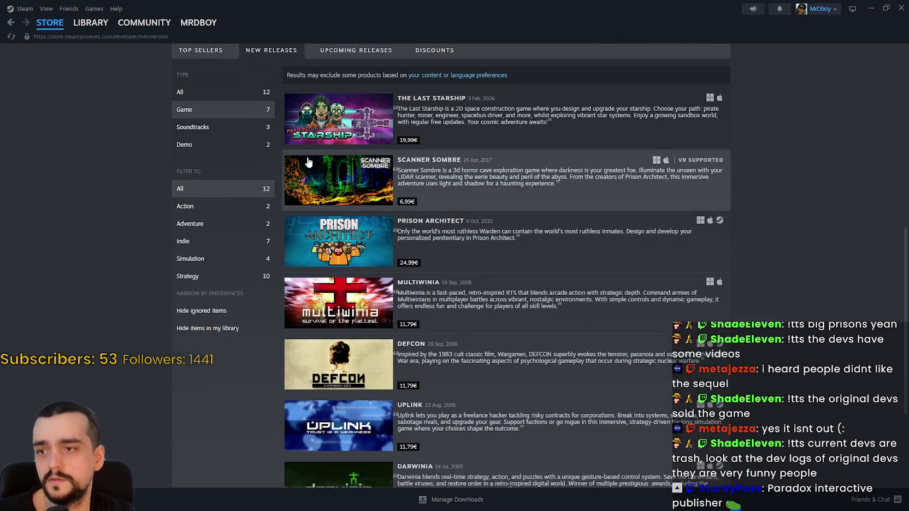
pyautogui.scroll(-2, 327, 188)
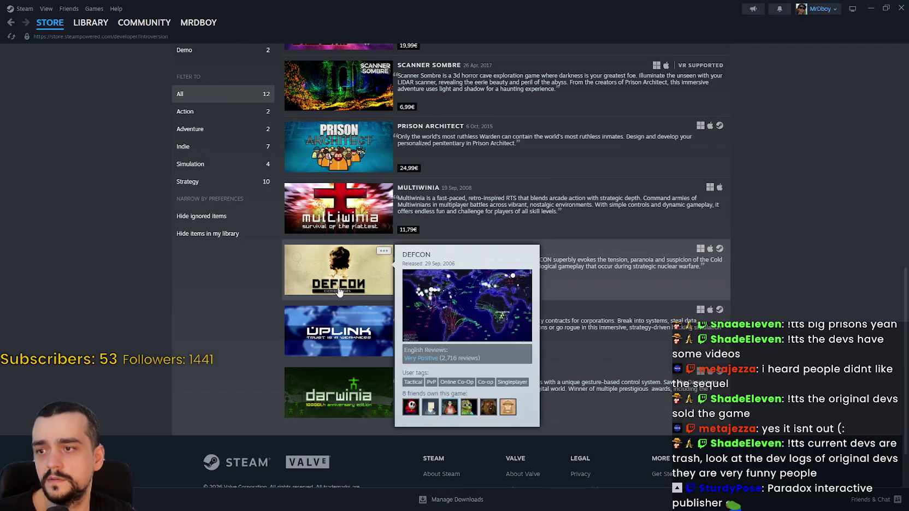
pyautogui.scroll(4, 348, 202)
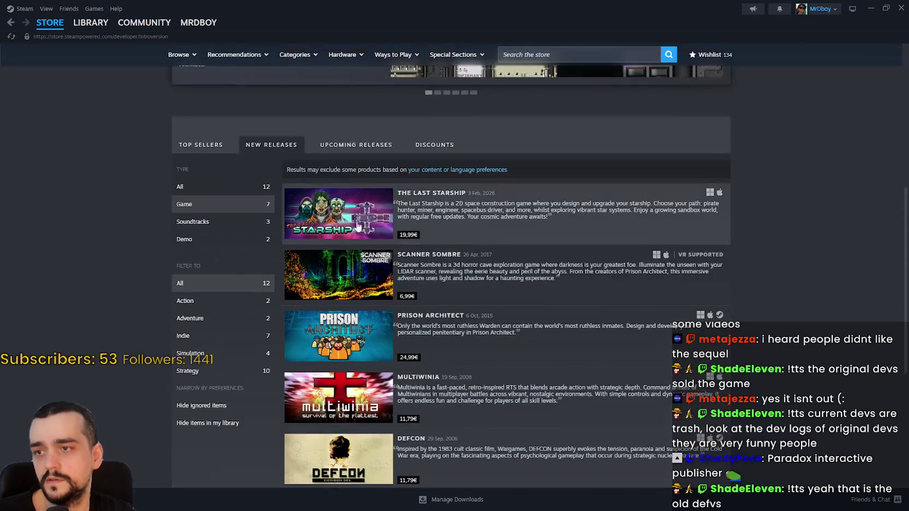
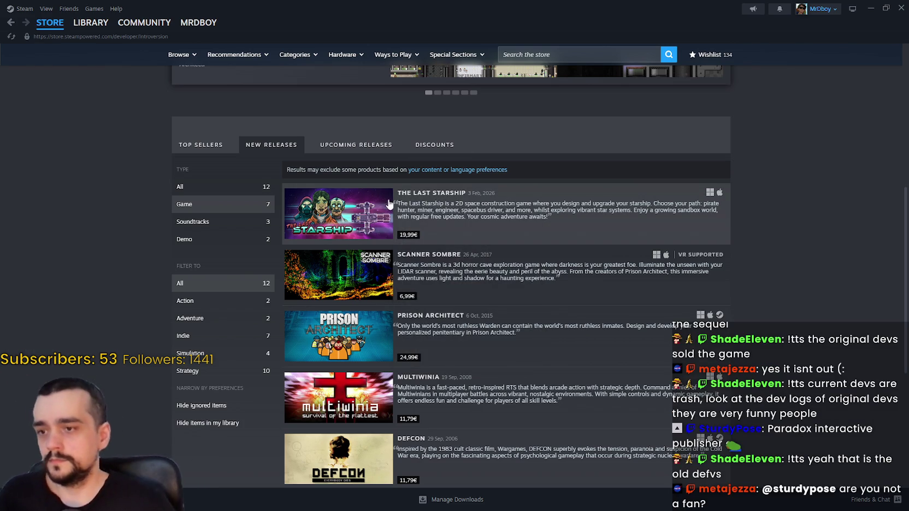
# Step: Open The Last Starship's store page and watch its trailer full screen to 1:01 of 1:05
pyautogui.scroll(-1, 360, 180)
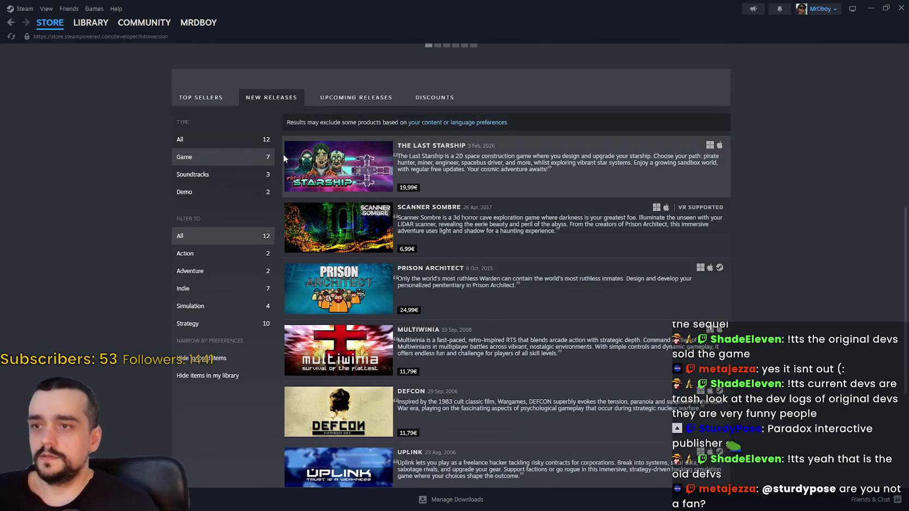
pyautogui.moveTo(308, 175)
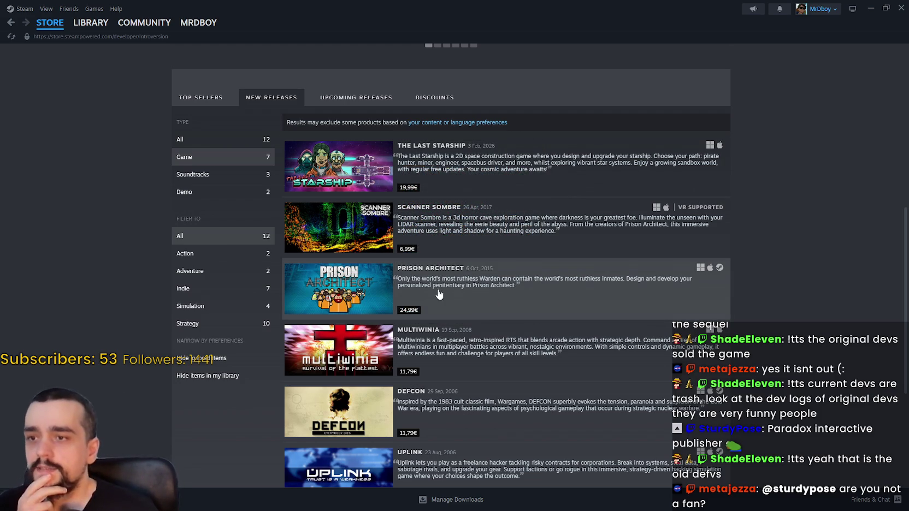
pyautogui.moveTo(333, 299)
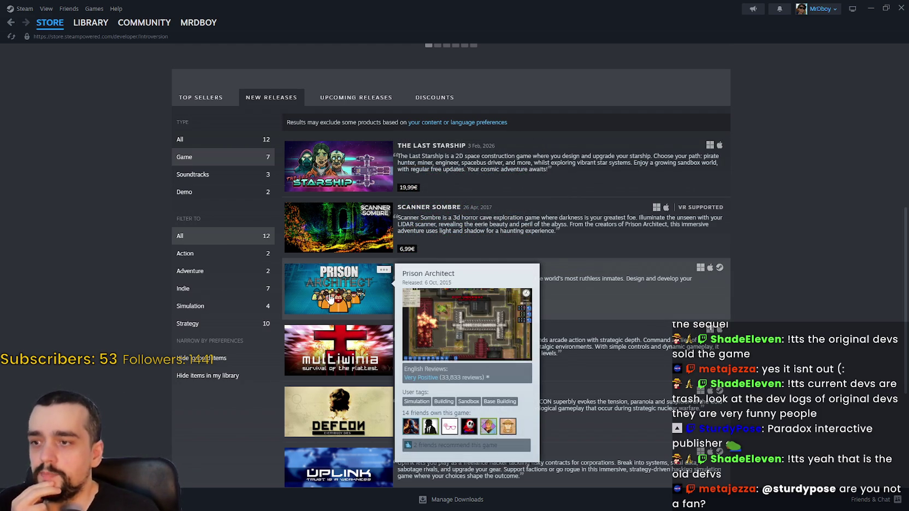
pyautogui.moveTo(362, 227)
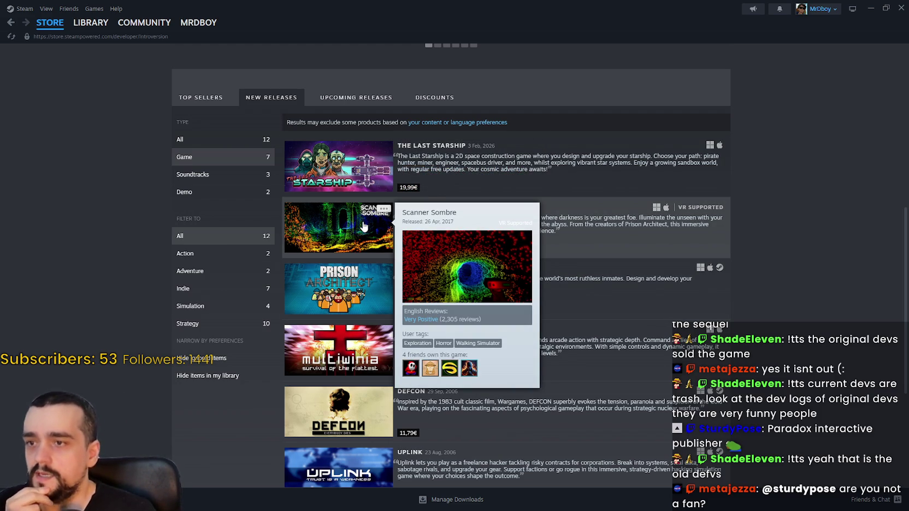
pyautogui.scroll(-2, 760, 312)
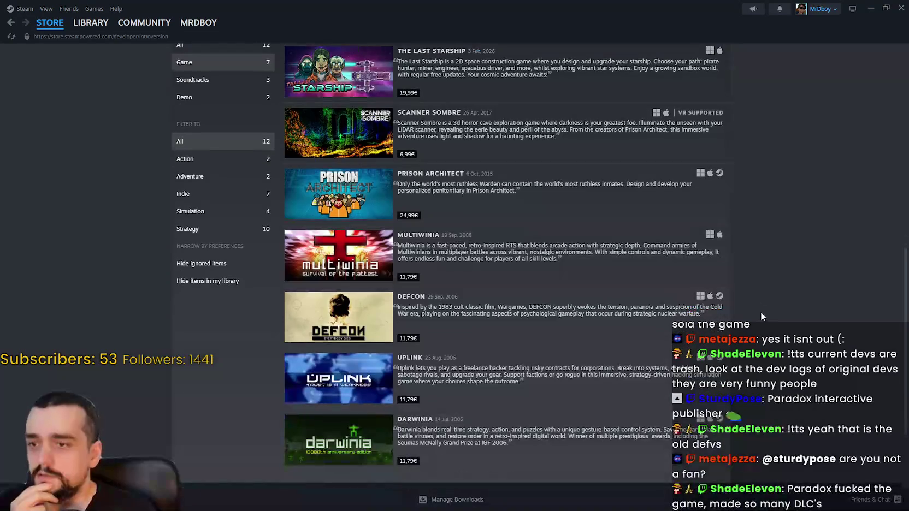
pyautogui.scroll(-1, 758, 309)
pyautogui.scroll(3, 759, 308)
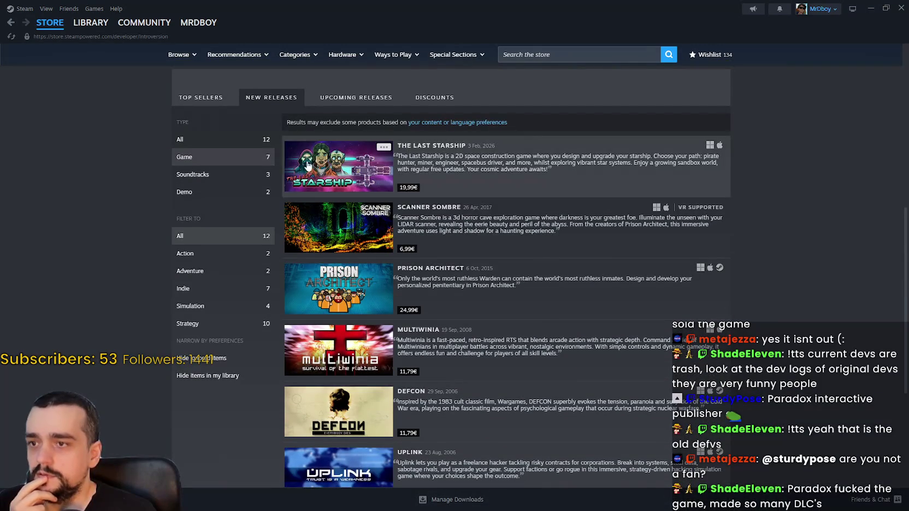
pyautogui.moveTo(331, 164)
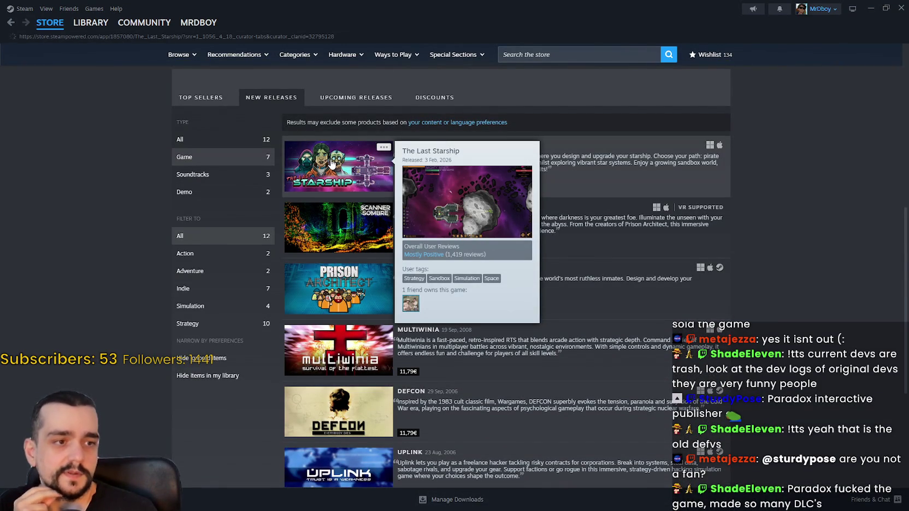
pyautogui.click(332, 164)
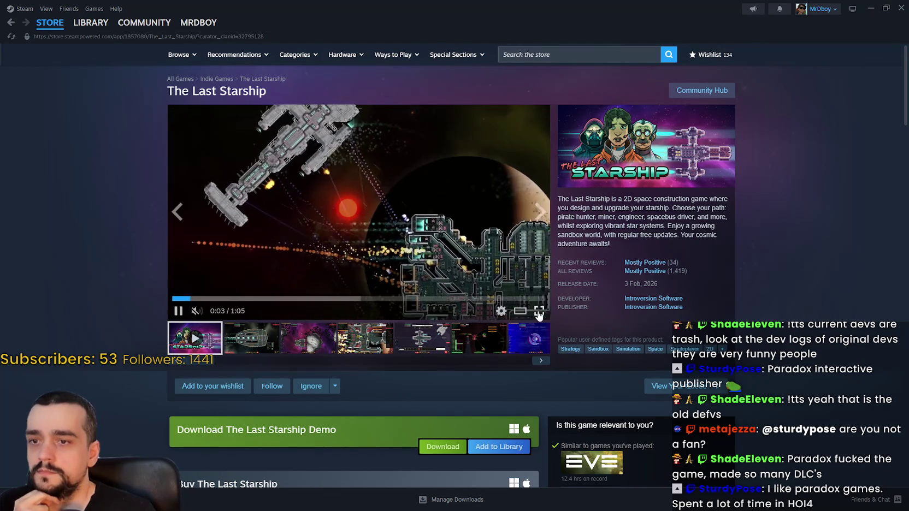
pyautogui.click(539, 310)
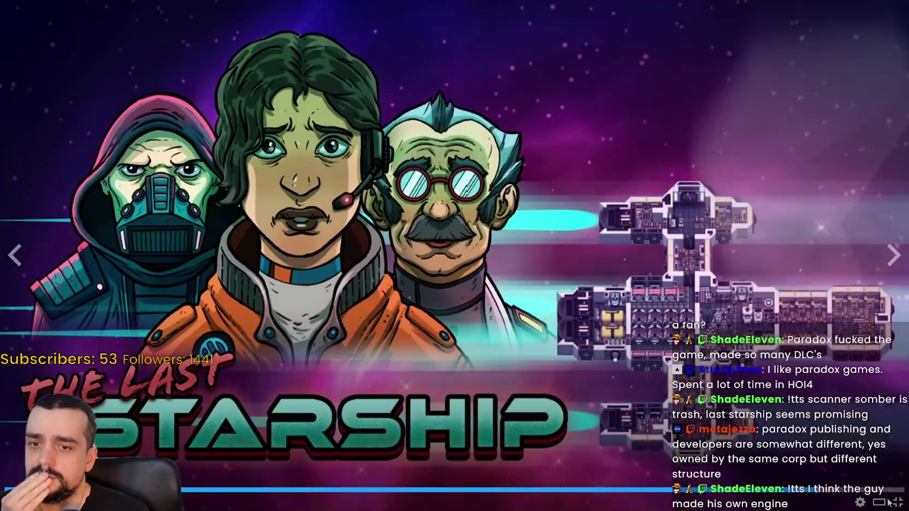
pyautogui.click(896, 502)
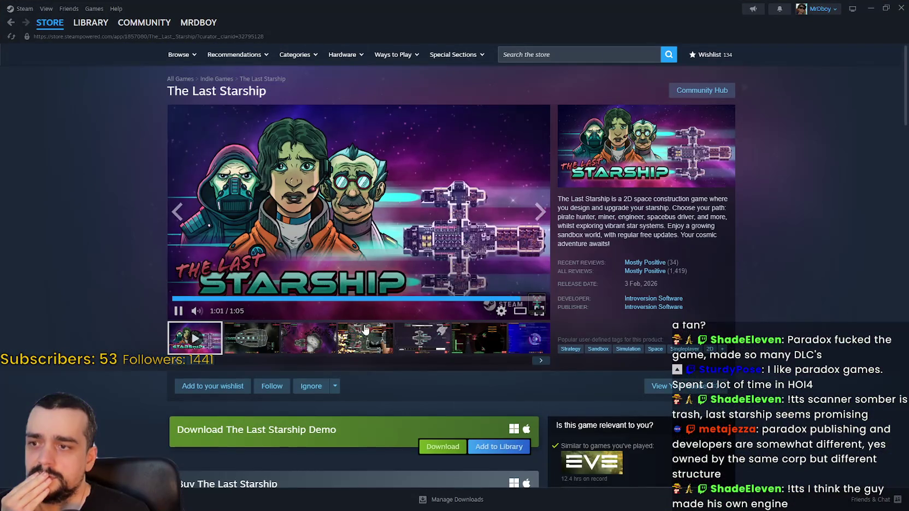
# Step: Show the fourth screenshot in the media viewer and scroll down the store page
pyautogui.click(364, 329)
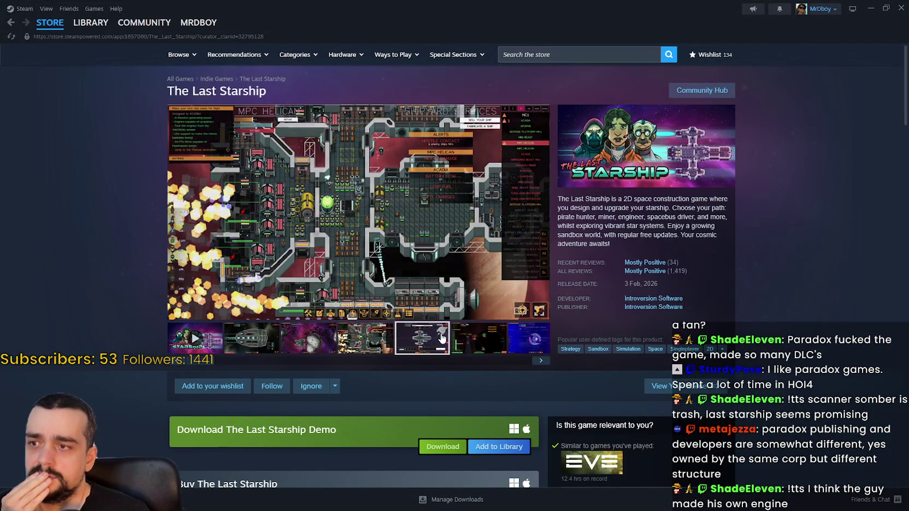
pyautogui.scroll(-10, 399, 329)
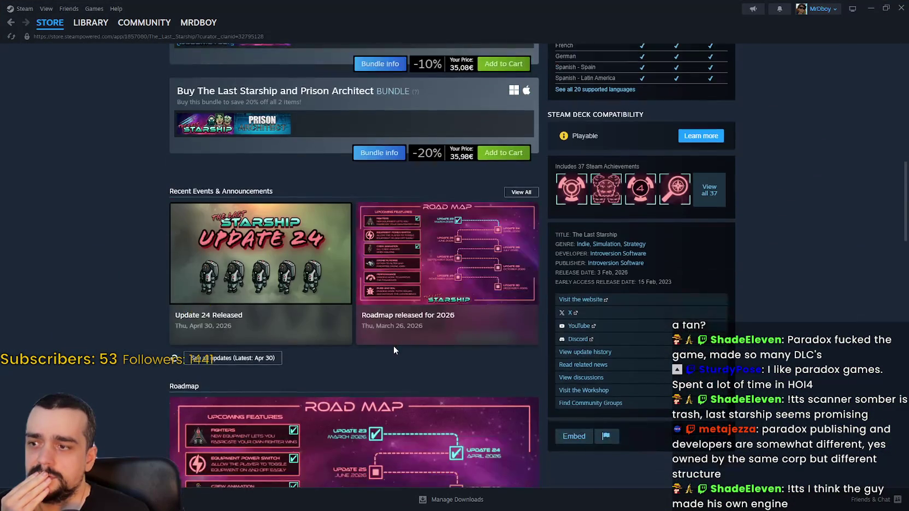
pyautogui.scroll(-2, 393, 345)
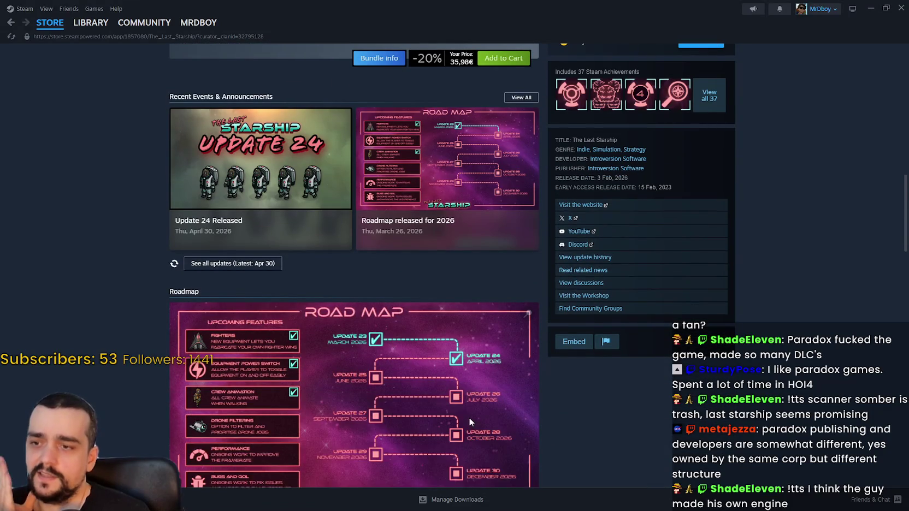
pyautogui.scroll(-6, 467, 420)
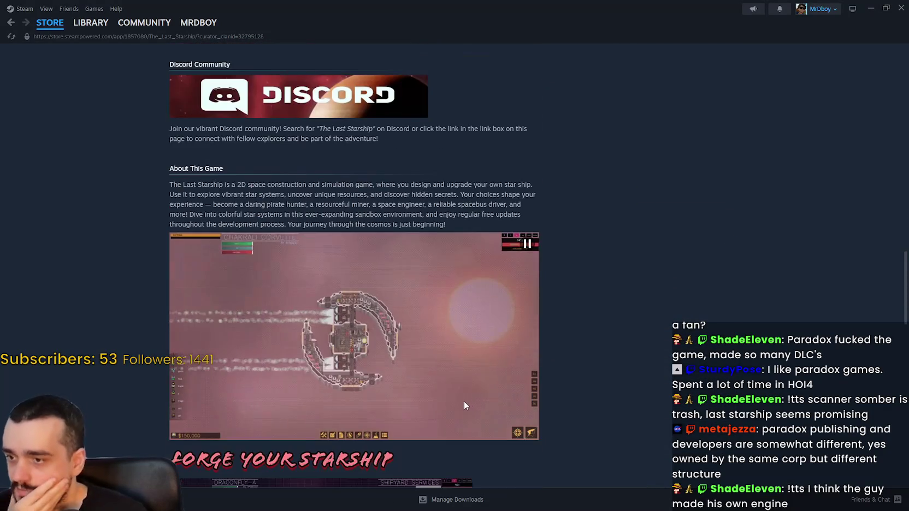
pyautogui.scroll(-3, 456, 400)
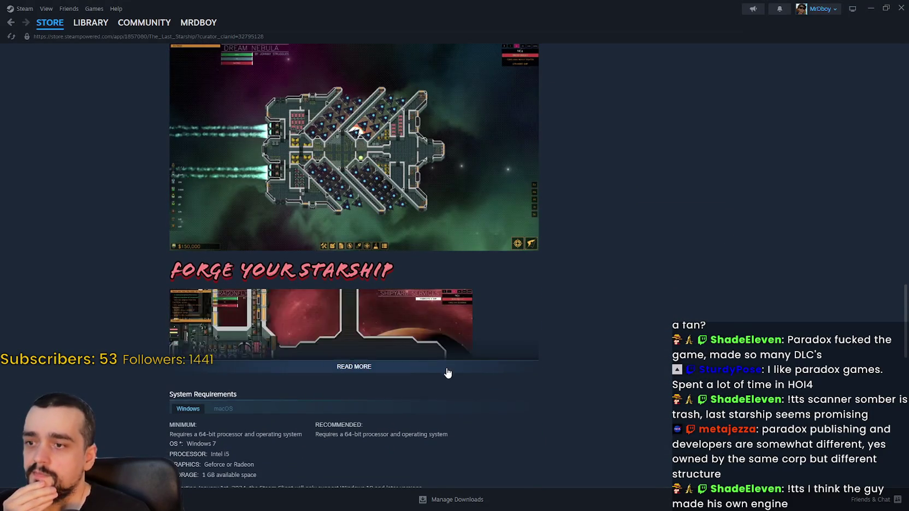
# Step: Expand the full About This Game description and read through it
pyautogui.click(447, 372)
pyautogui.scroll(-2, 509, 373)
pyautogui.scroll(-5, 901, 291)
pyautogui.scroll(-10, 901, 291)
pyautogui.moveTo(901, 291); pyautogui.dragTo(892, 71)
pyautogui.scroll(2, 892, 71)
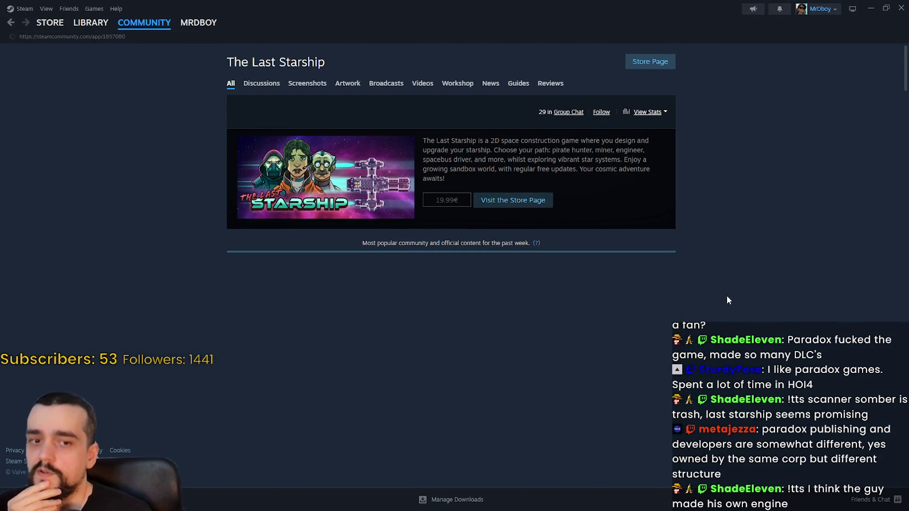
# Step: Scroll through the rest of the store page, then return to the Steam store front page
pyautogui.scroll(-3, 727, 297)
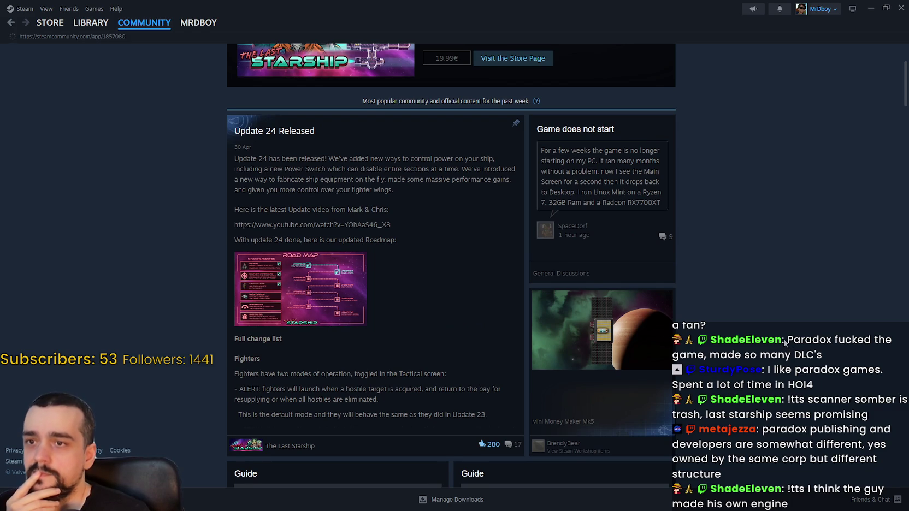
pyautogui.scroll(-10, 784, 342)
pyautogui.scroll(-10, 772, 324)
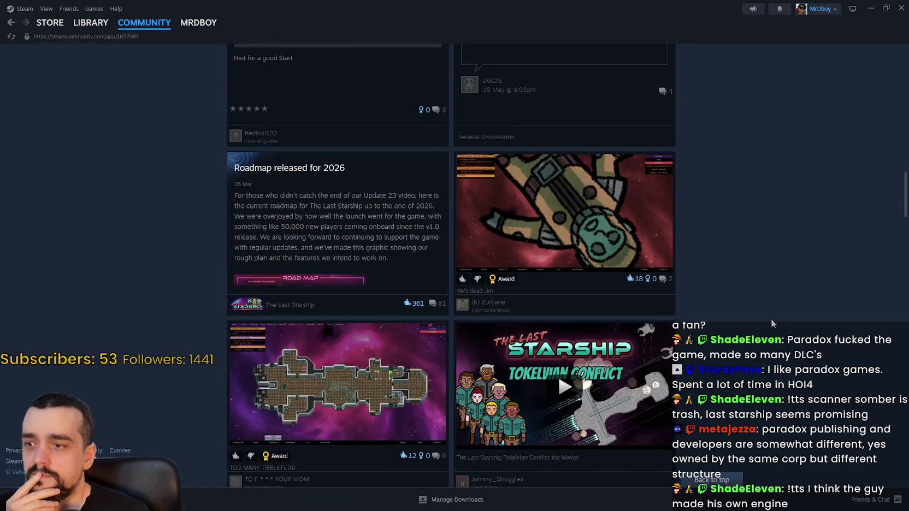
pyautogui.scroll(-4, 771, 320)
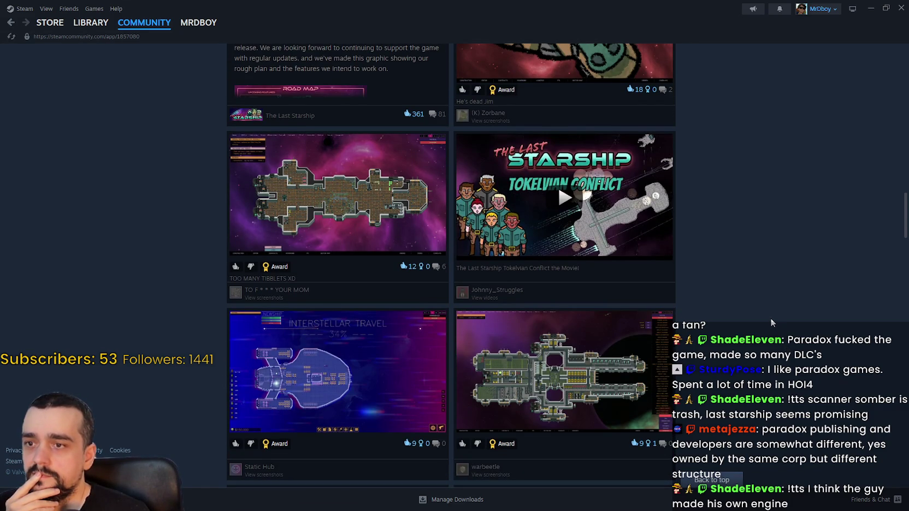
pyautogui.scroll(-5, 771, 322)
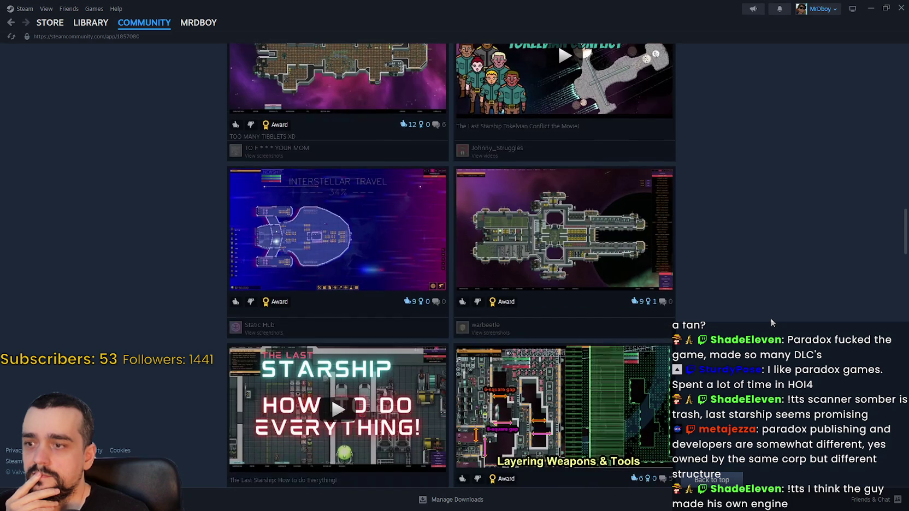
pyautogui.scroll(-6, 769, 315)
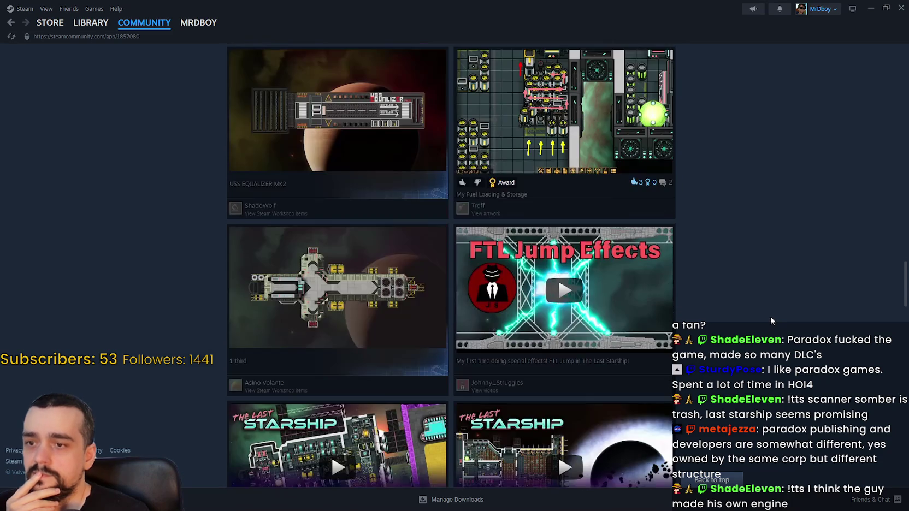
pyautogui.scroll(-3, 748, 307)
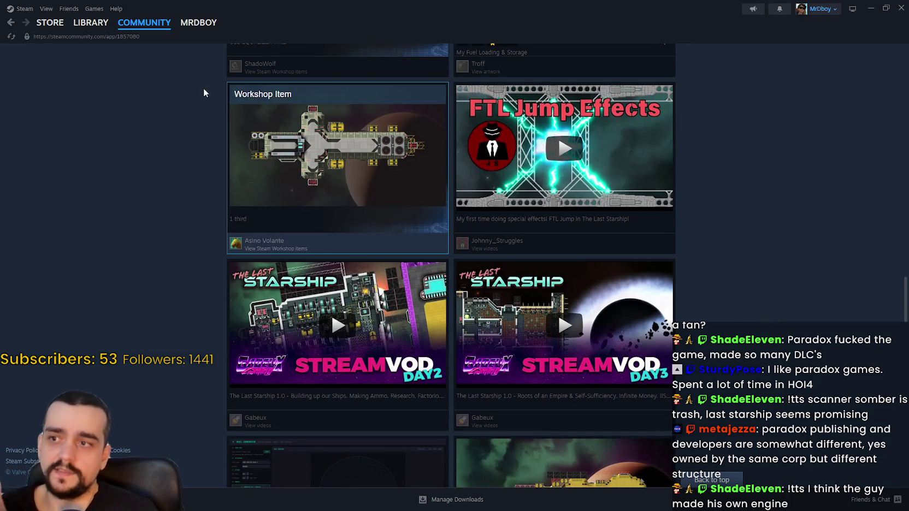
pyautogui.moveTo(41, 27)
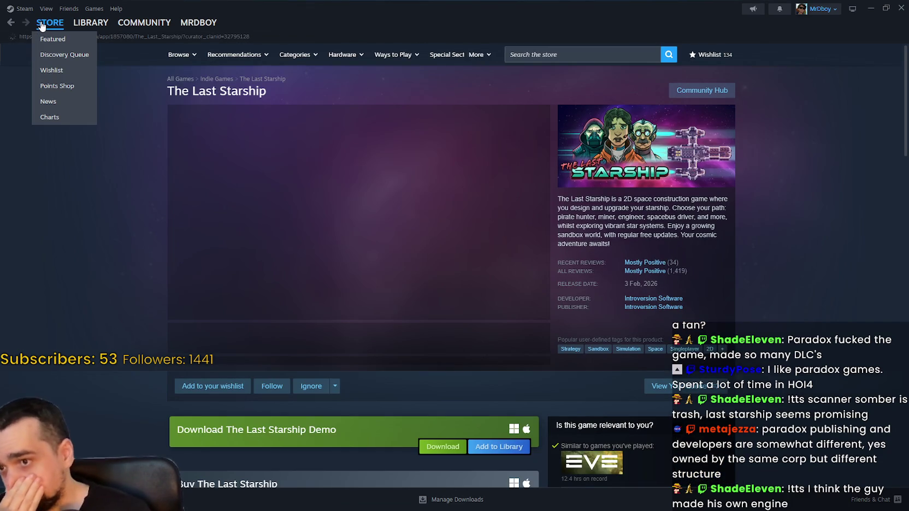
pyautogui.click(40, 26)
# Step: Switch back to Godot and place the caret inside the set_buff function
pyautogui.moveTo(108, 22)
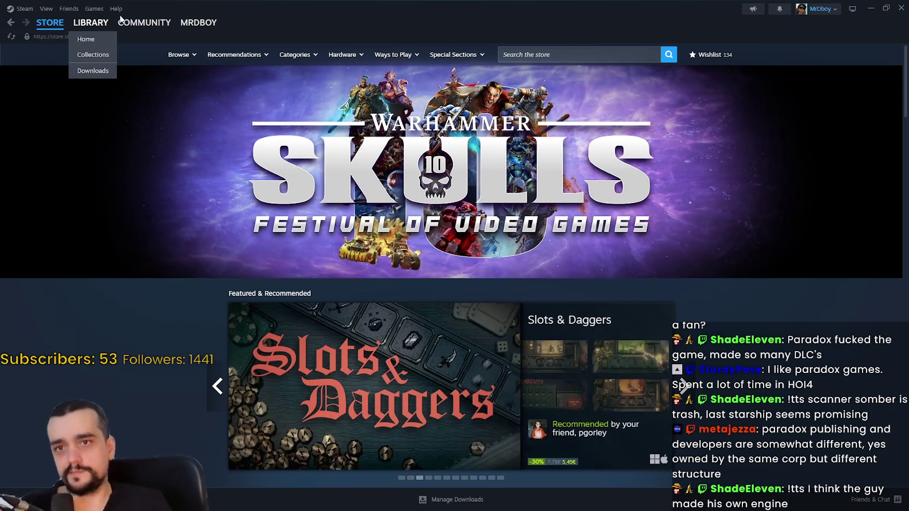
pyautogui.hotkey('alt', 'Tab')
pyautogui.click(652, 191)
# Step: Change the FileSystem filter from 'black' to 'horse'
pyautogui.click(654, 216)
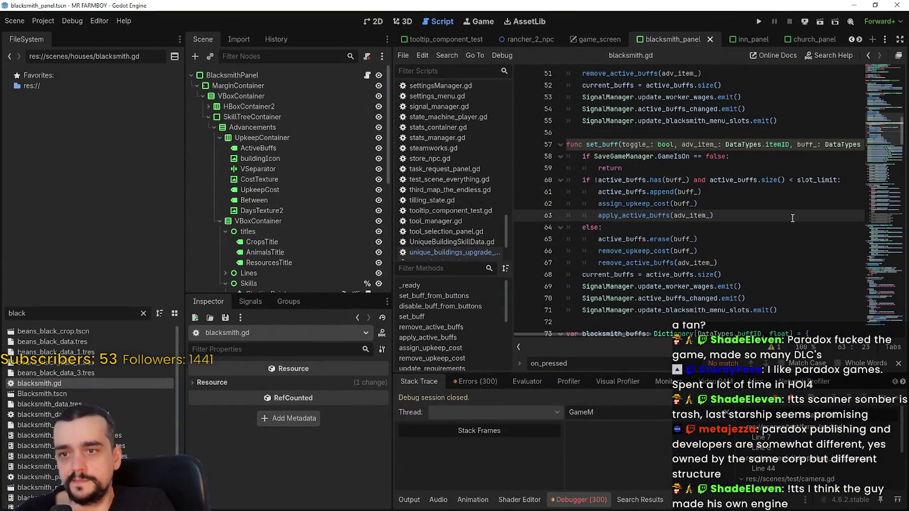
pyautogui.click(714, 201)
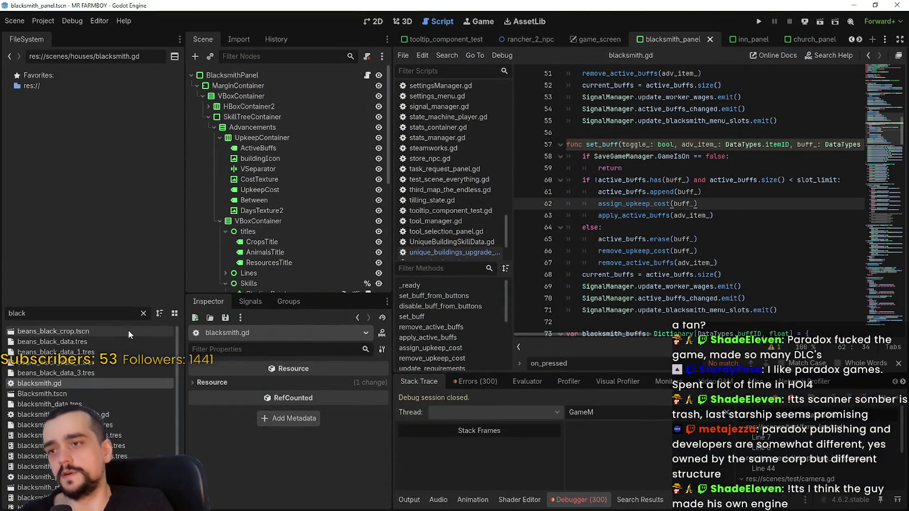
pyautogui.doubleClick(73, 313)
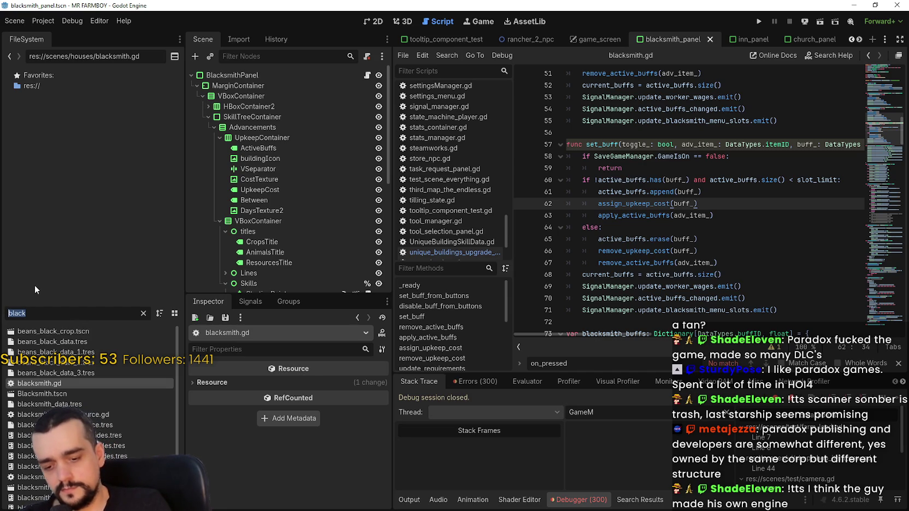
pyautogui.write('horse')
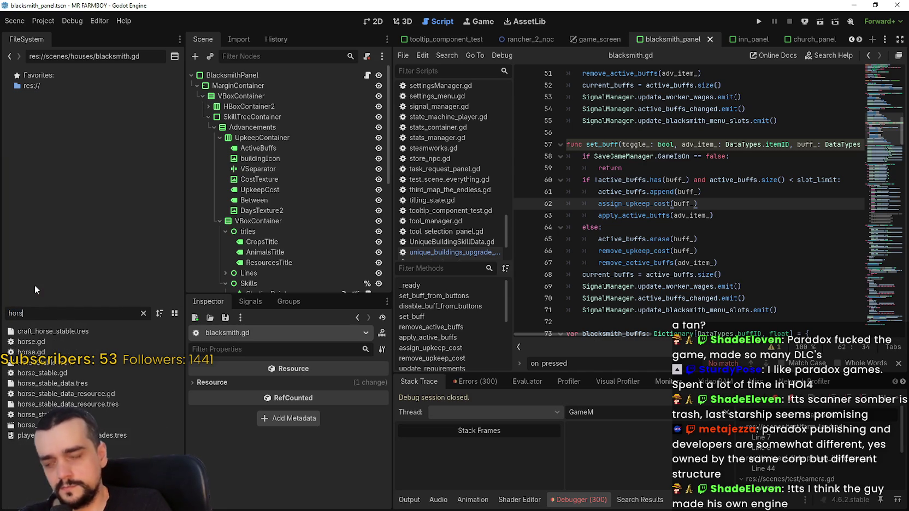
# Step: Open horse_stable.gd and read down to give_back_lost_fruits and set_horse
pyautogui.doubleClick(59, 373)
pyautogui.scroll(-4, 688, 231)
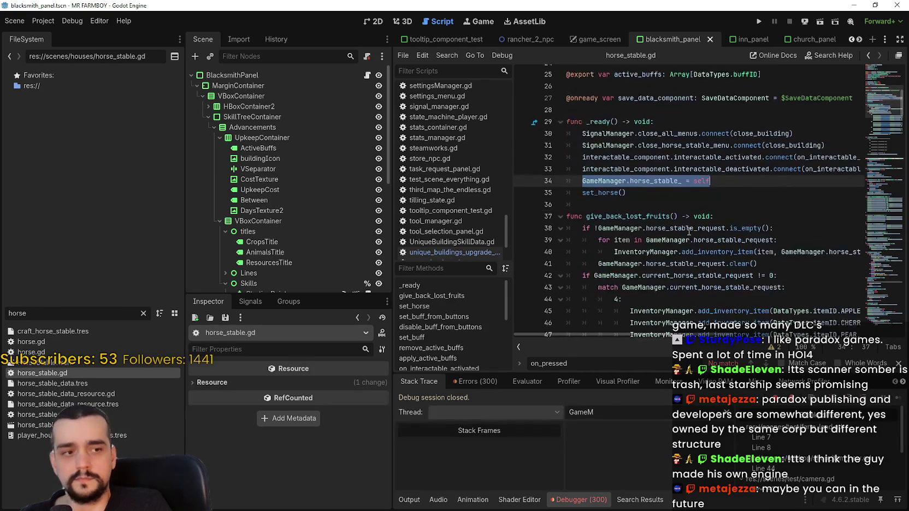
pyautogui.click(685, 228)
pyautogui.scroll(-1, 685, 229)
pyautogui.scroll(-1, 685, 229)
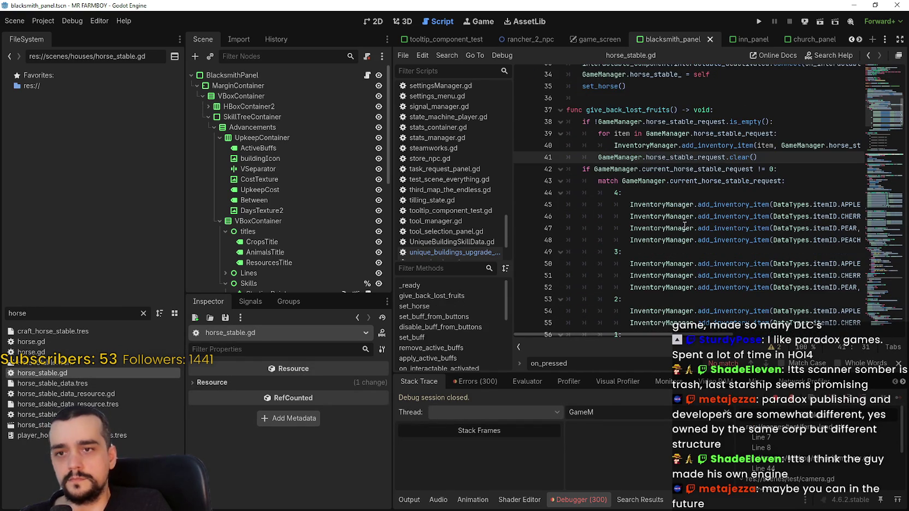
pyautogui.click(692, 193)
pyautogui.scroll(-6, 692, 193)
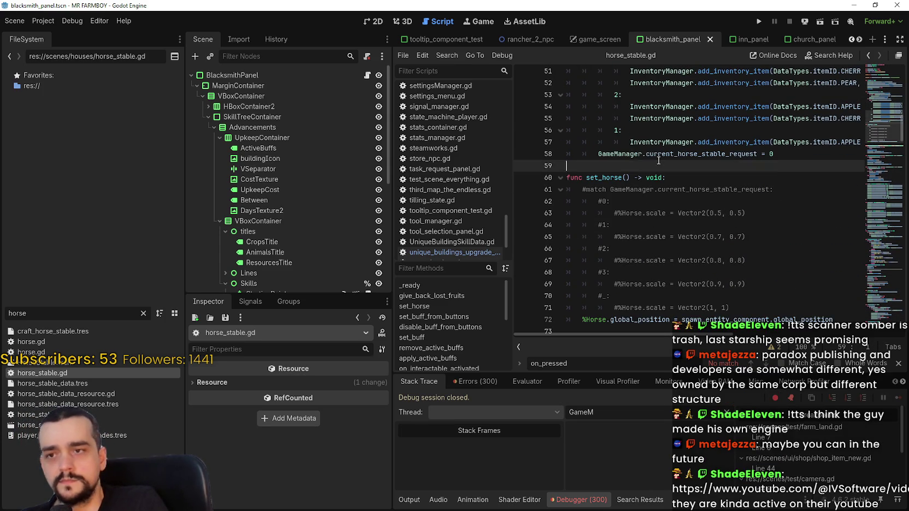
pyautogui.scroll(-2, 708, 188)
pyautogui.moveTo(775, 109); pyautogui.dragTo(658, 109)
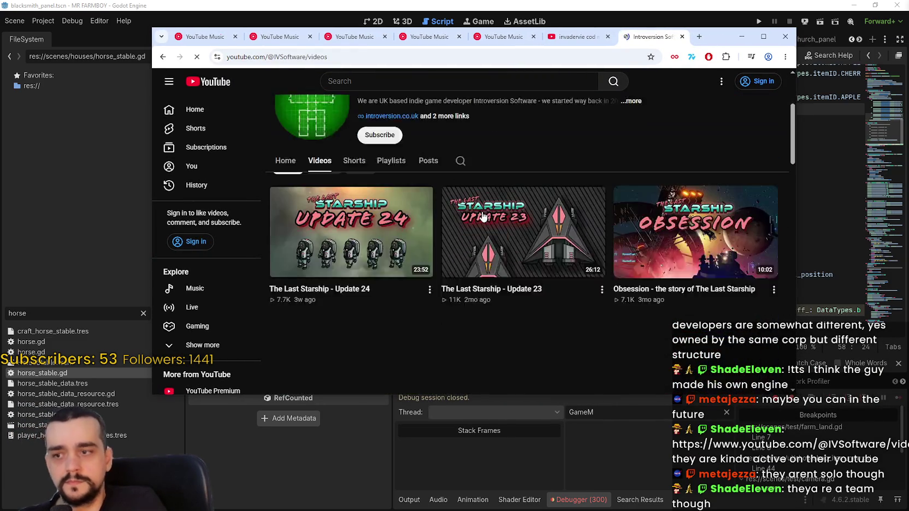
# Step: Open the 'The Last Starship - Update 24' video, enlarge the browser, and play it fullscreen
pyautogui.click(355, 211)
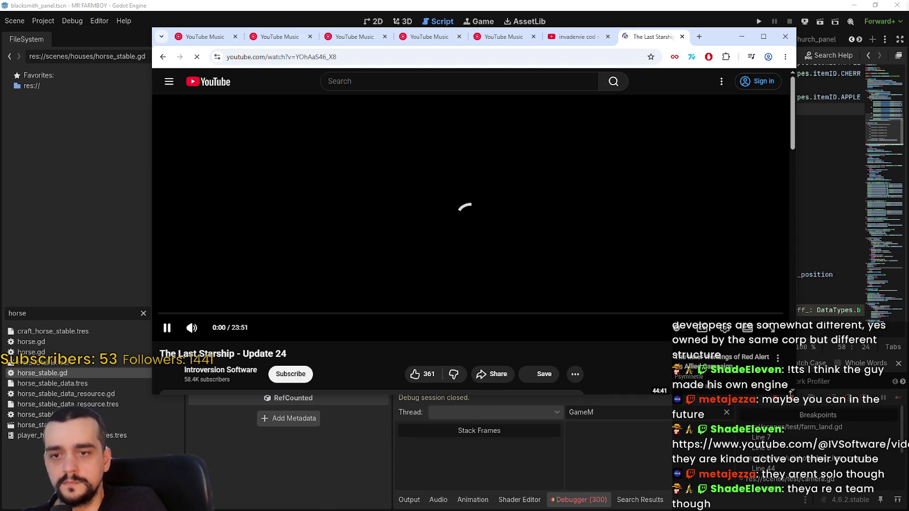
pyautogui.moveTo(791, 393)
pyautogui.mouseDown()
pyautogui.moveTo(841, 394)
pyautogui.moveTo(827, 395)
pyautogui.moveTo(820, 458)
pyautogui.mouseUp()
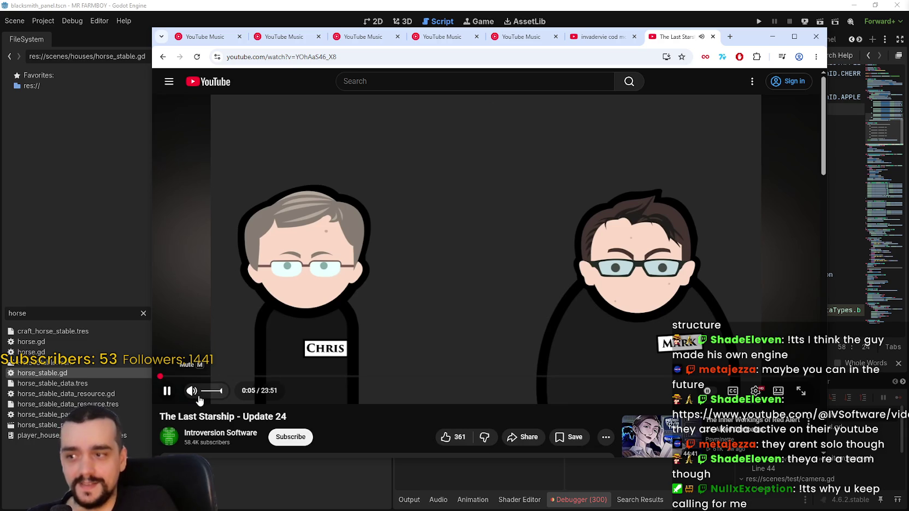
pyautogui.doubleClick(385, 268)
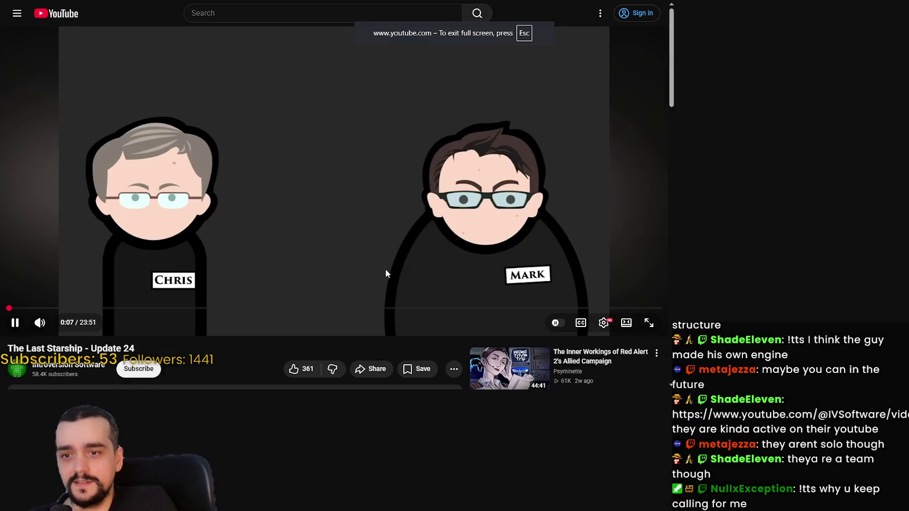
# Step: Skip slightly forward and change the video's playback quality in the settings menu
pyautogui.moveTo(33, 483); pyautogui.dragTo(61, 482)
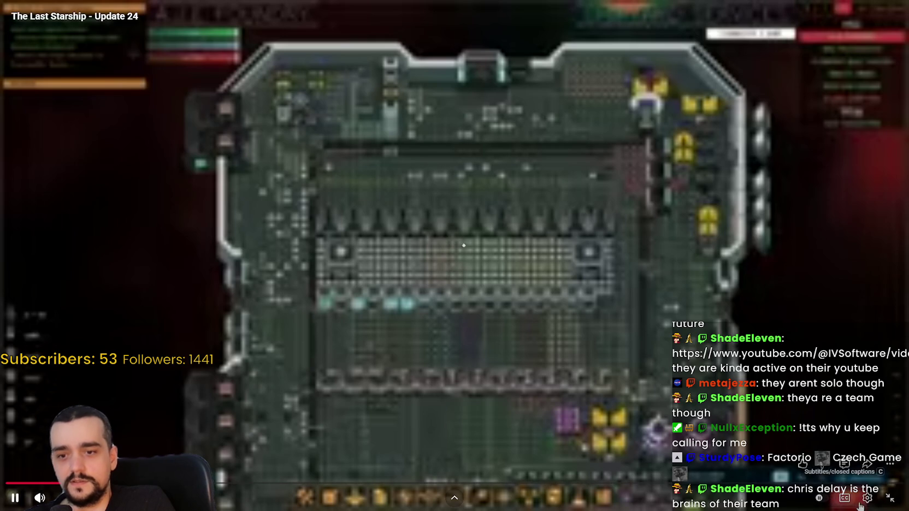
pyautogui.click(866, 497)
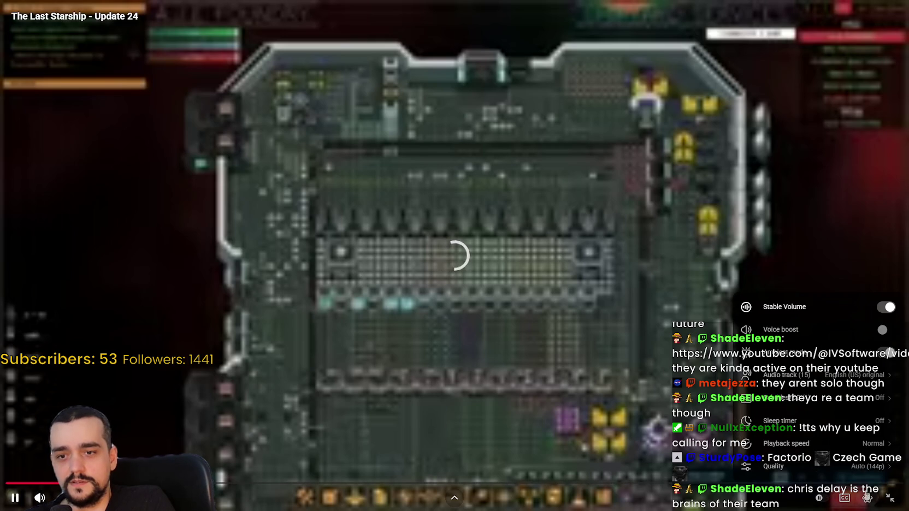
pyautogui.click(831, 465)
pyautogui.click(808, 321)
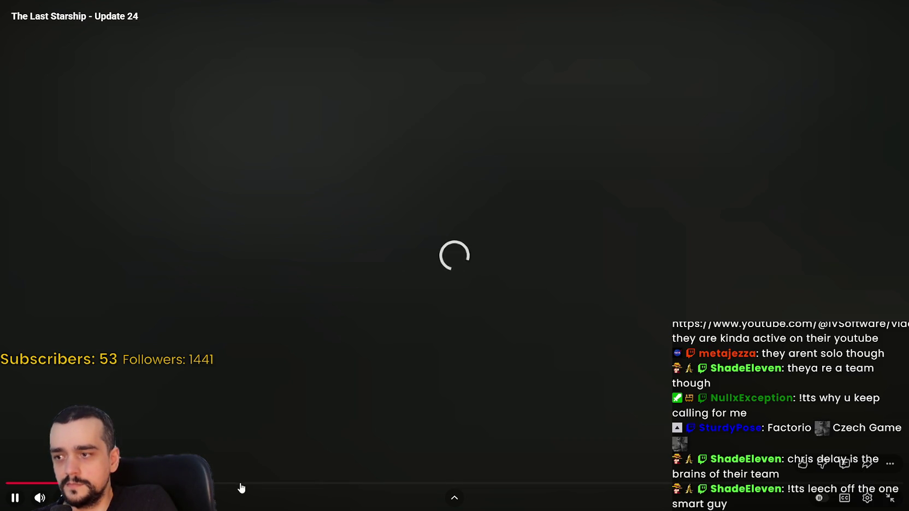
# Step: Jump progressively further ahead through the video along the seek bar
pyautogui.click(388, 483)
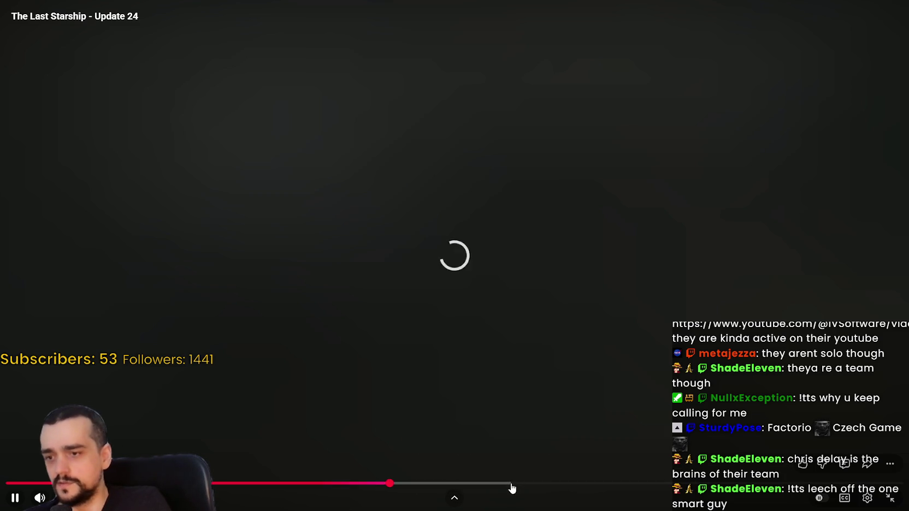
pyautogui.click(547, 483)
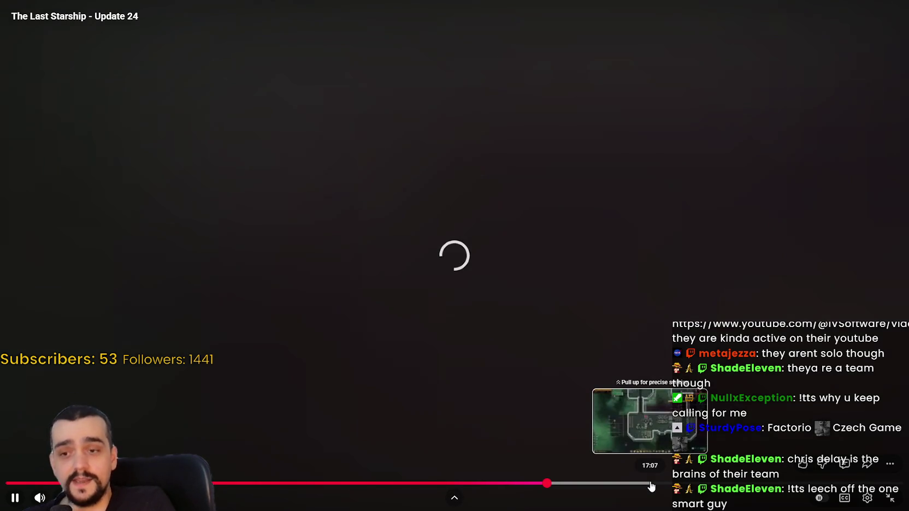
pyautogui.click(650, 484)
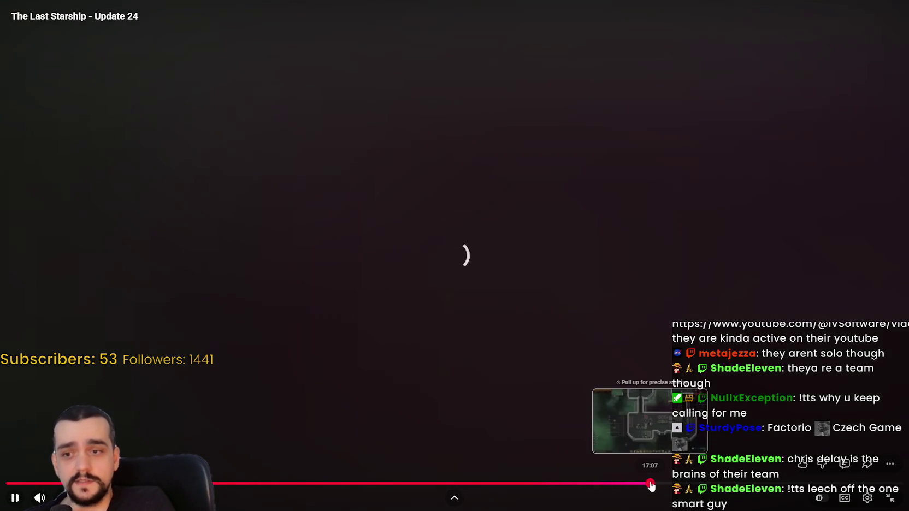
pyautogui.click(724, 490)
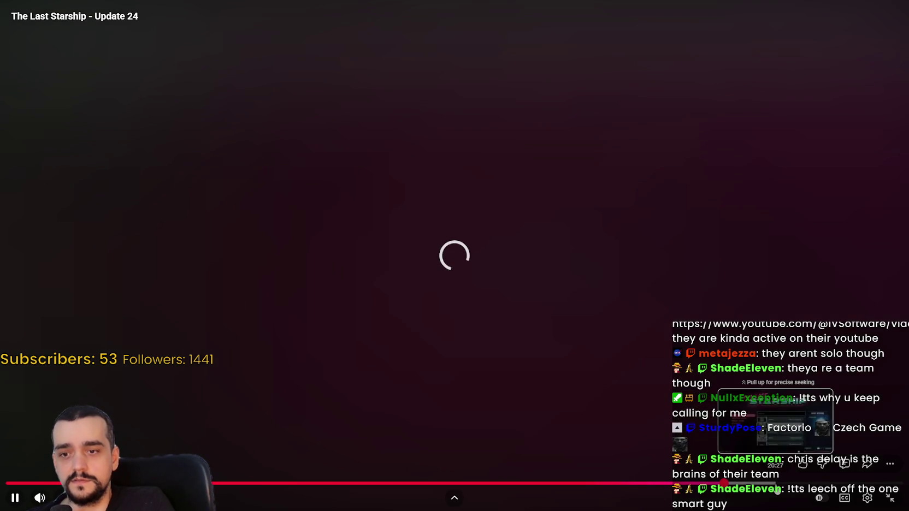
pyautogui.click(808, 485)
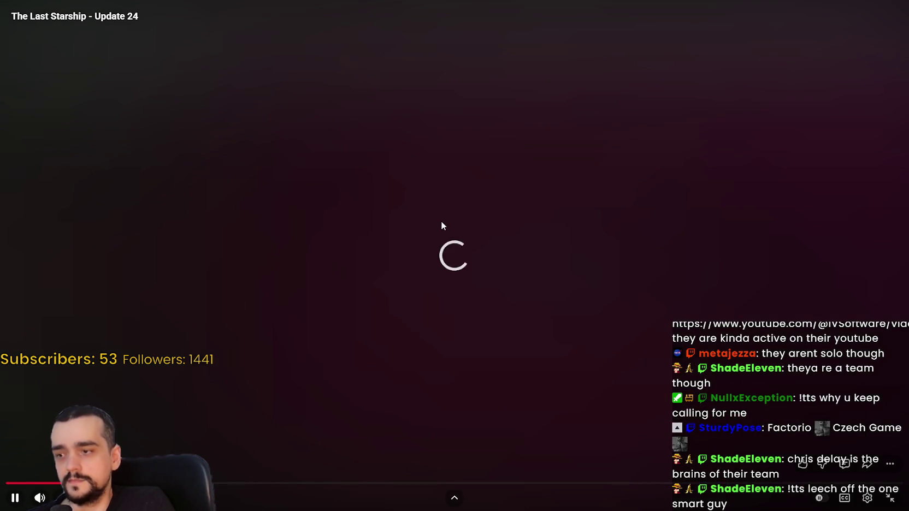
# Step: Exit fullscreen, nudge the browser window down, and return to Godot
pyautogui.press('Escape')
pyautogui.moveTo(815, 31); pyautogui.dragTo(816, 39)
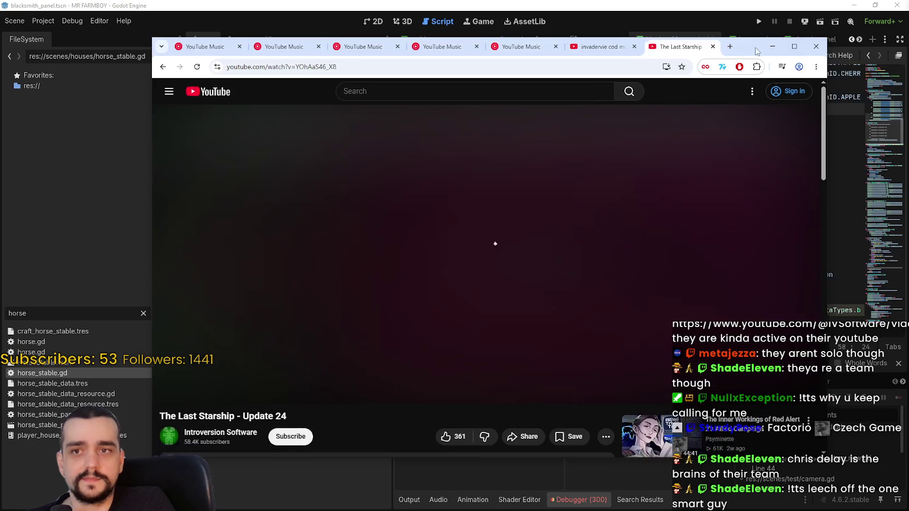
pyautogui.hotkey('alt', 'Tab')
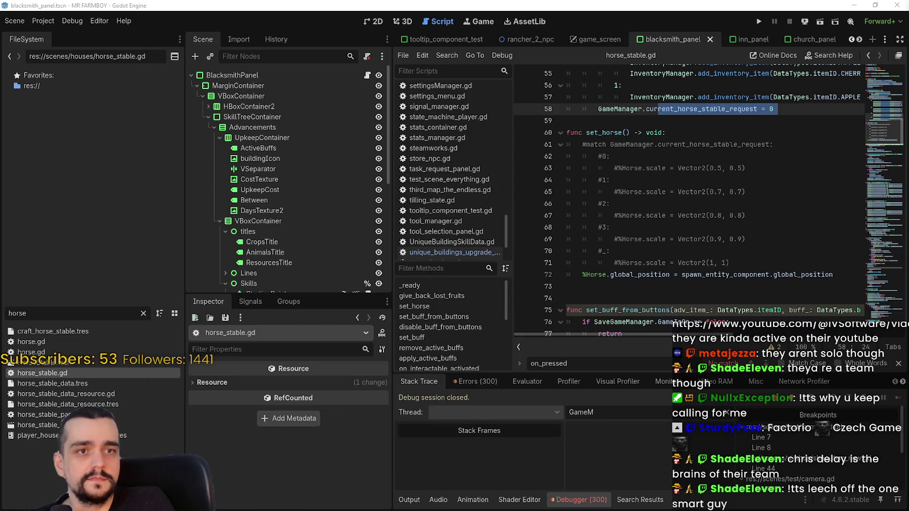